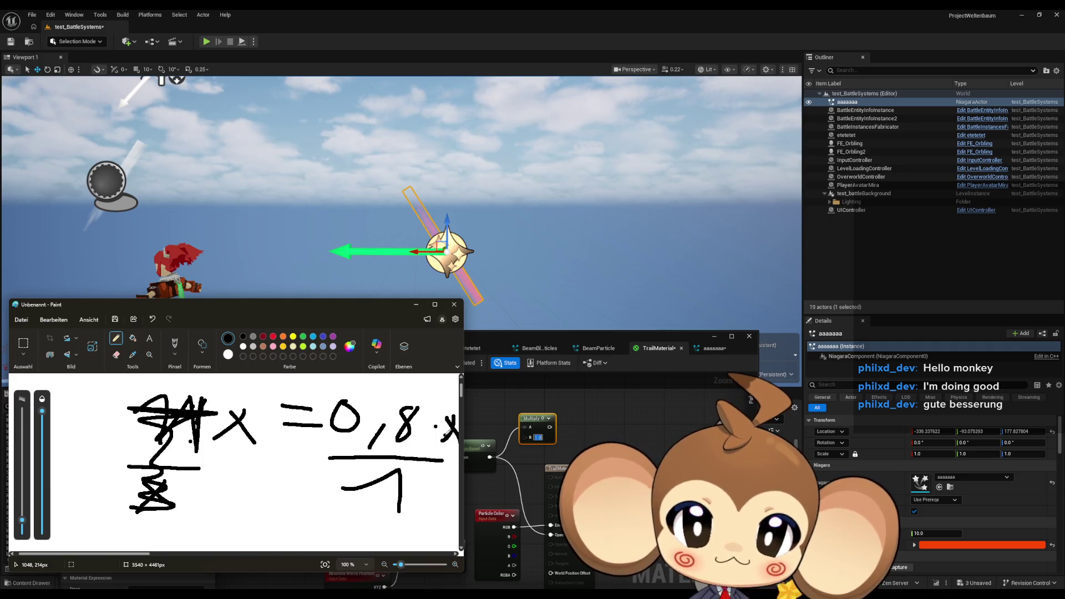
Step: Handwrite the equation 2/x = 0,8 on the Paint canvas with the pencil
scroll(240, 498, "down", 3)
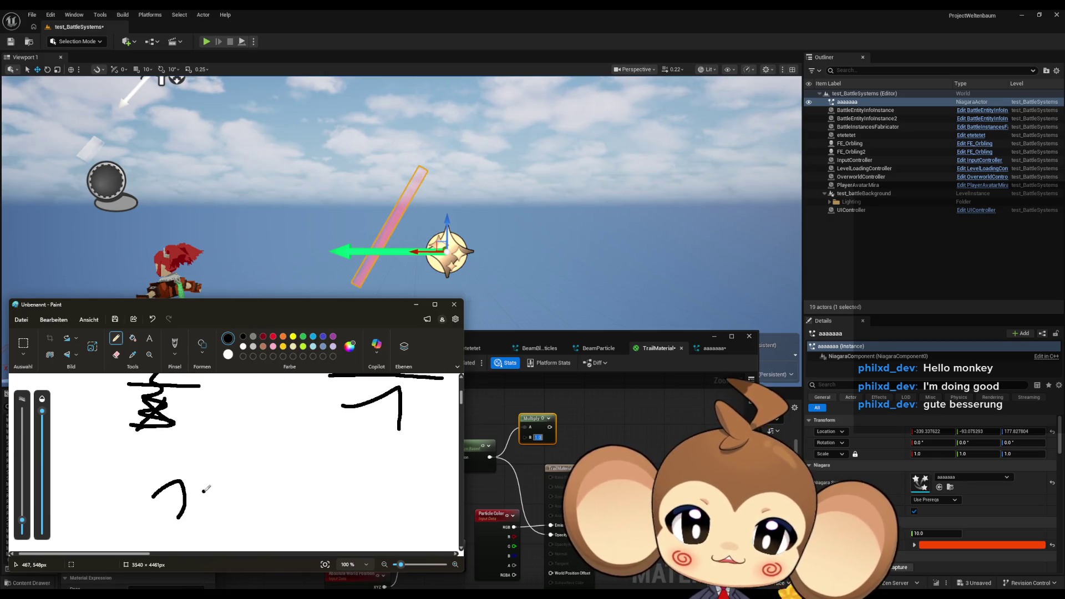
scroll(244, 489, "up", 3)
scroll(178, 530, "down", 3)
left_click_drag(150, 530, 200, 531)
scroll(201, 520, "down", 1)
scroll(202, 520, "down", 1)
left_click_drag(166, 499, 185, 513)
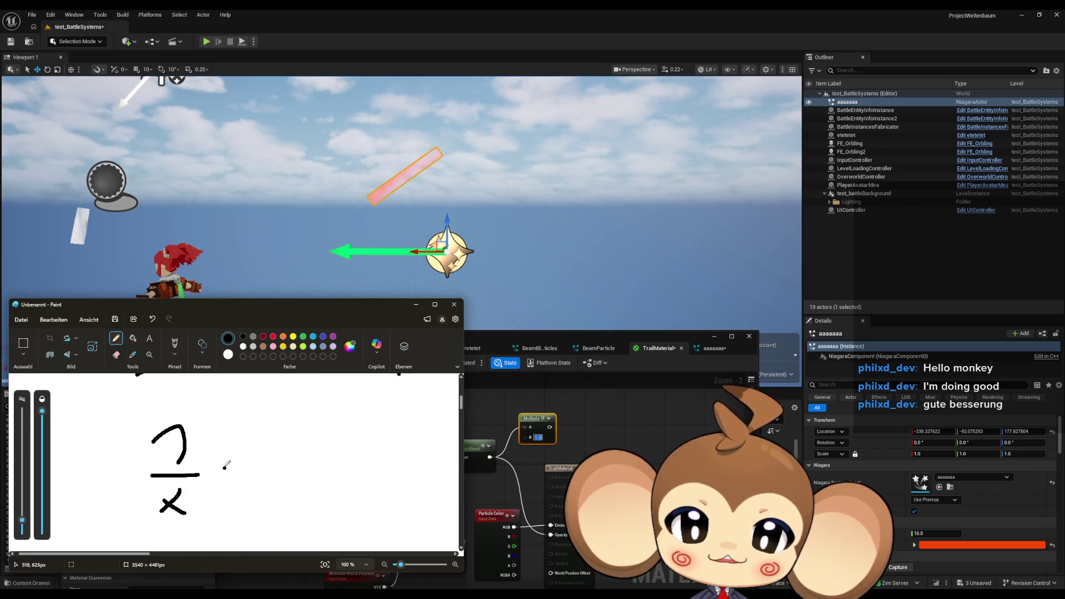
mouse_move(302, 440)
left_mouse_down()
mouse_move(325, 439)
mouse_move(331, 476)
left_mouse_up()
left_click_drag(375, 436, 361, 471)
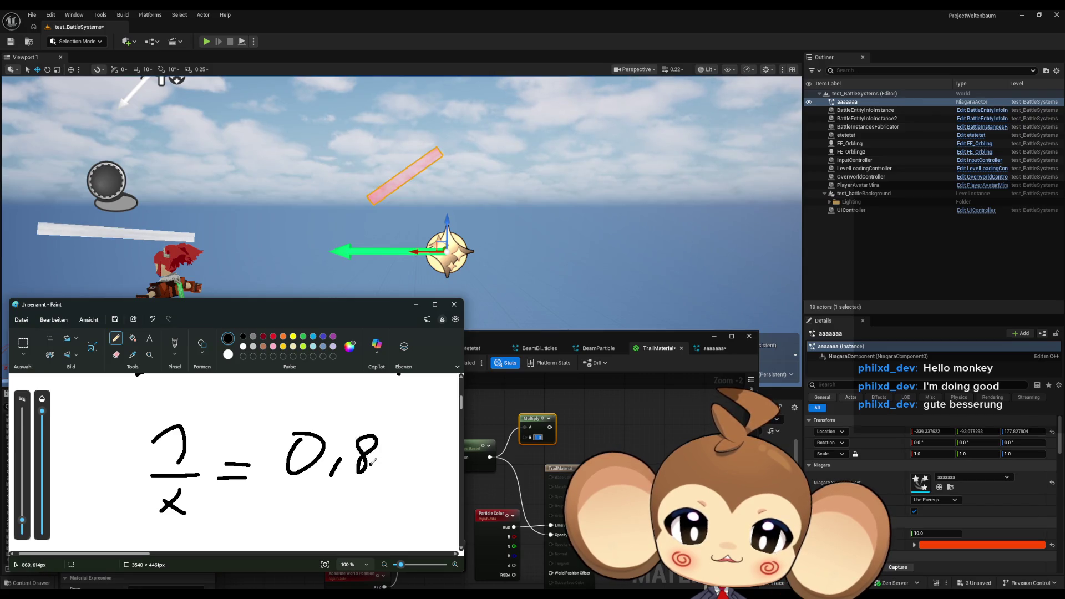
scroll(371, 461, "down", 2)
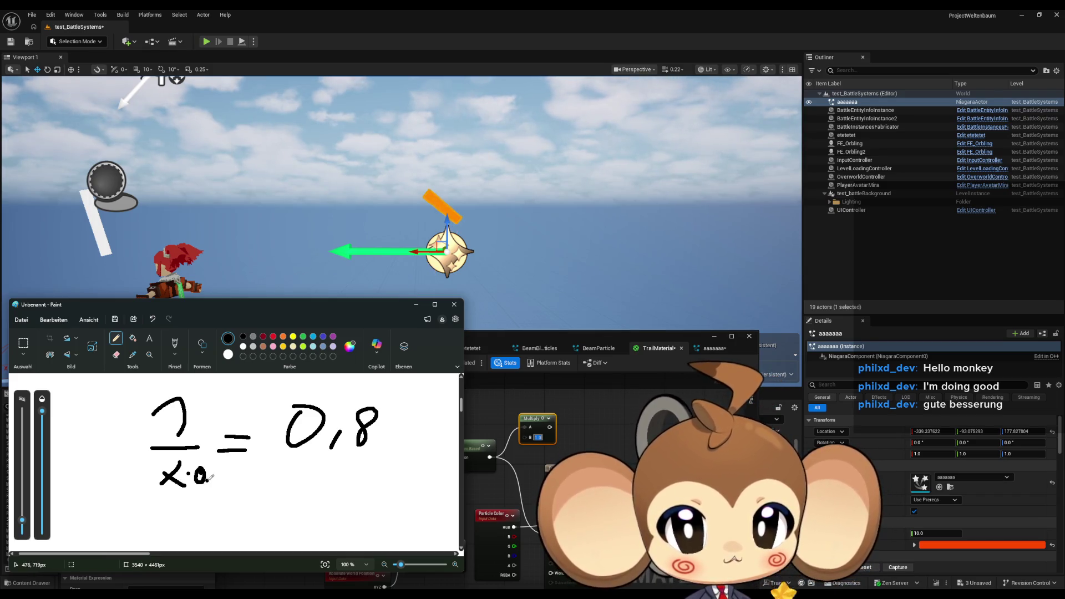
Step: Add ·0,8 beside the x under the fraction and write a 1 below 0,8
left_click_drag(211, 478, 207, 488)
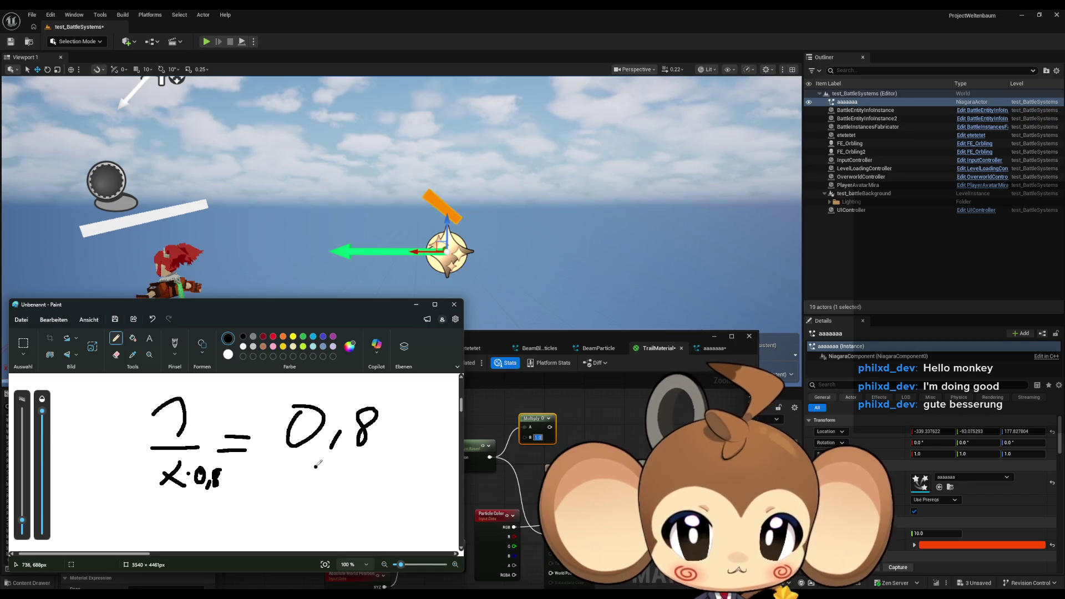
left_click_drag(281, 471, 303, 477)
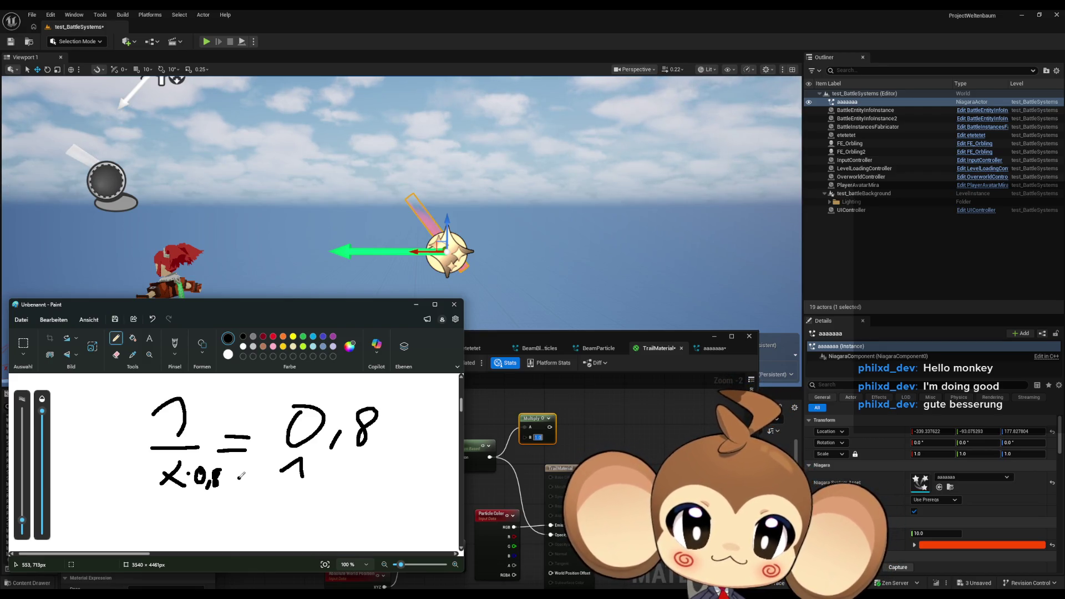
scroll(241, 476, "down", 4)
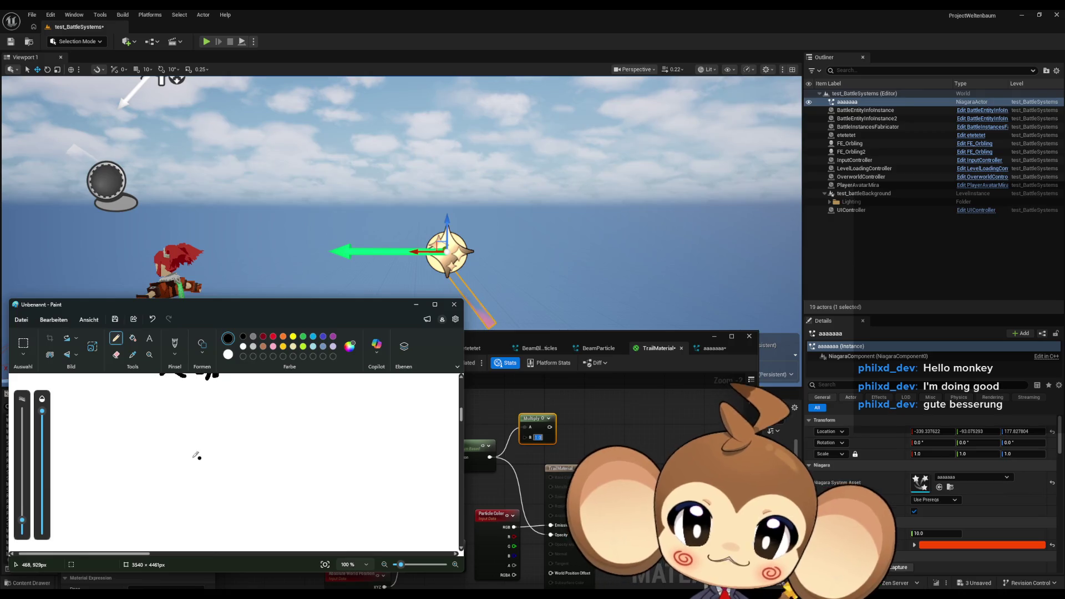
Step: Write 1/x = 0,8 as a new line below
left_click_drag(114, 457, 178, 463)
left_click_drag(157, 476, 178, 475)
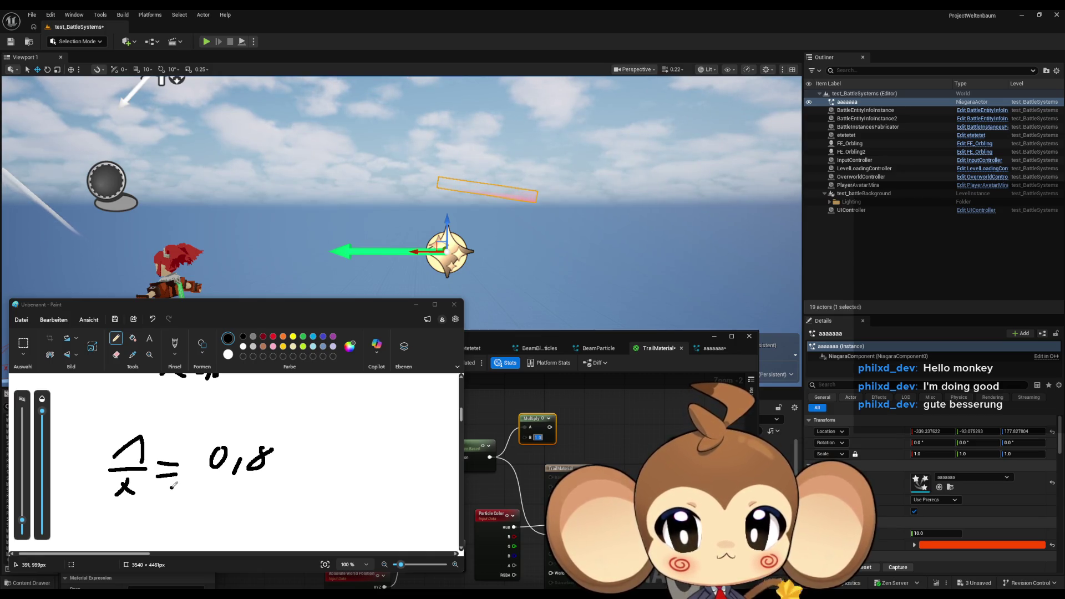
scroll(129, 541, "down", 1)
Step: Rewrite the equation as 1 = 0,8·x
left_click_drag(115, 507, 128, 515)
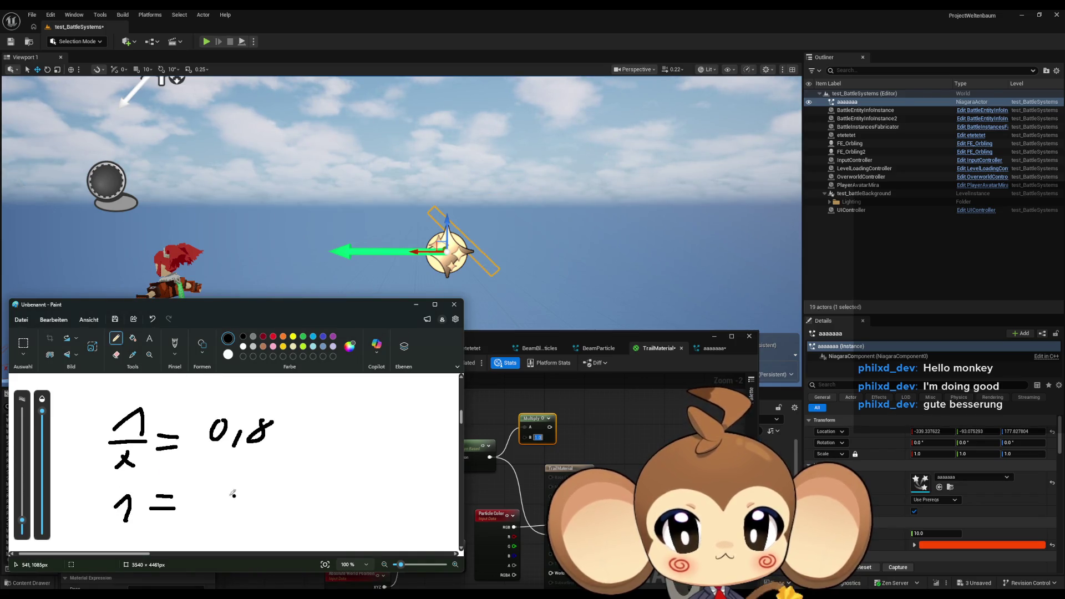
left_click_drag(209, 489, 232, 513)
mouse_move(273, 487)
left_mouse_down()
mouse_move(261, 490)
mouse_move(319, 511)
left_mouse_up()
left_click(287, 499)
left_click_drag(316, 486, 295, 511)
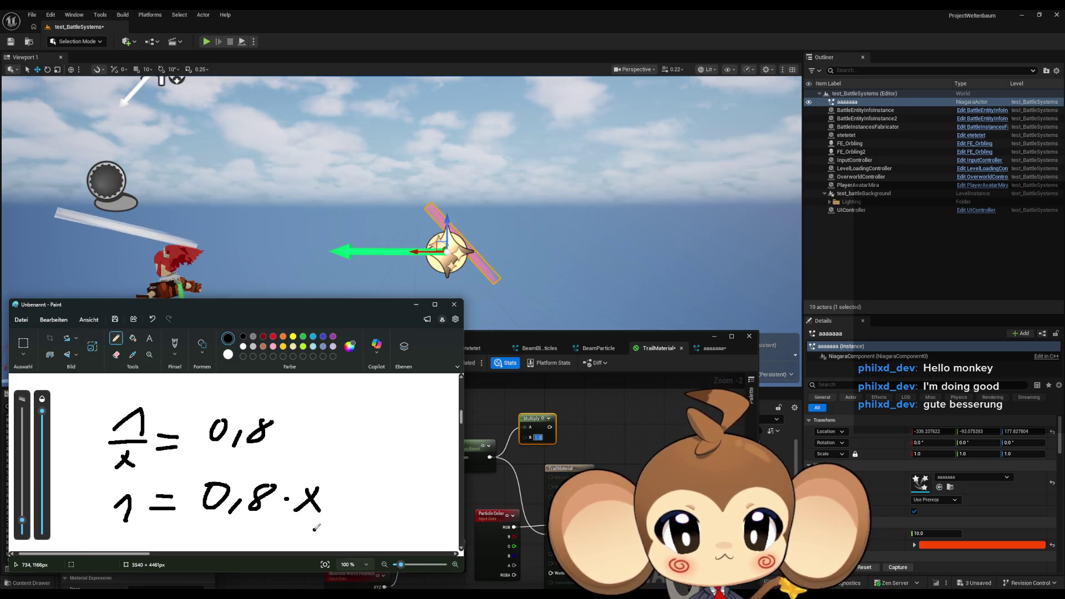
scroll(329, 438, "down", 1)
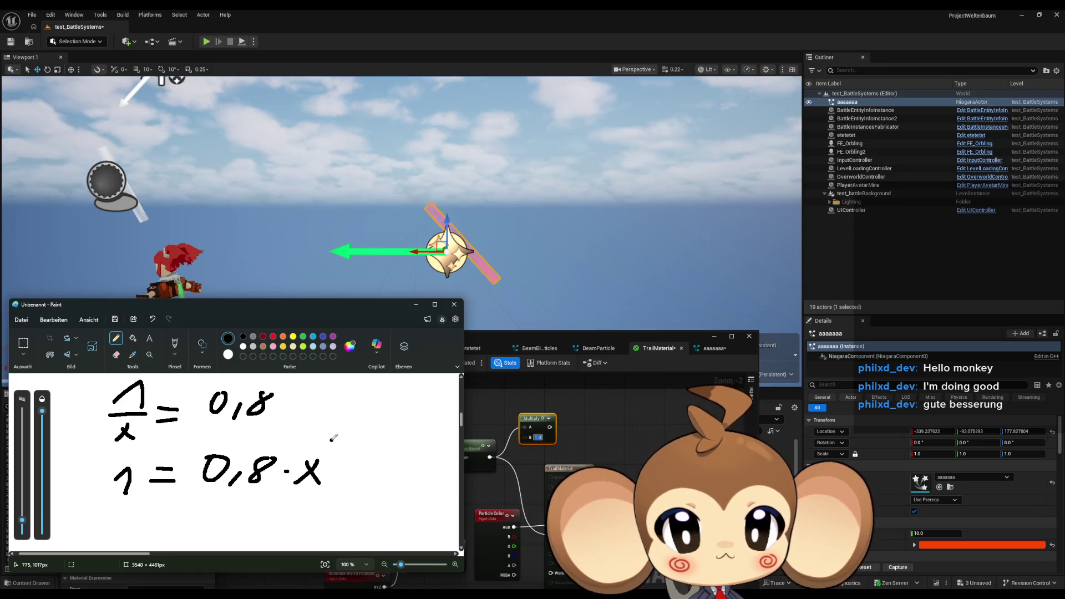
scroll(333, 438, "down", 1)
Step: Write 1/0,8 = x, then bring the Unreal editor back to the front
left_click(95, 506)
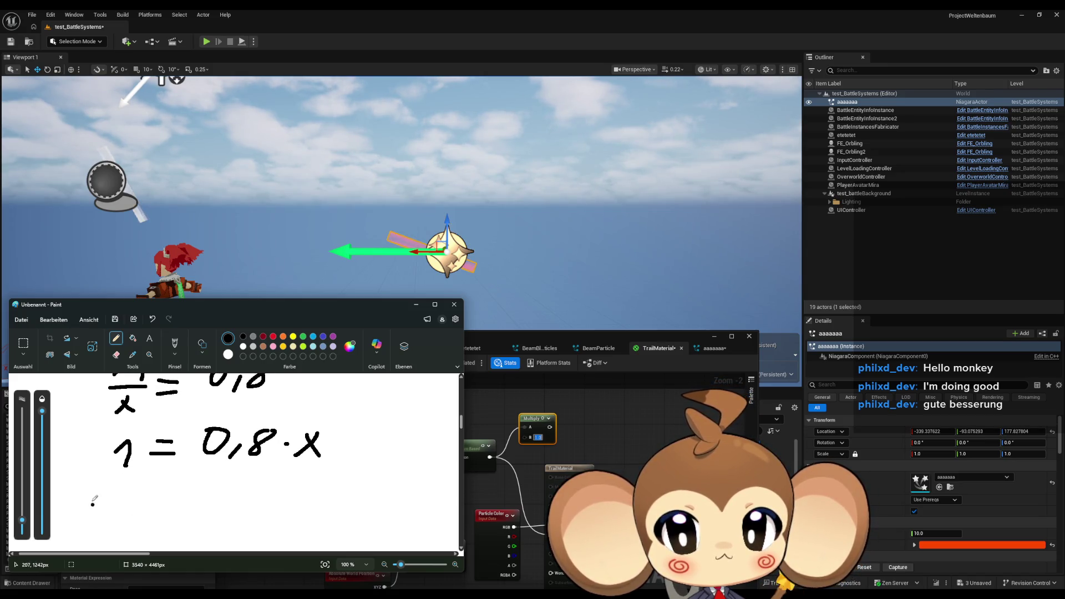
left_click_drag(142, 494, 169, 486)
mouse_move(180, 479)
left_mouse_down()
mouse_move(191, 495)
mouse_move(181, 494)
left_mouse_up()
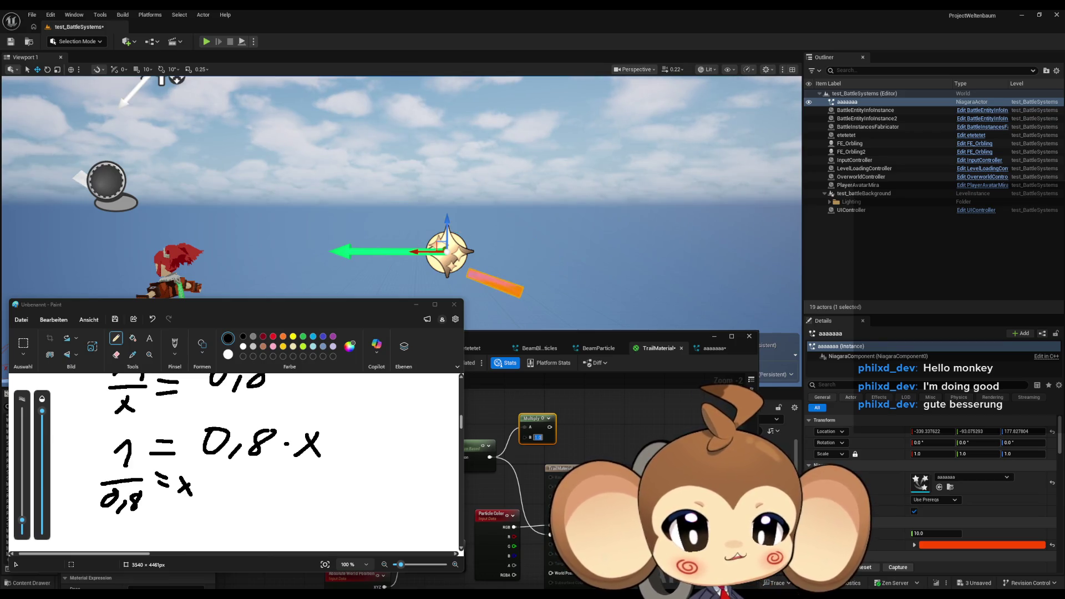
left_click(537, 437)
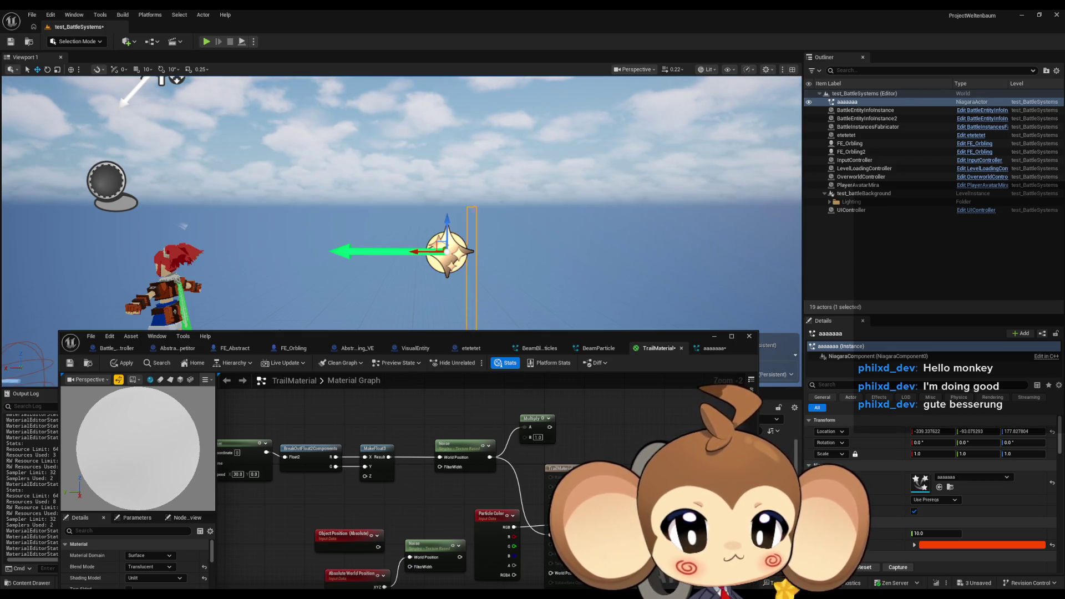
Step: Change the Multiply node's B constant to 0.8 and reposition the node in the graph
left_click(537, 438)
type("0")
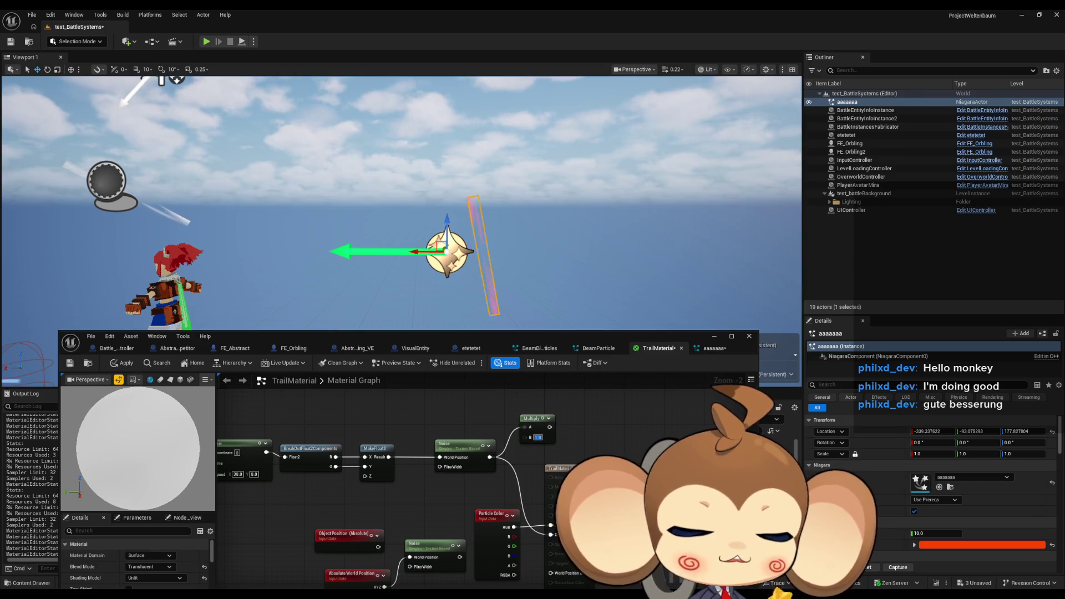
type(".3")
key("Return")
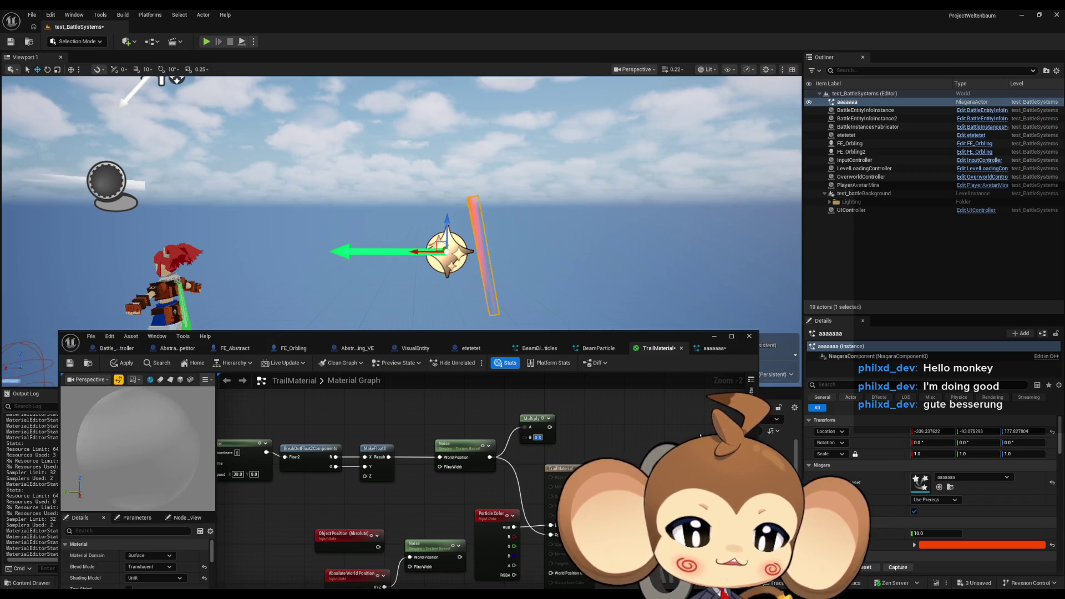
left_click_drag(604, 437, 570, 464)
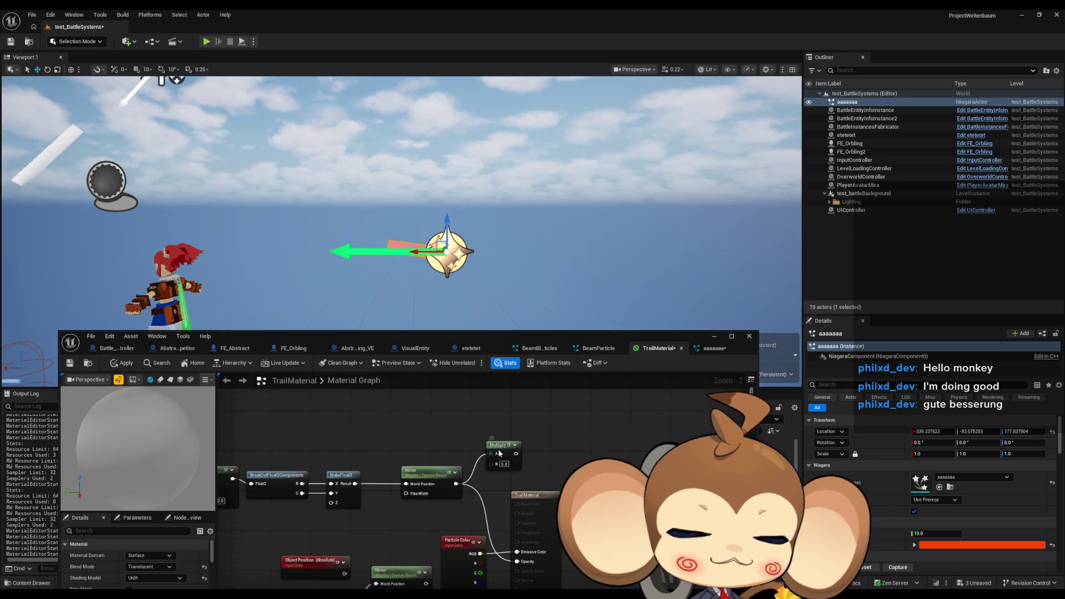
left_click_drag(503, 449, 493, 444)
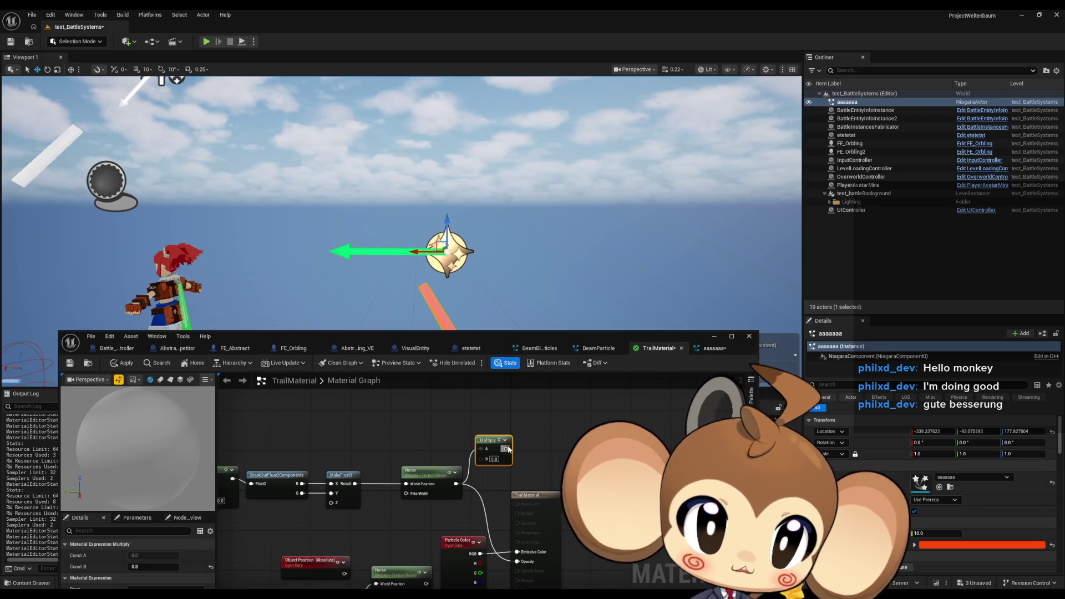
left_click_drag(506, 448, 540, 448)
Step: Add an Add node after Multiply with B 0.2 and connect it to Opacity
type("add")
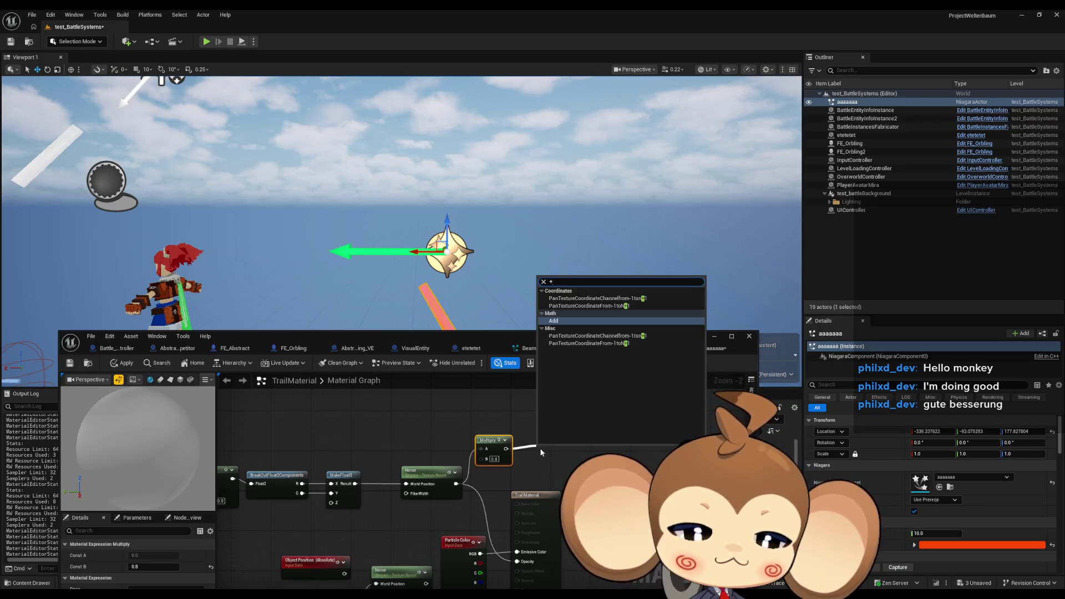
key("Return")
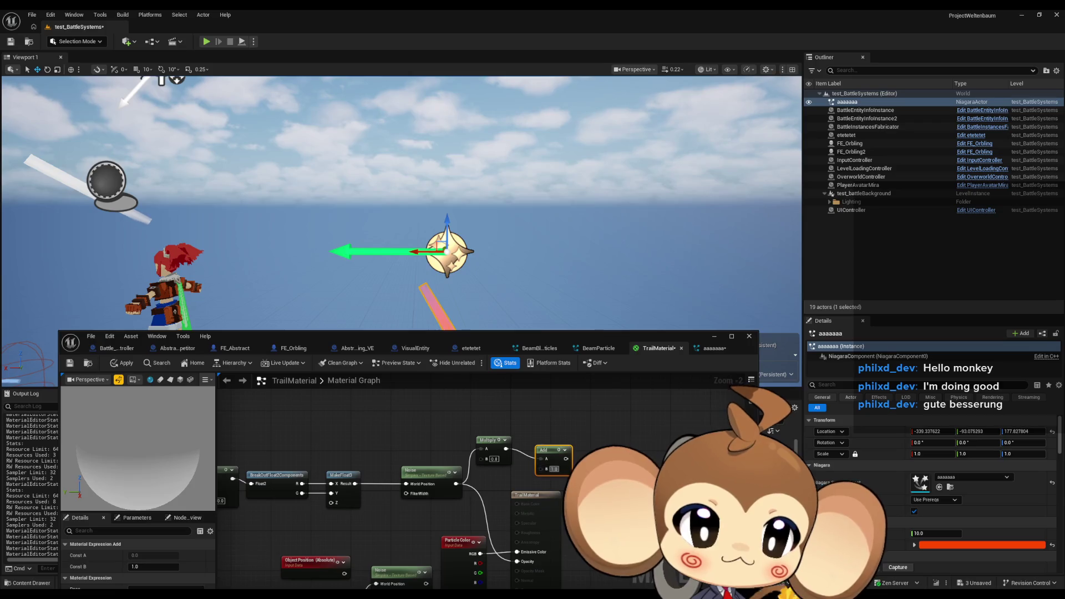
type("0.2")
key("Return")
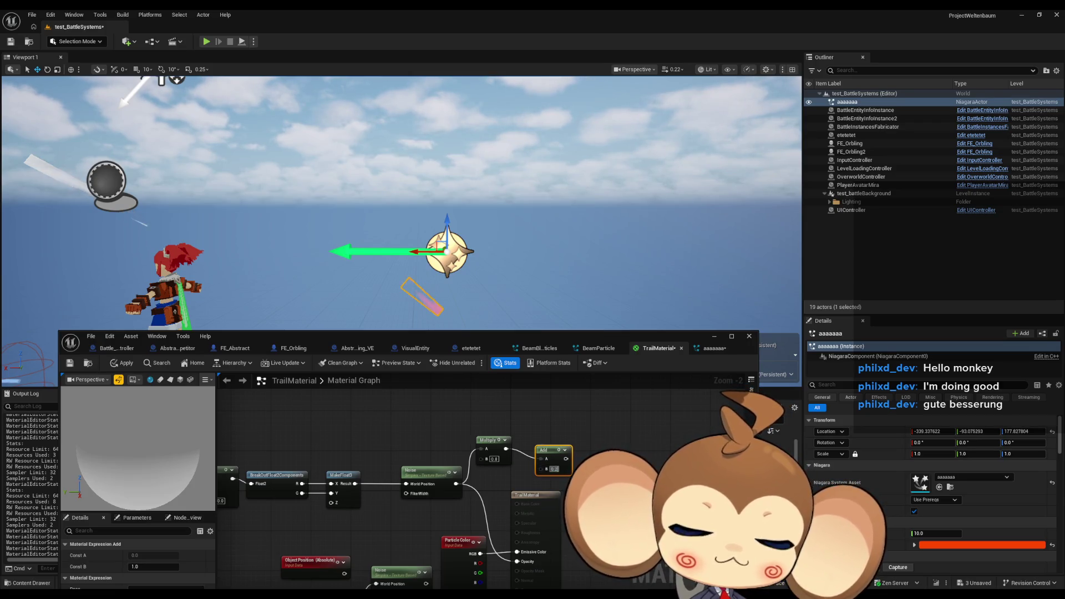
mouse_move(566, 459)
left_mouse_down()
mouse_move(500, 527)
mouse_move(517, 562)
left_mouse_up()
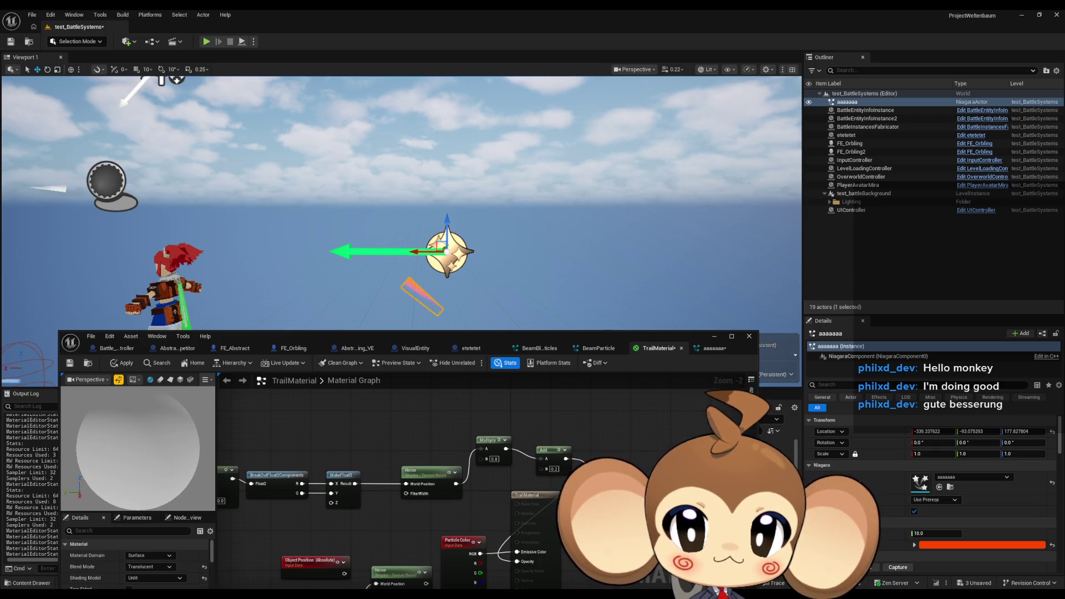
left_click_drag(547, 452, 532, 442)
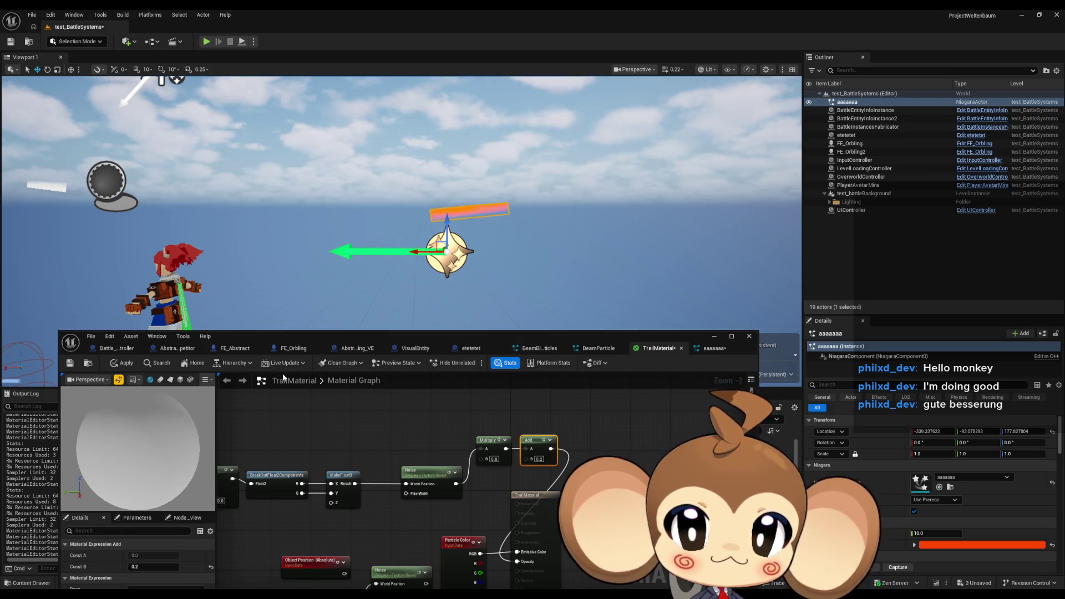
Step: Set both the Add and Multiply nodes' B constants to 0.5
left_click(539, 459)
type("0.5")
key("Return")
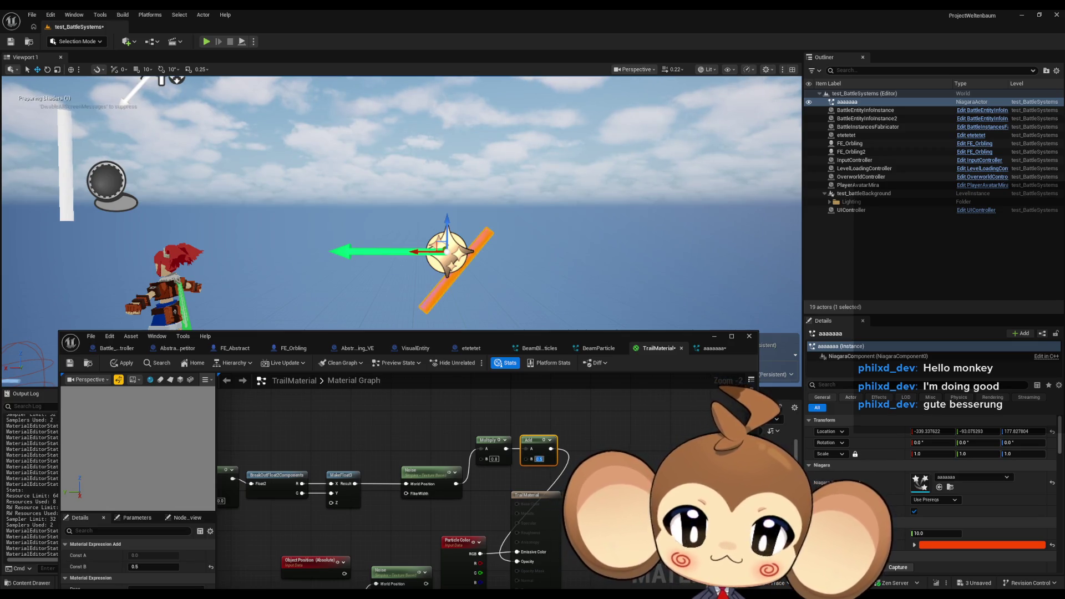
left_click(491, 459)
type("0.5")
key("Return")
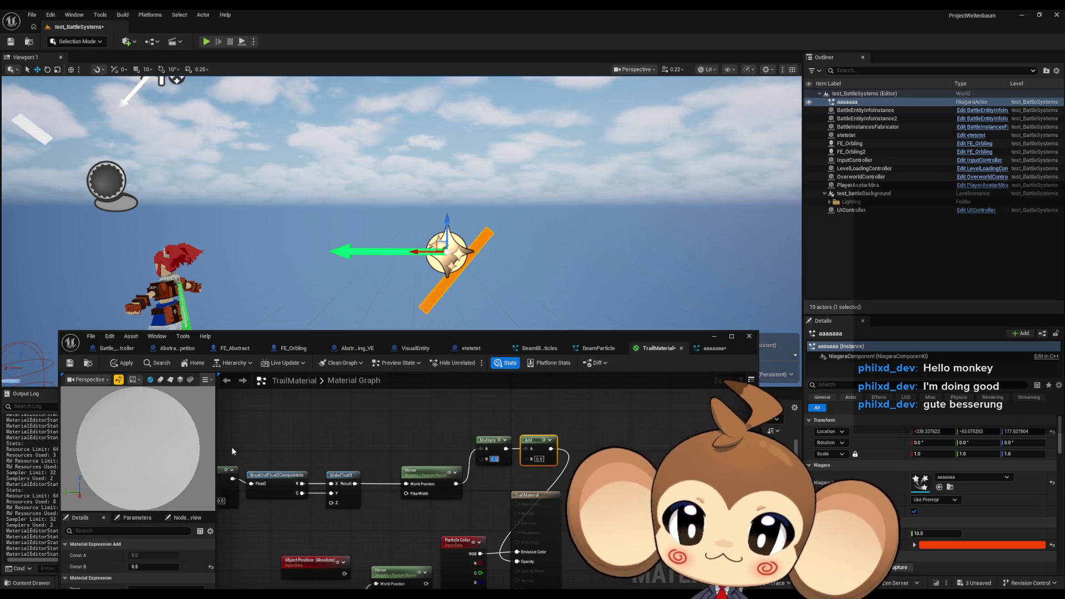
Step: Apply the material changes and deselect nodes to show the material properties
left_click(121, 371)
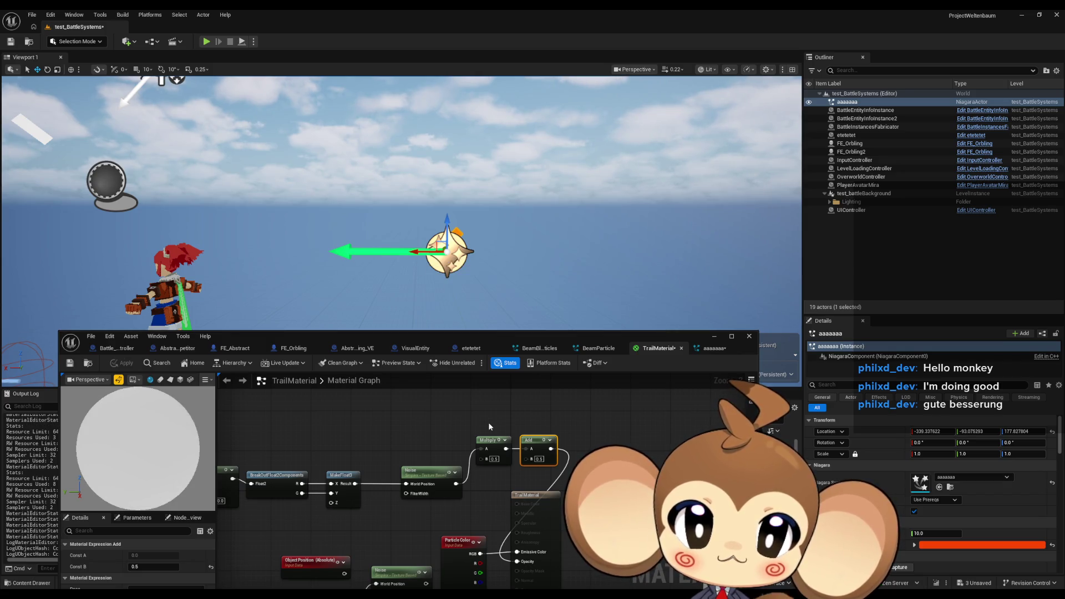
left_click(452, 425)
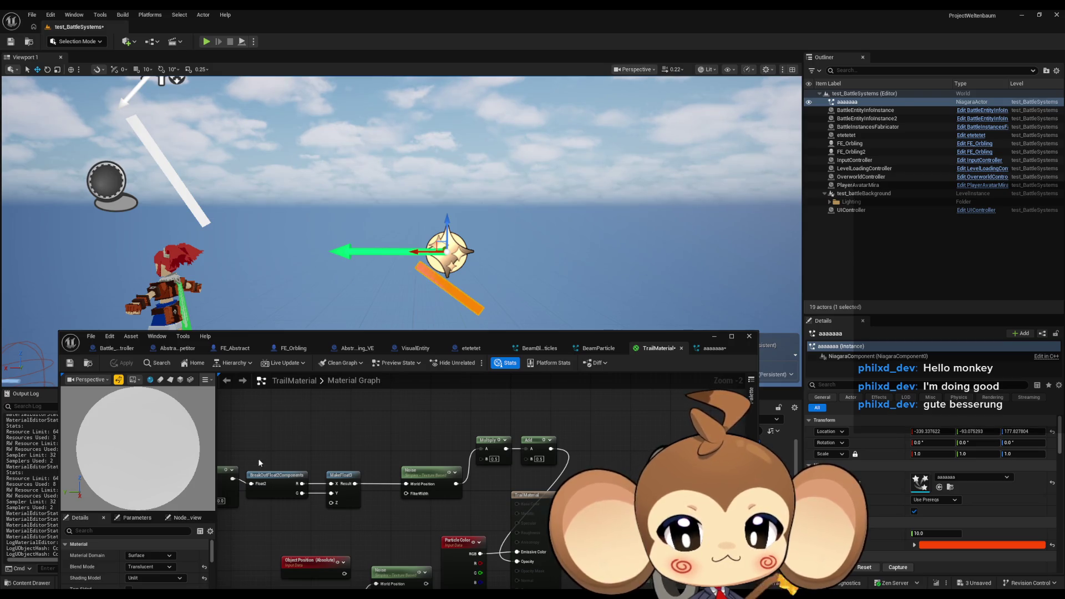
mouse_move(353, 453)
left_mouse_down()
mouse_move(367, 419)
mouse_move(480, 419)
left_mouse_up()
Step: Set the Noise node's Scale to 0.5, apply it, and check the trail in the level
left_click(555, 436)
left_click_drag(555, 436, 462, 431)
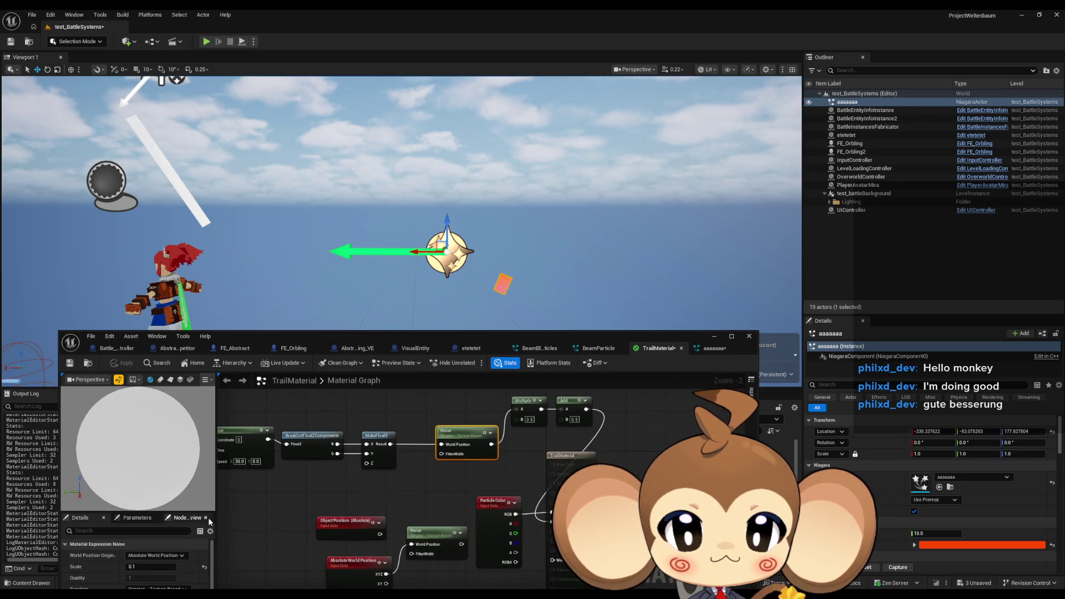
left_click(146, 567)
type("0.4")
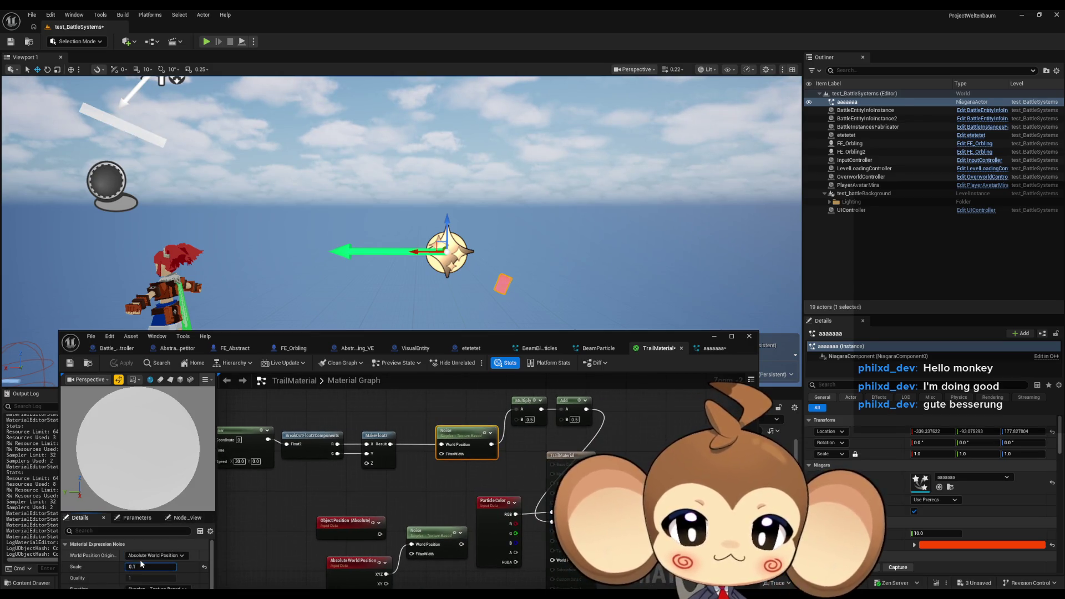
key("Return")
type("0.5")
key("Return")
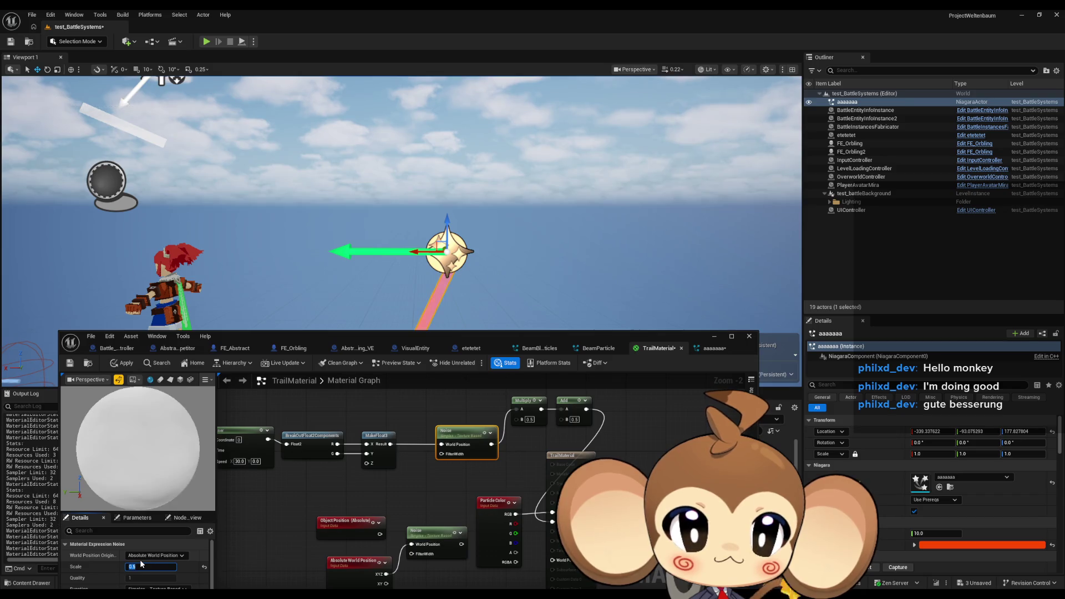
left_click(122, 363)
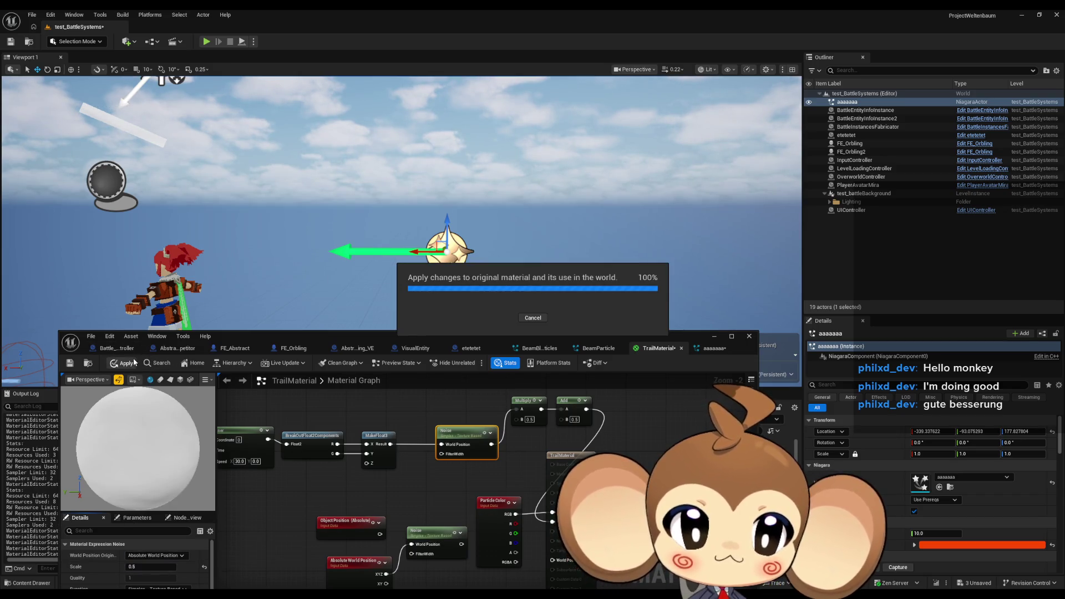
left_click_drag(489, 261, 490, 283)
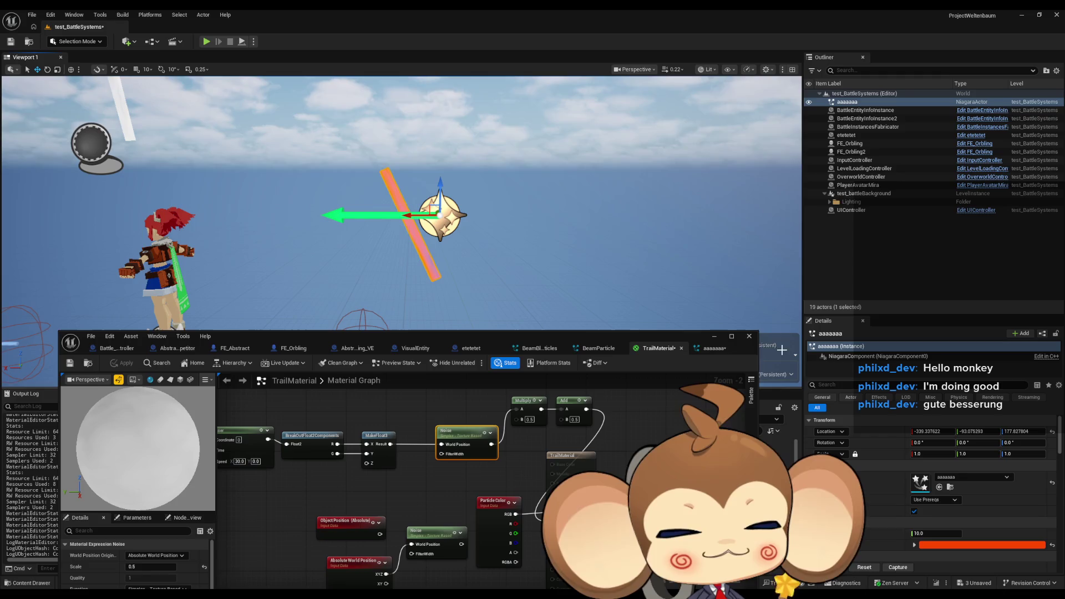
left_click(716, 349)
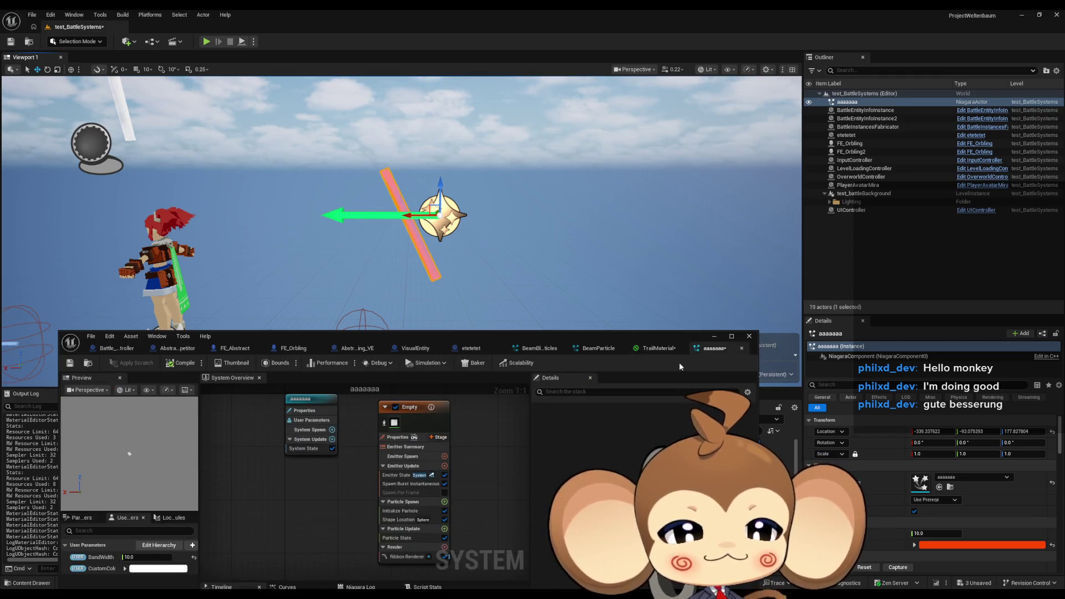
Step: Show the Empty emitter's Ribbon Renderer settings full-screen and expand UV0's UV Mode choices
left_click(439, 410)
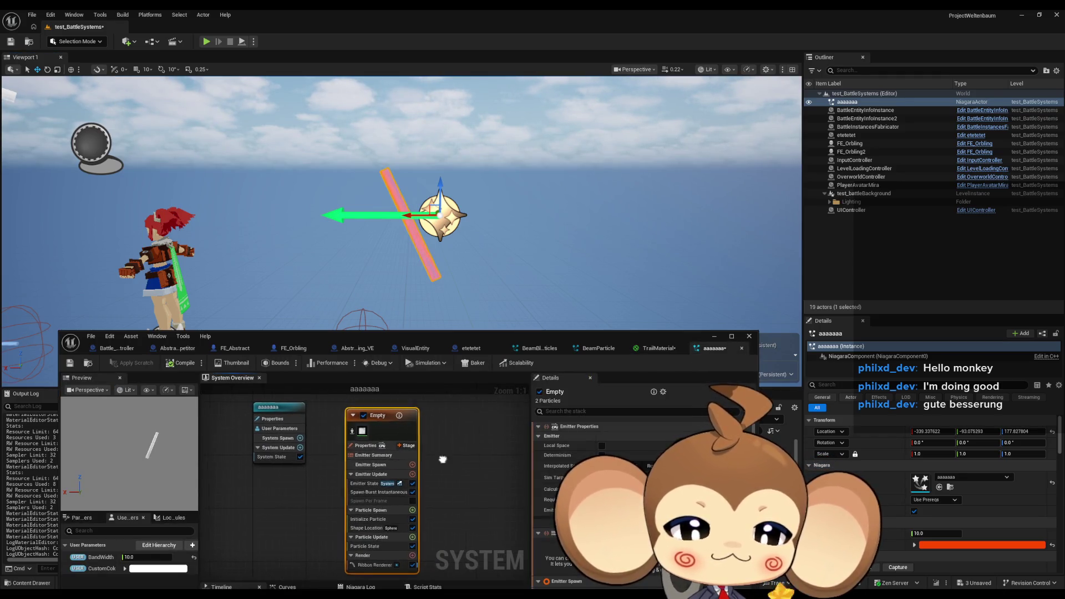
scroll(589, 471, "down", 10)
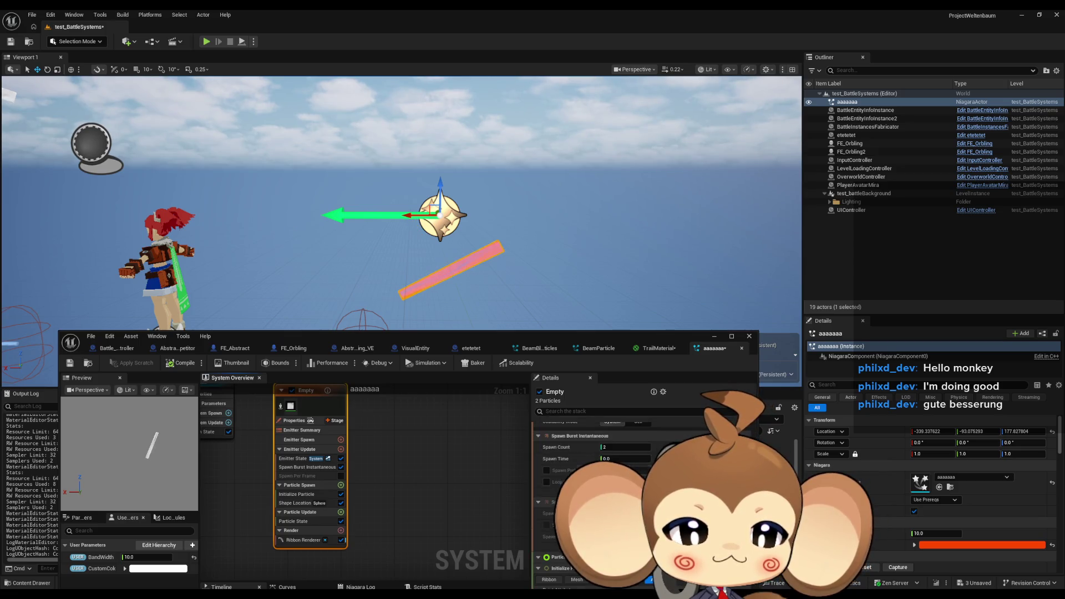
scroll(588, 472, "down", 15)
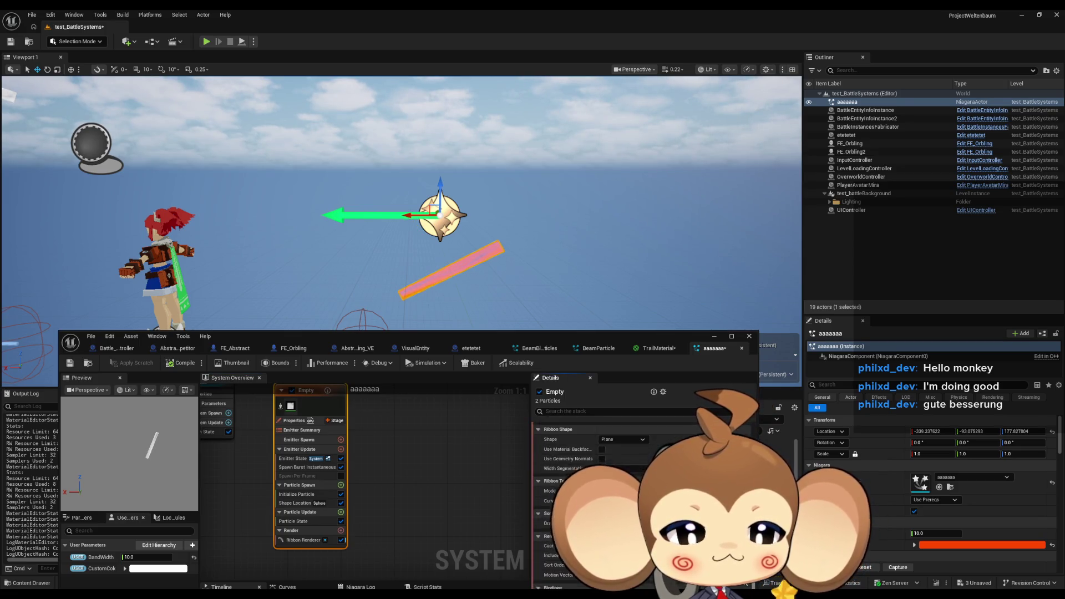
left_click(303, 540)
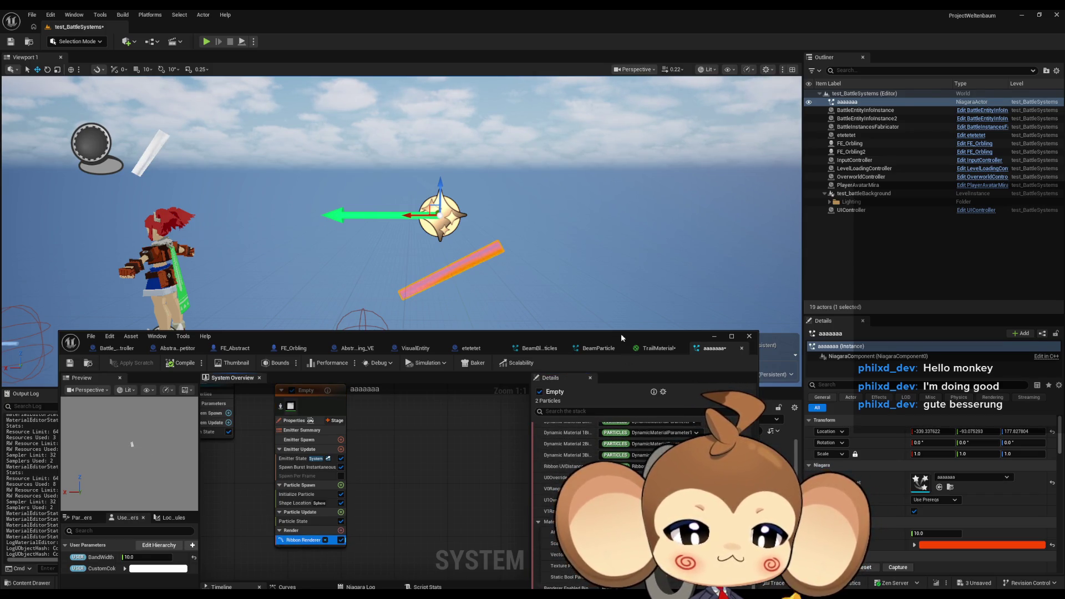
left_click_drag(582, 338, 580, 216)
double_click(580, 217)
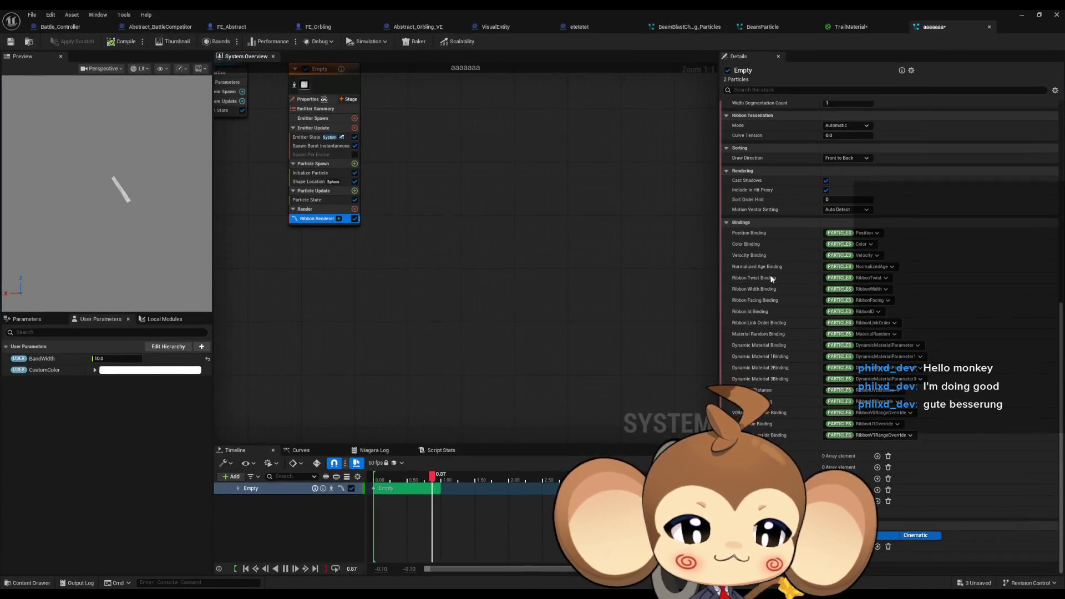
scroll(864, 335, "up", 5)
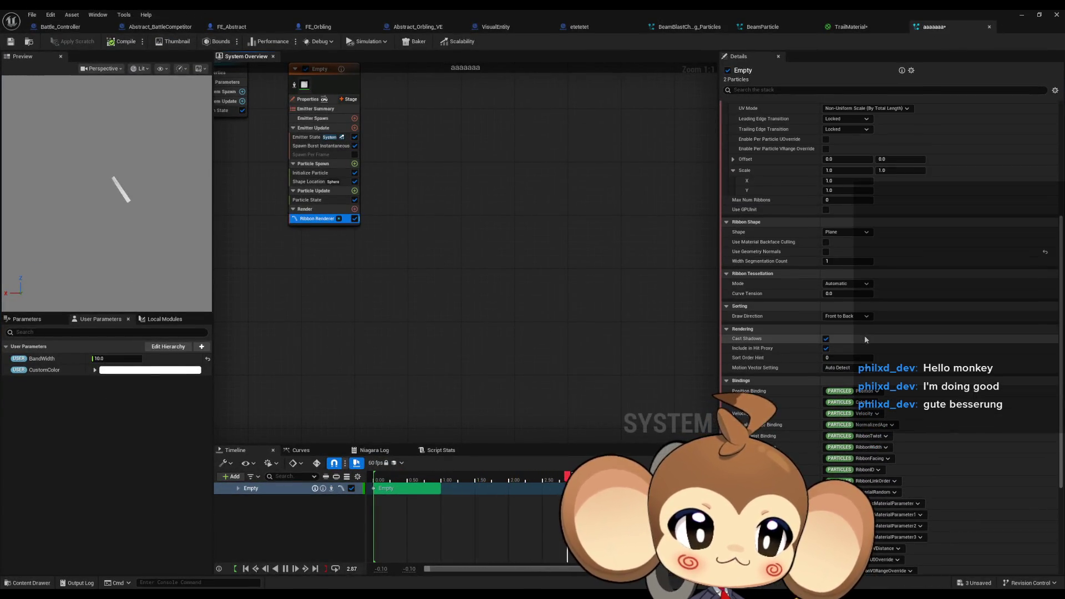
scroll(863, 336, "up", 6)
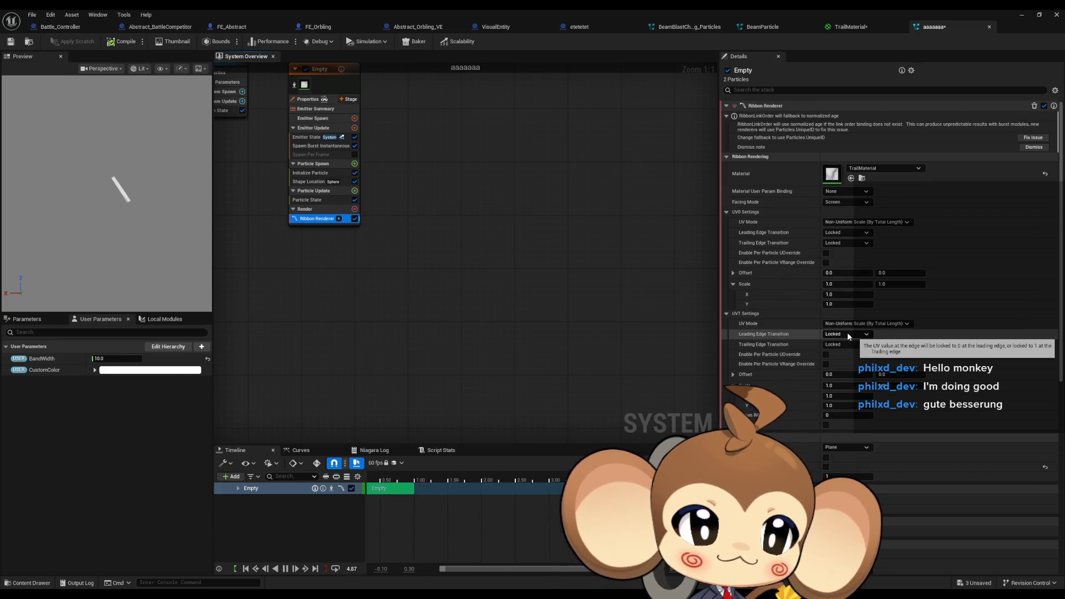
left_click(849, 223)
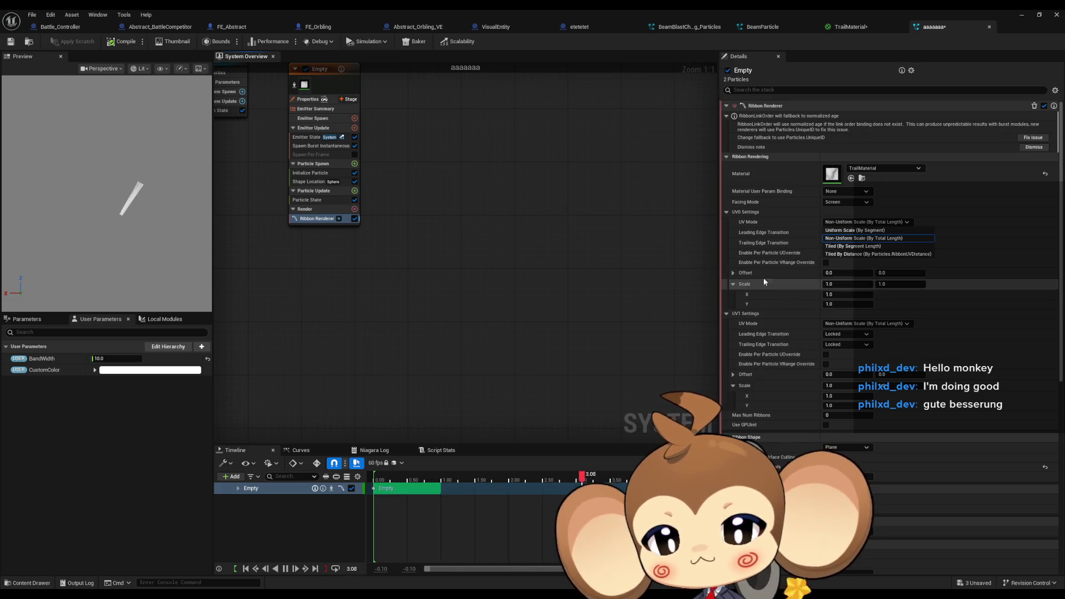
Step: Close the UV0 UV Mode list, leaving it set to Non-Uniform Scale
left_click(852, 224)
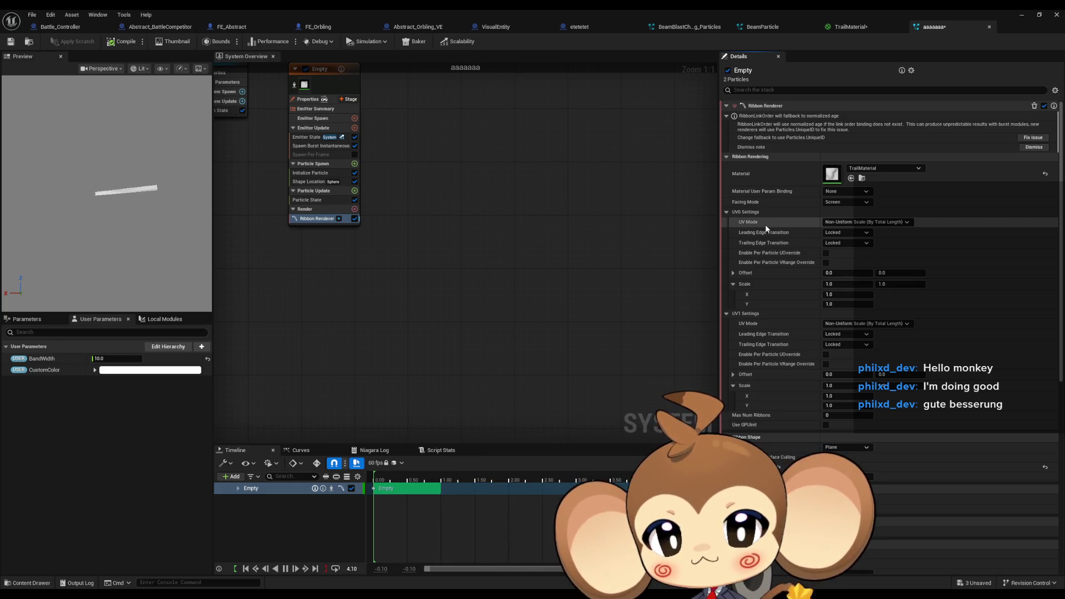
left_click(864, 203)
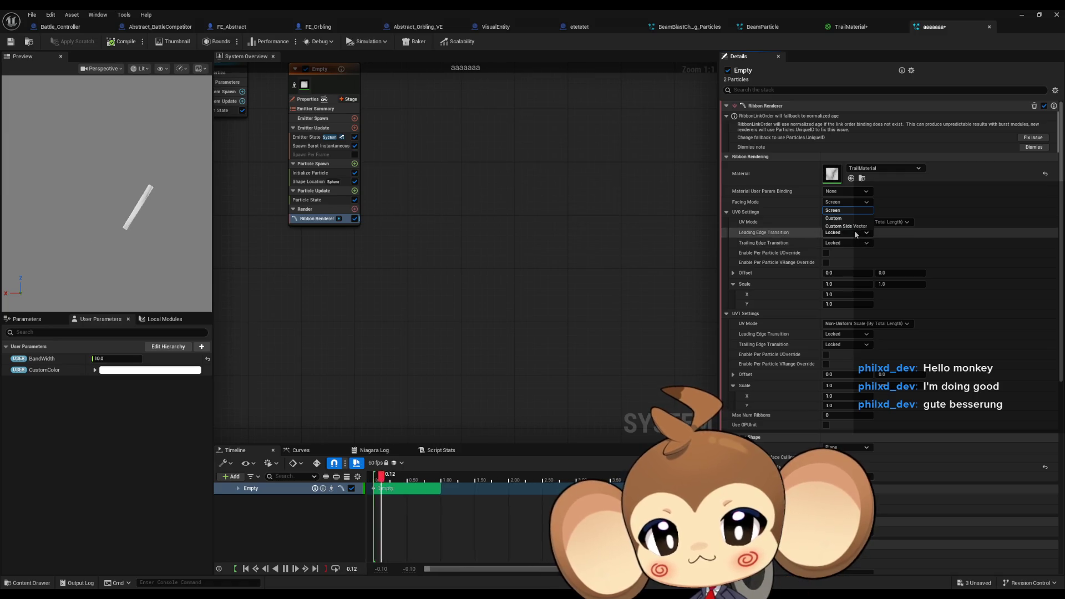
left_click(857, 210)
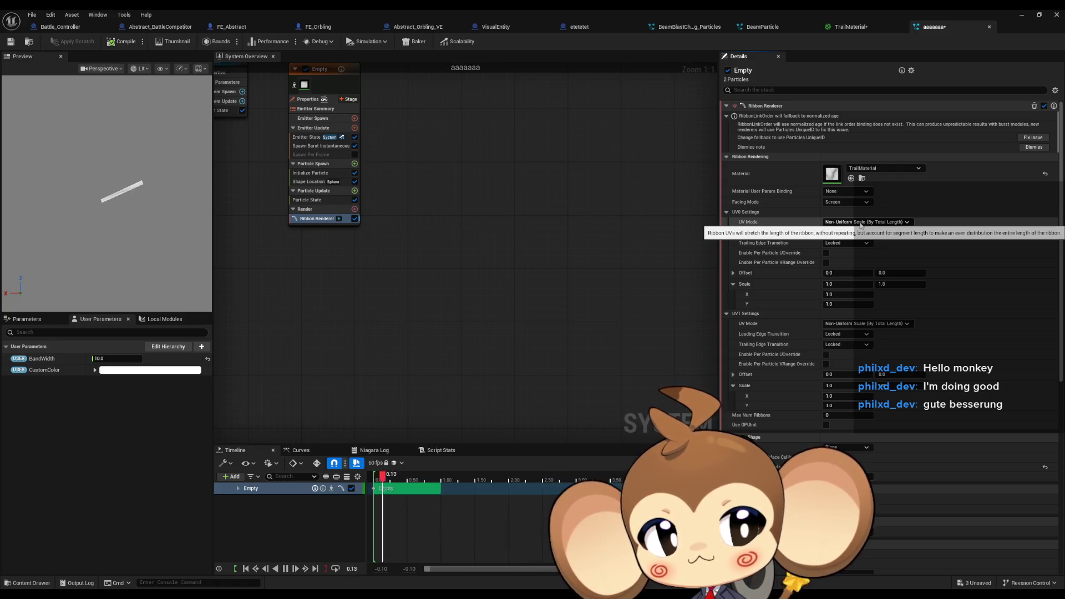
left_click(861, 224)
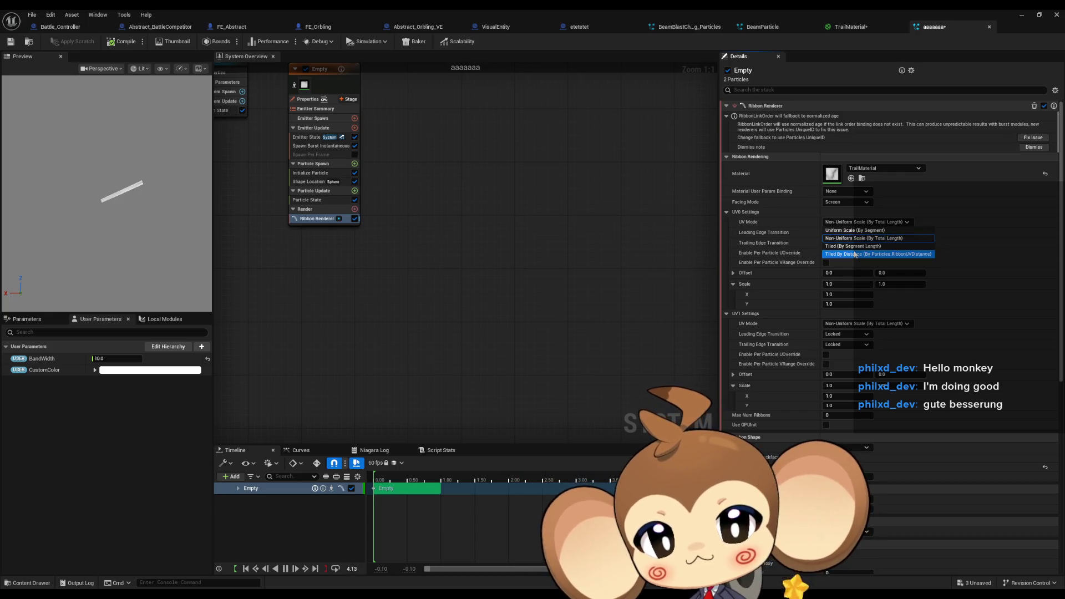
left_click(856, 231)
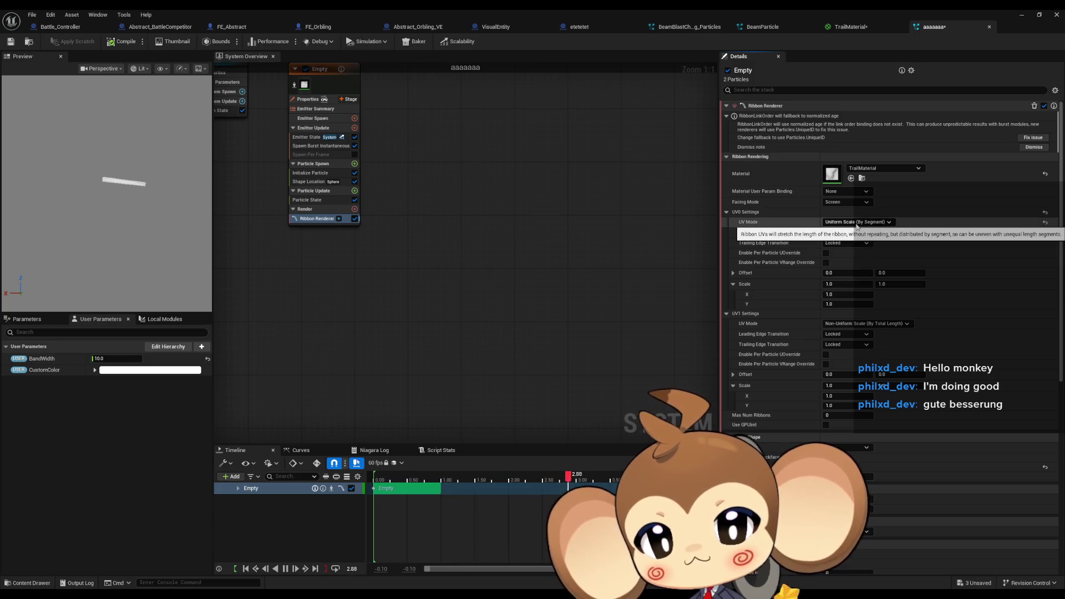
left_click(857, 224)
left_click(858, 231)
left_click(858, 224)
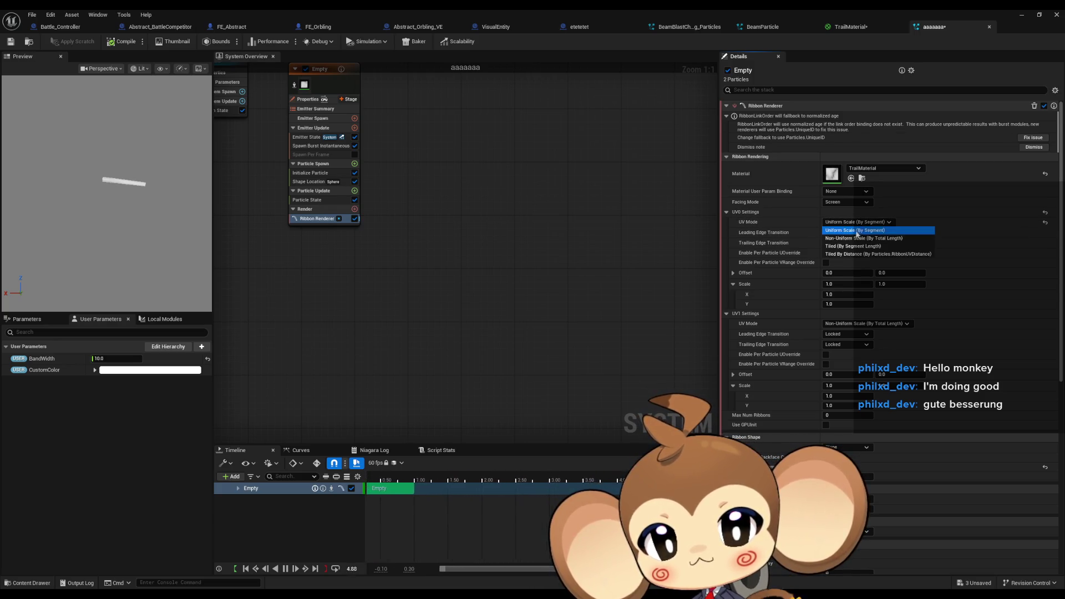
left_click(857, 239)
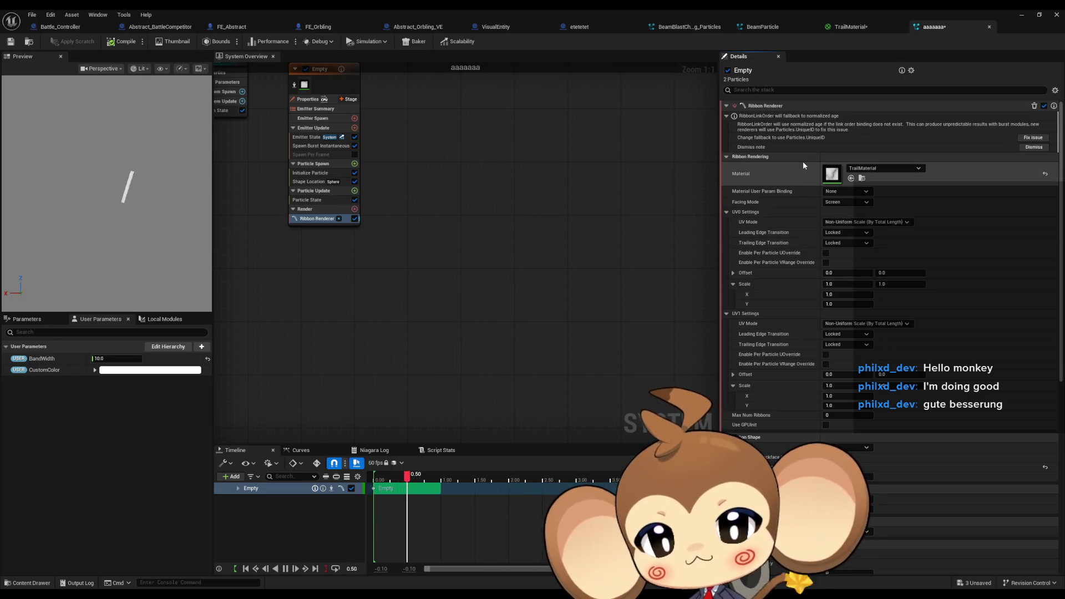
left_click(892, 222)
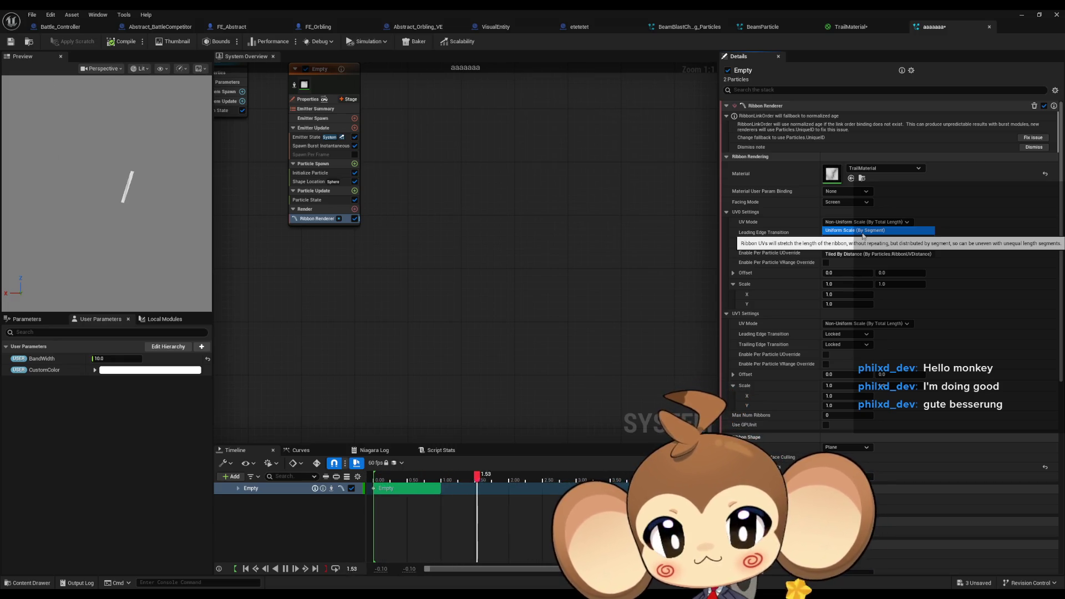
left_click(574, 300)
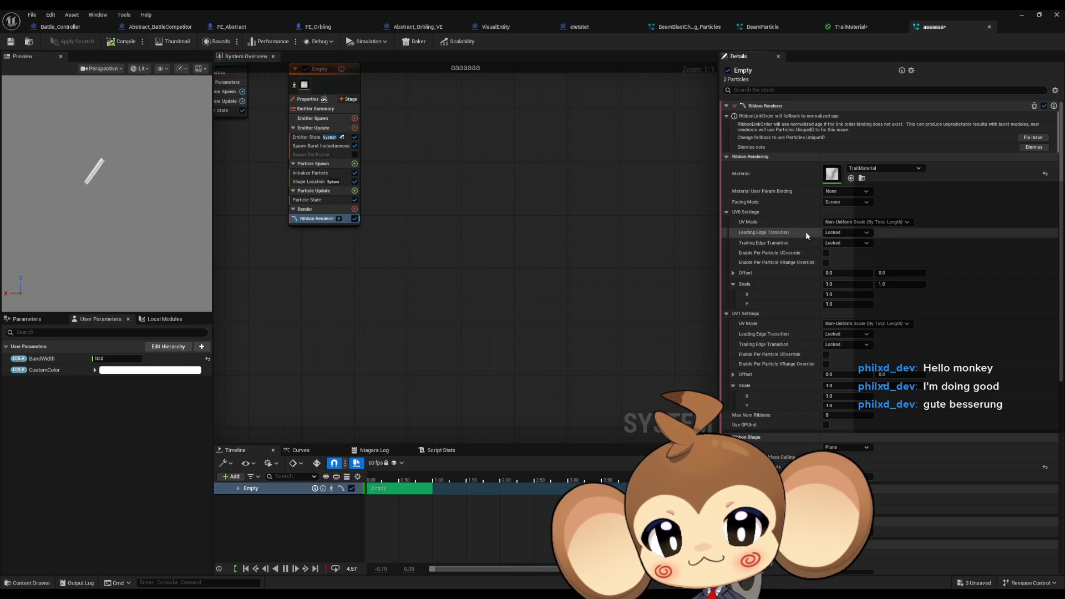
left_click(849, 233)
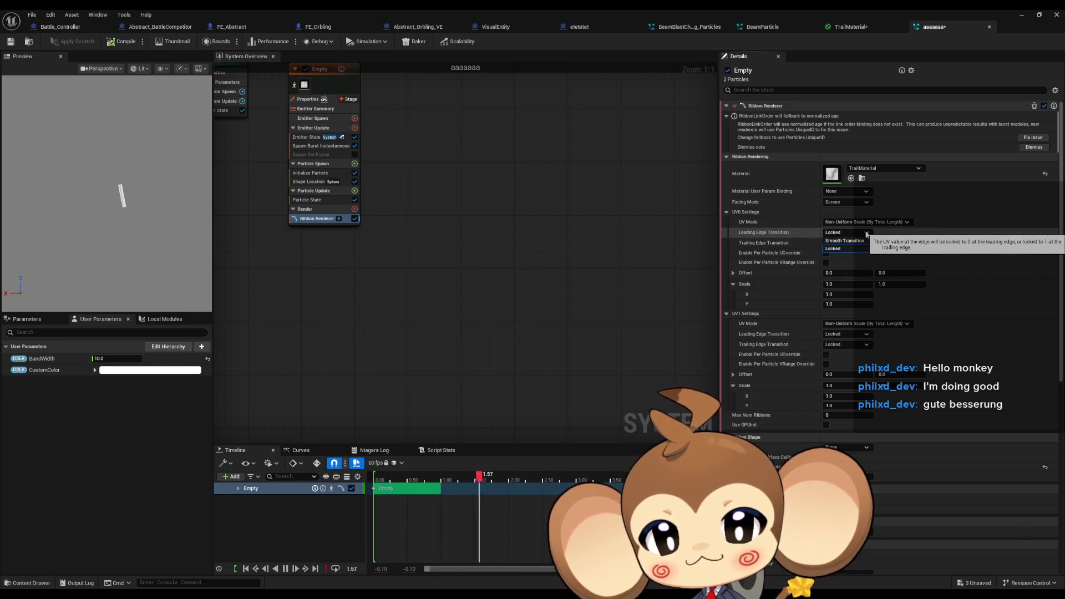
left_click(867, 233)
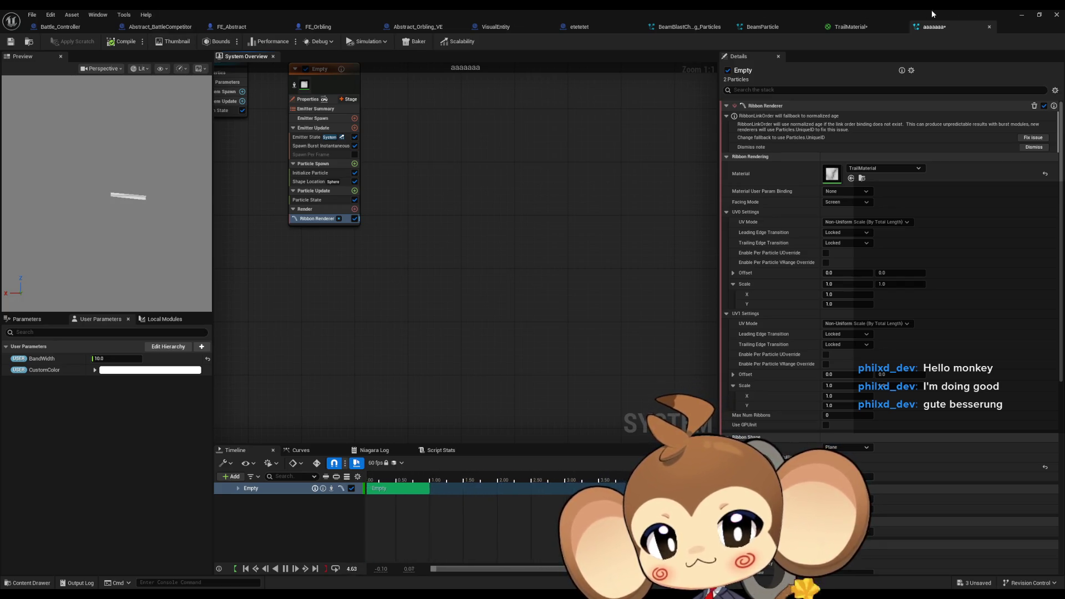
left_click(1021, 14)
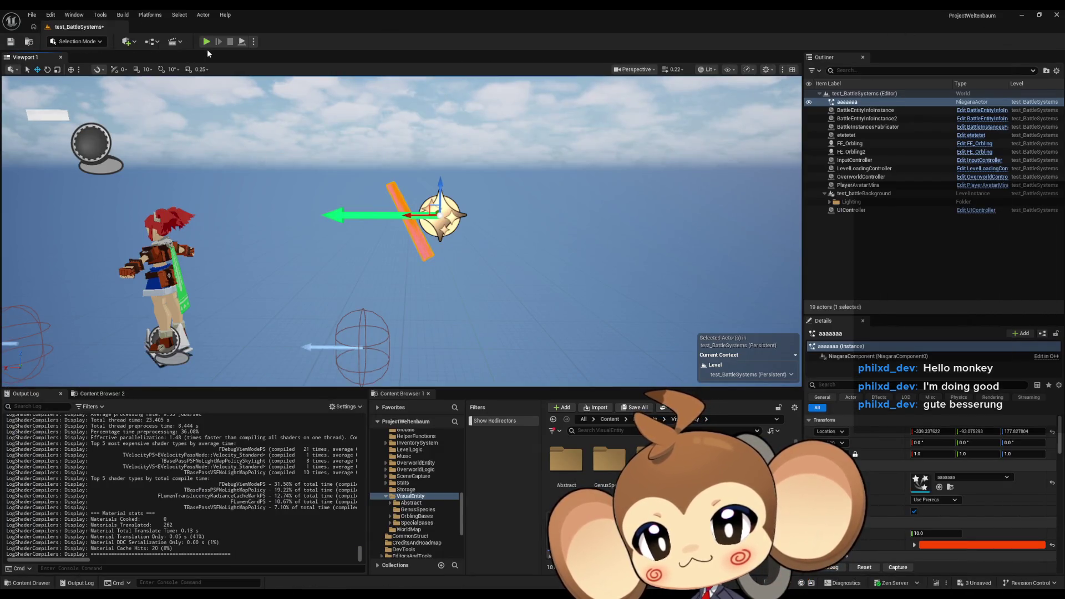
Step: Play the level briefly, stop it, and scroll through the VisualEntity folder's assets
left_click(209, 41)
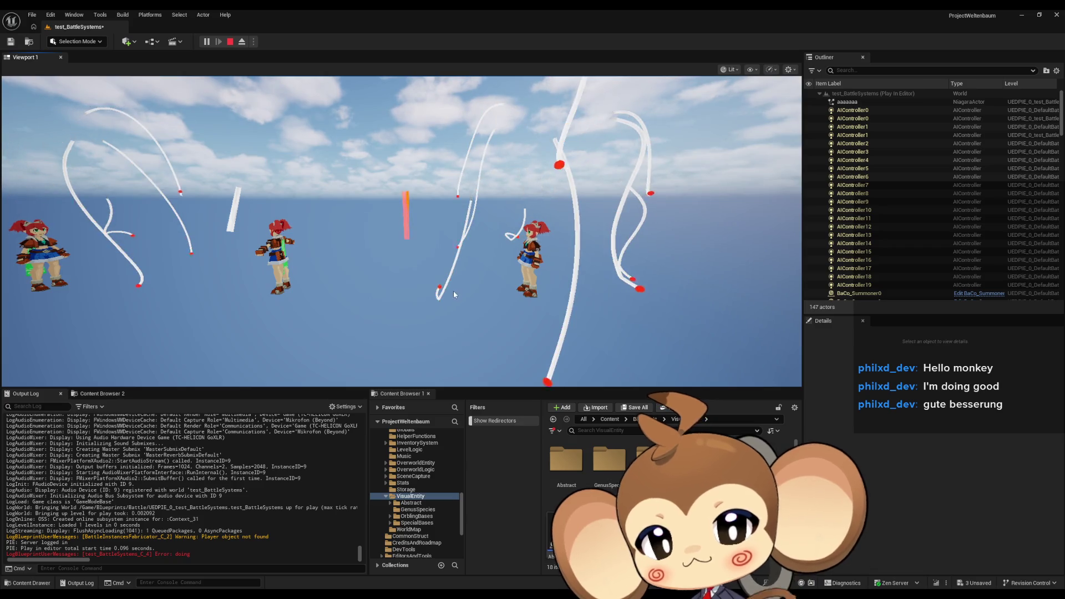
left_click(231, 41)
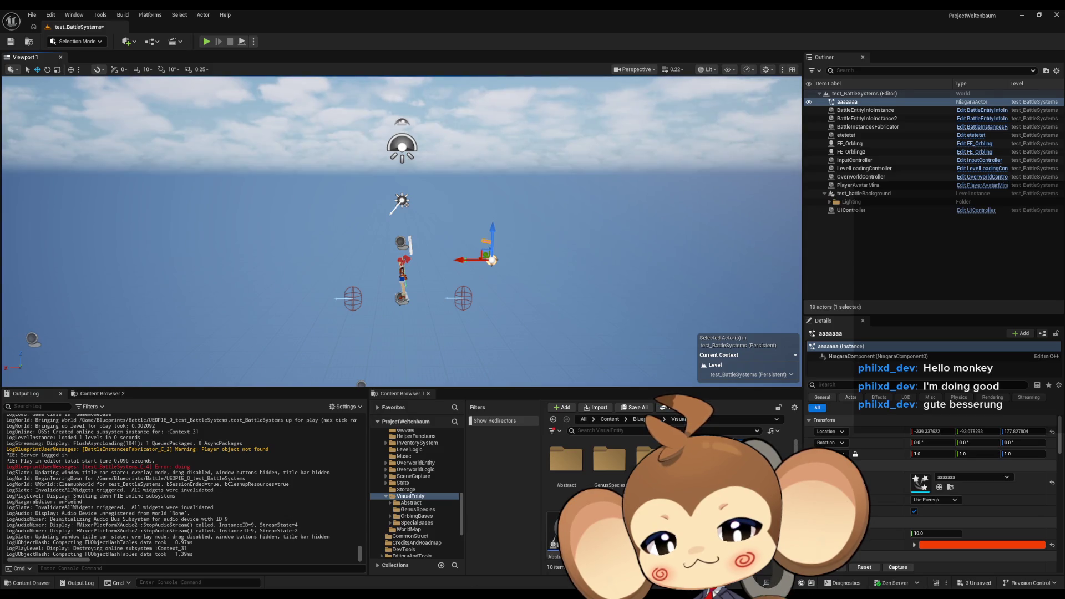
scroll(611, 489, "down", 1)
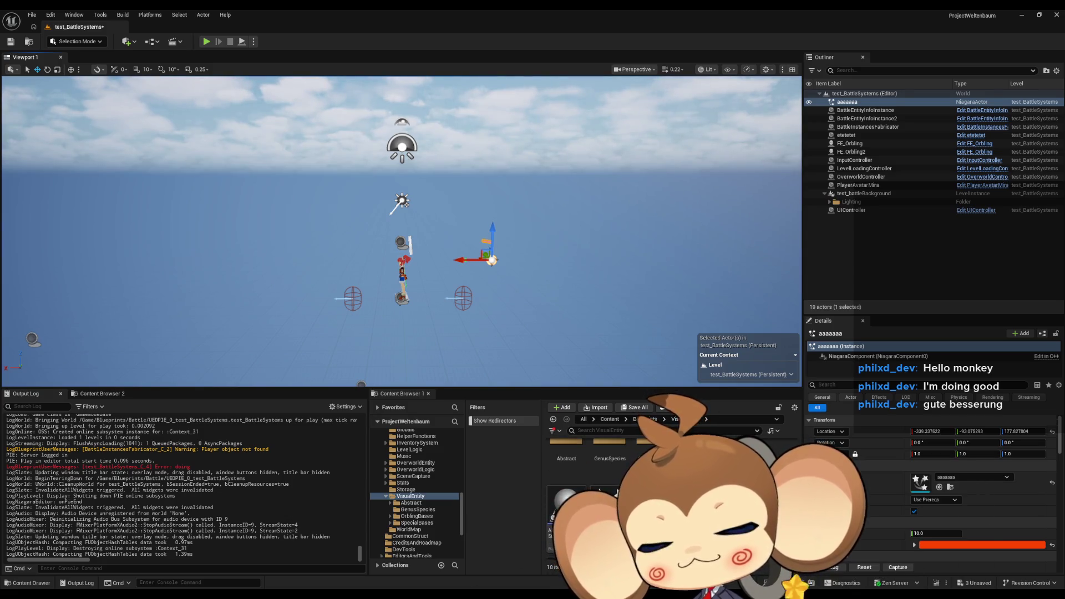
scroll(610, 488, "down", 3)
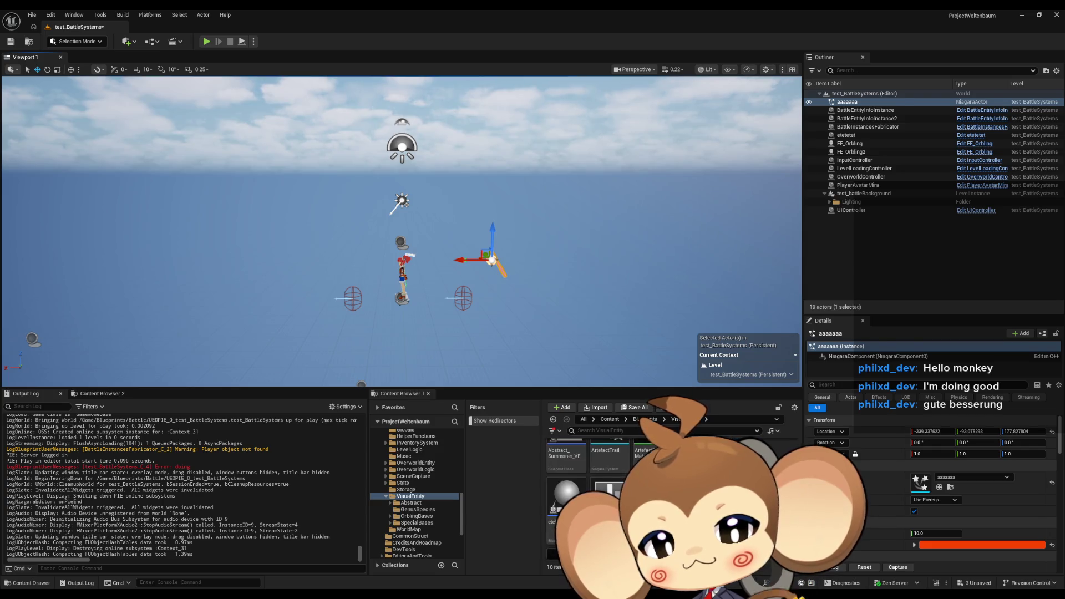
scroll(611, 489, "down", 2)
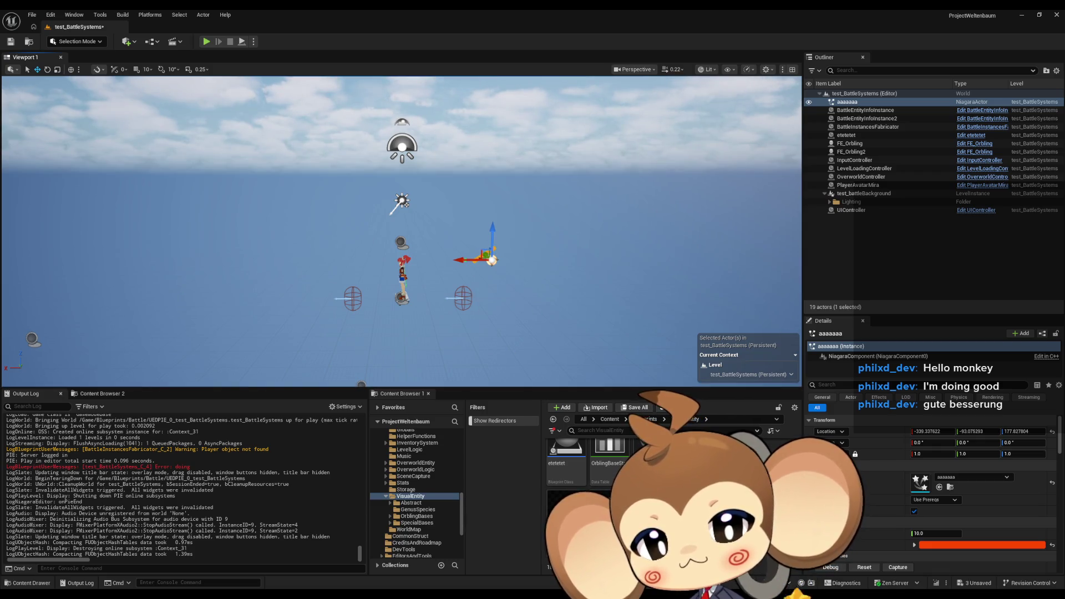
key("alt+Tab")
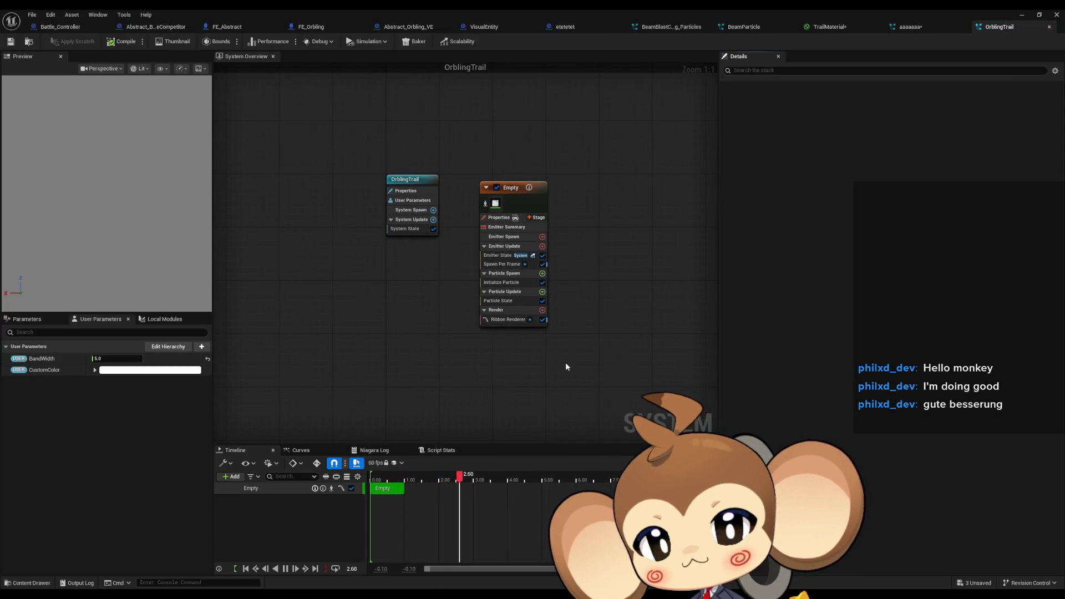
Step: Check that OrblingTrail's Empty emitter Ribbon Renderer uses TrailMaterial, then restore the editor window
left_click(508, 199)
scroll(804, 347, "down", 10)
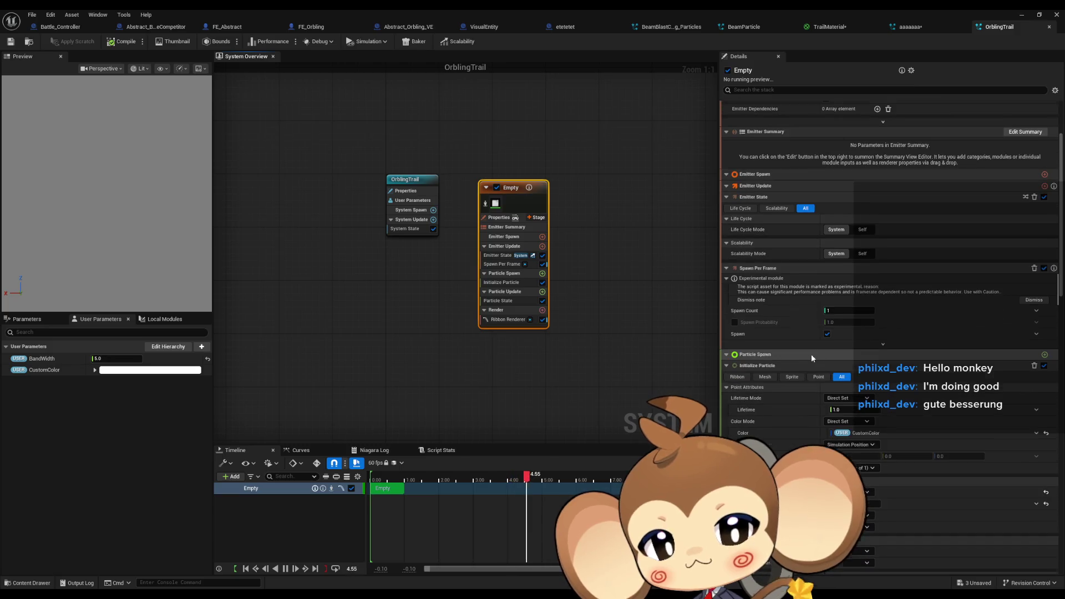
scroll(804, 344, "down", 6)
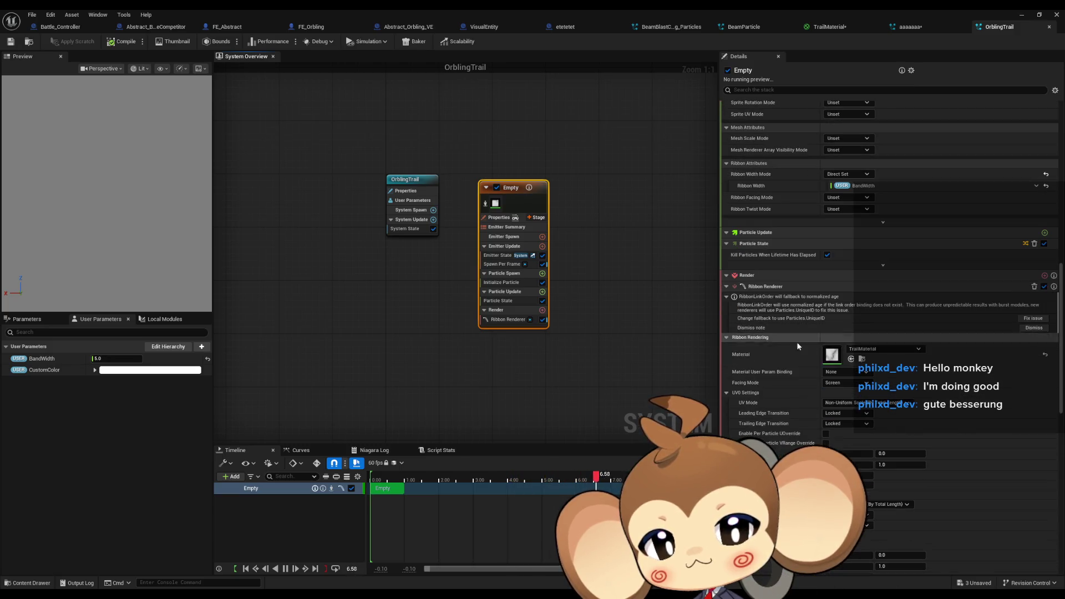
double_click(677, 9)
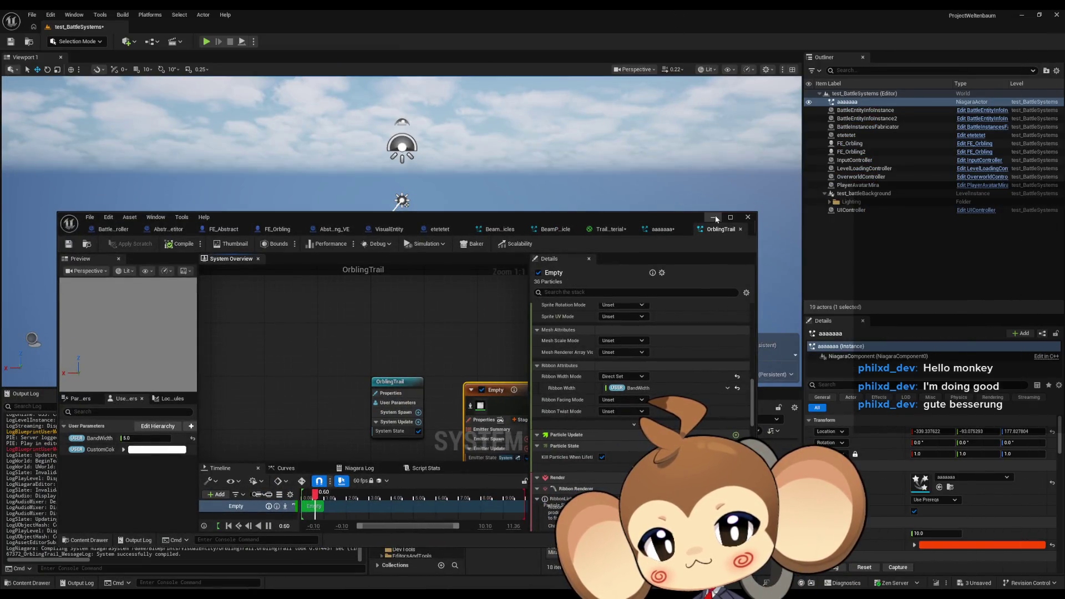
left_click_drag(472, 316, 364, 267)
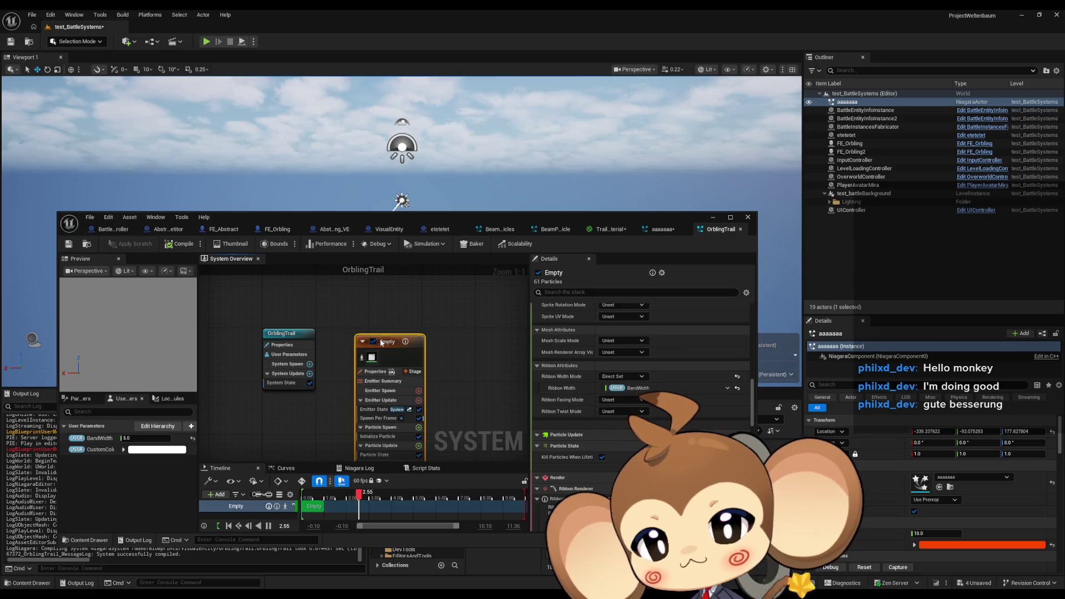
Step: Test the level in play with the Empty emitter disabled, then re-enable it and open TrailMaterial
left_click(374, 342)
left_click(205, 42)
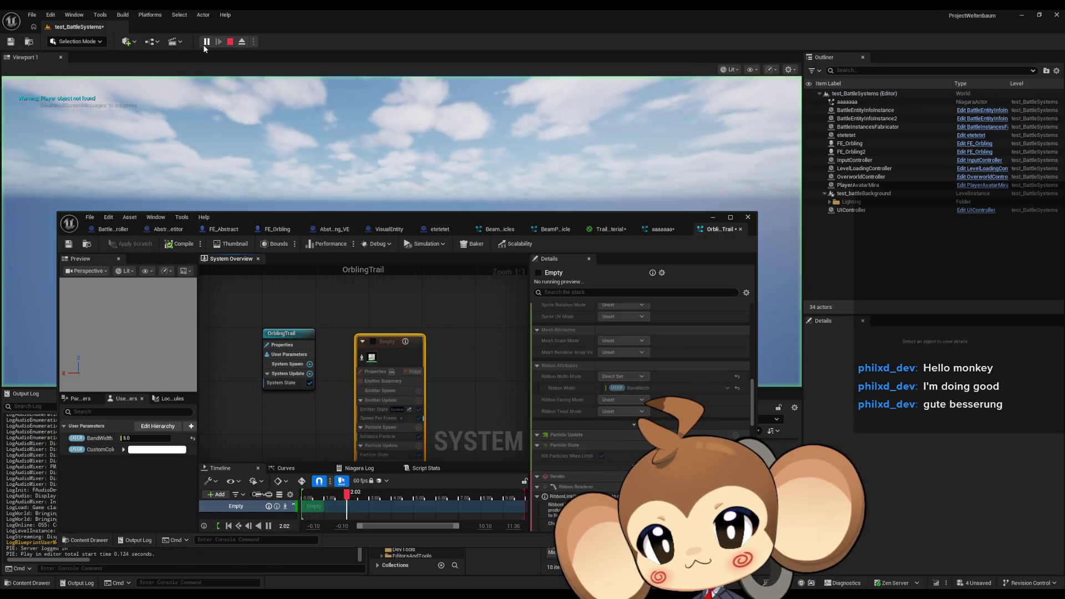
left_click_drag(402, 219, 406, 318)
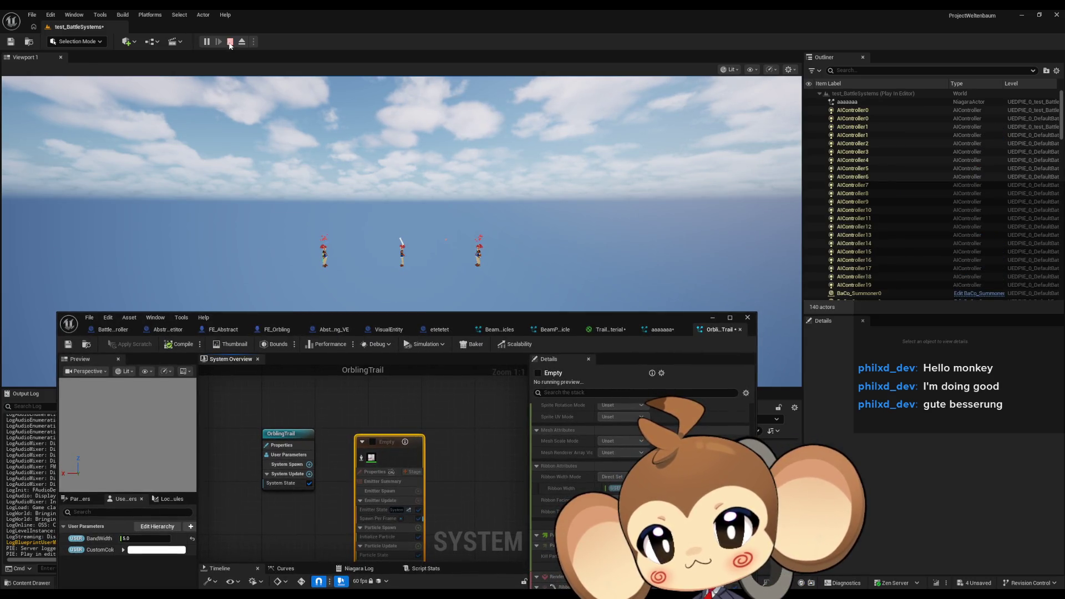
left_click(230, 41)
left_click(373, 441)
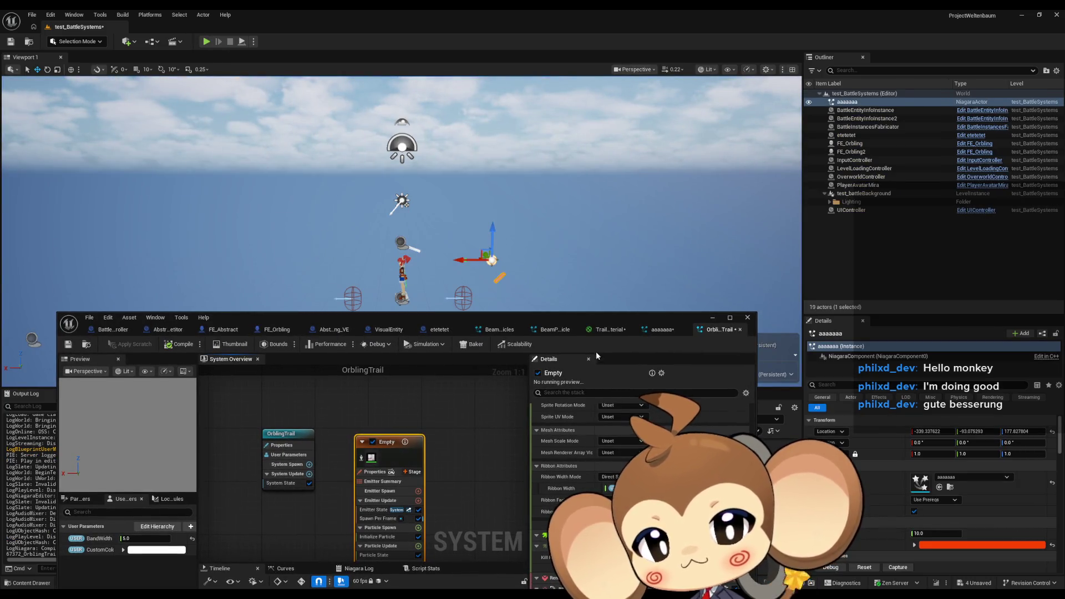
left_click(610, 330)
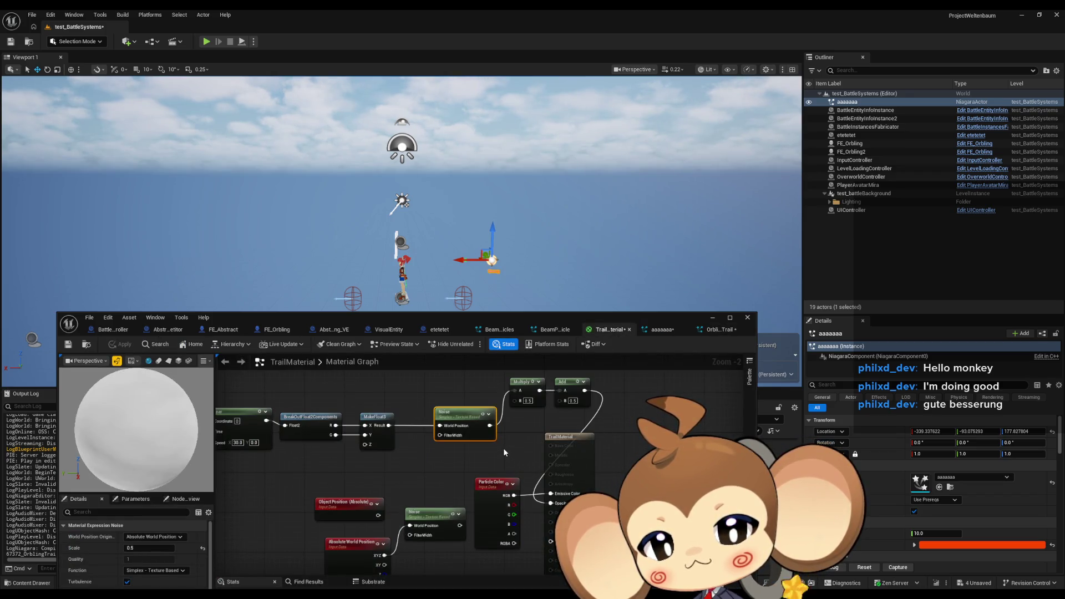
Step: Review Particle Color and material settings, then play the level cycling wireframe, unlit and lit views
left_click(492, 482)
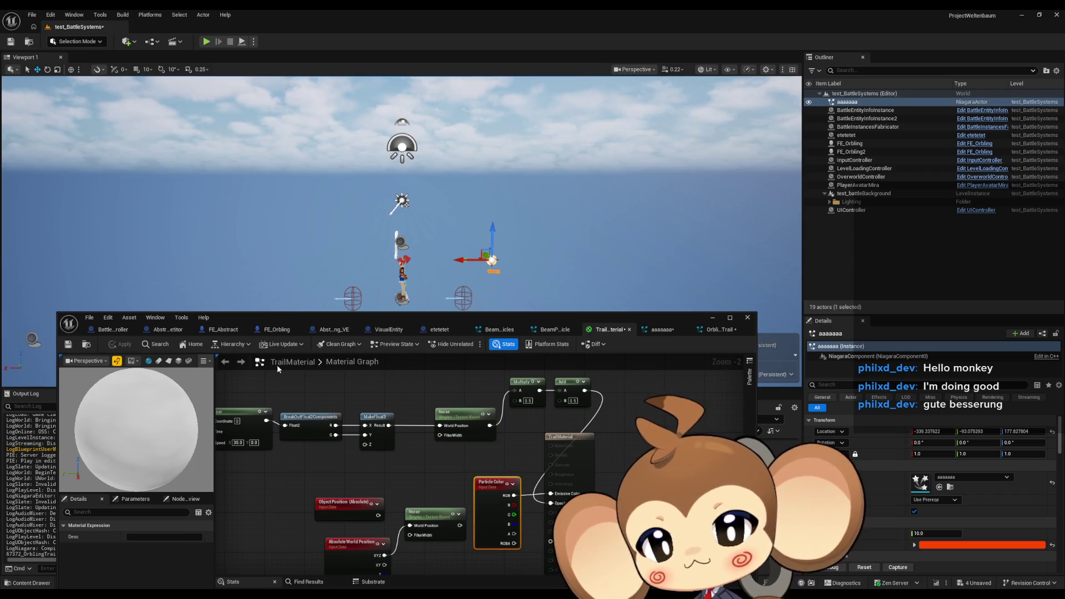
left_click(510, 471)
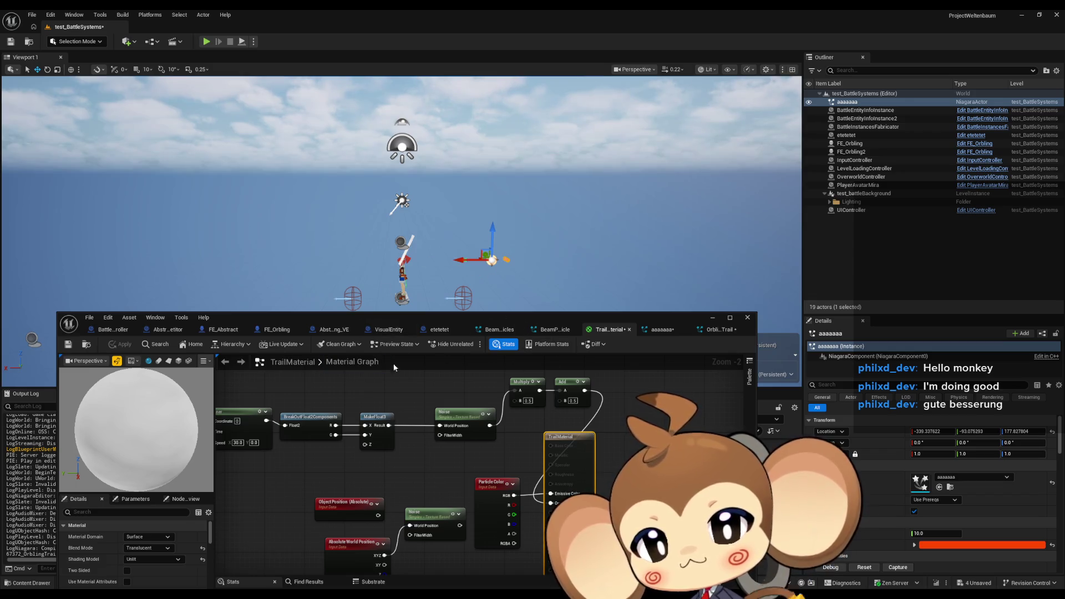
left_click(206, 41)
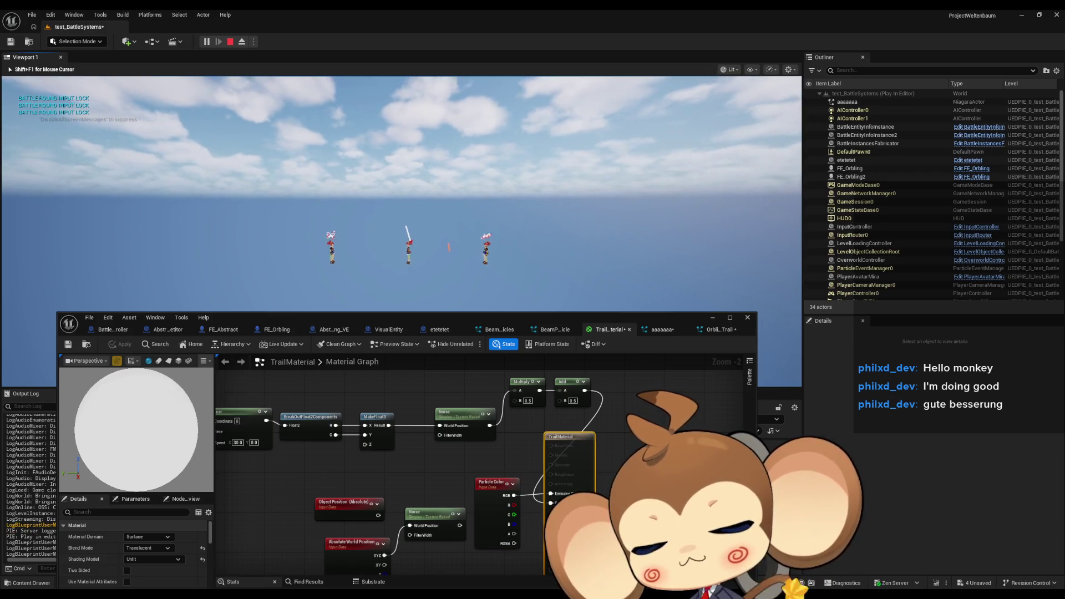
key("F1")
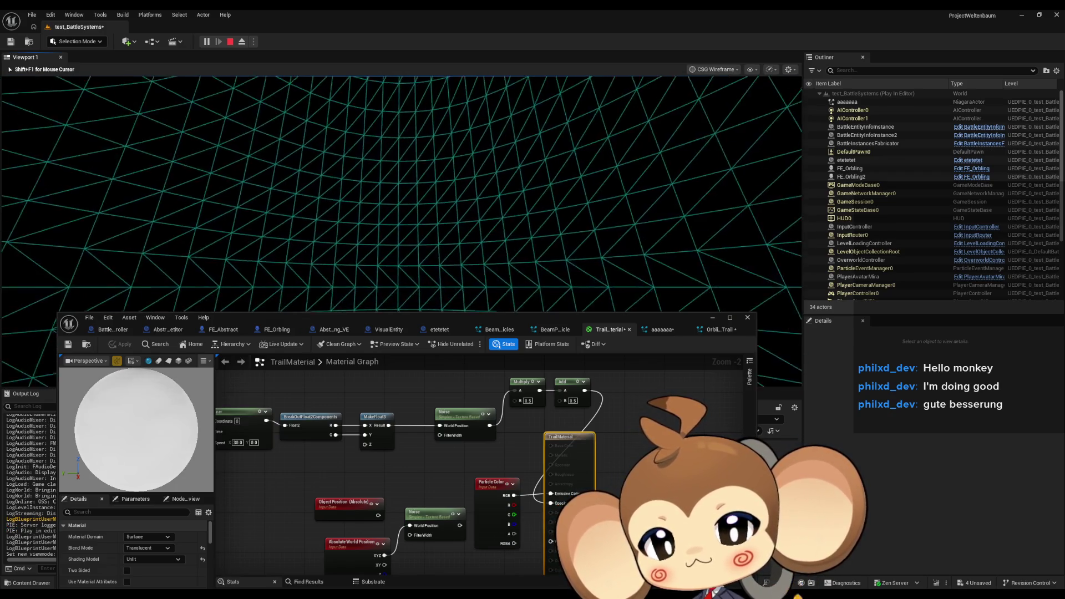
key("F2")
key("F3")
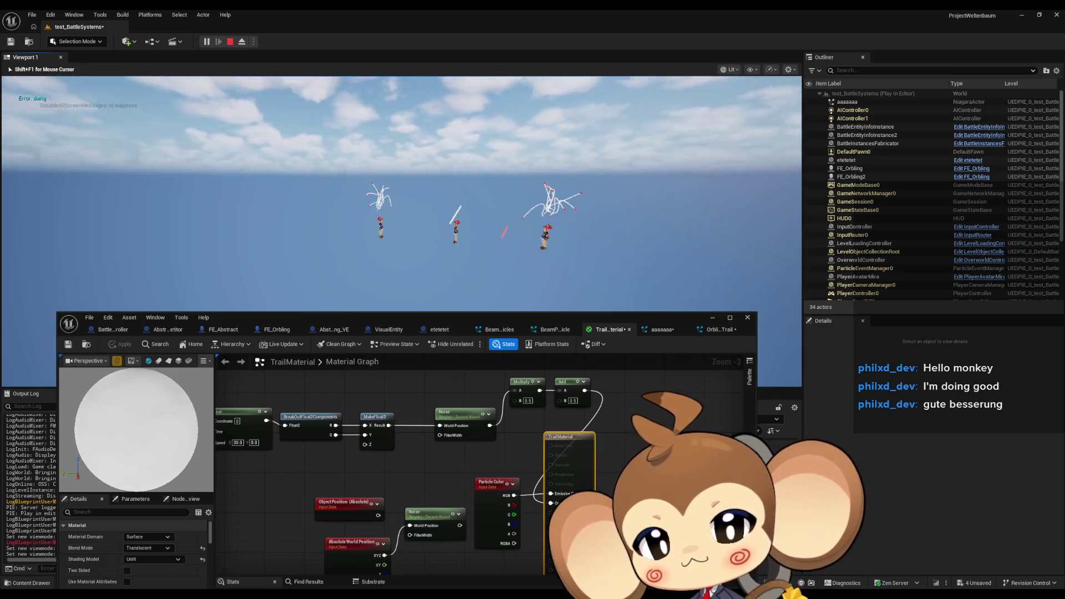
Step: Eject from play, select aaaaaaa, move the camera close to its white trails, then stop Play
key("shift+F1")
left_click(487, 235)
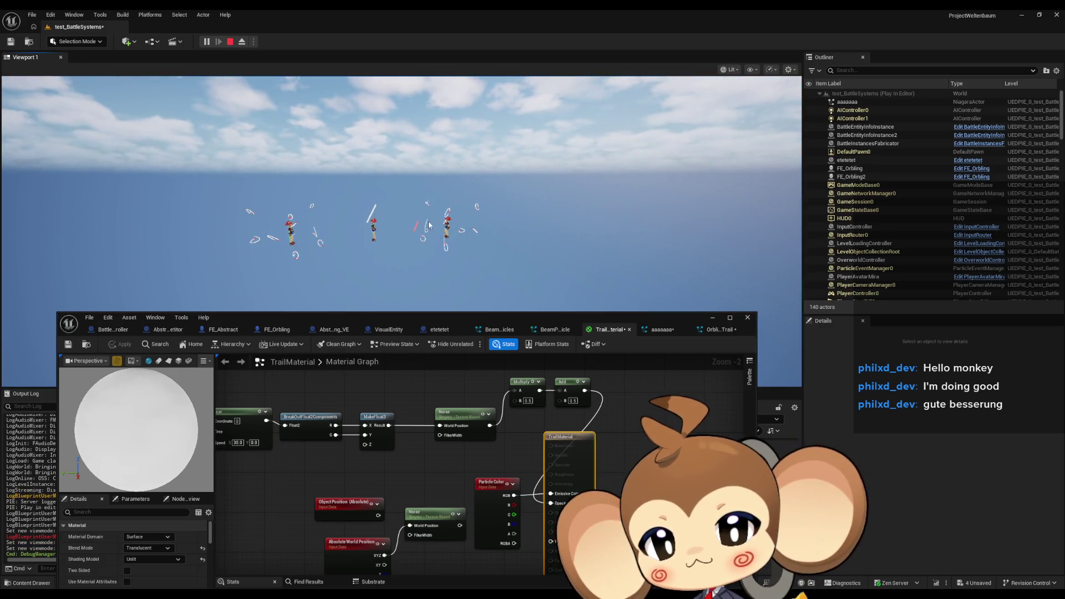
key("shift+F1")
left_click(241, 42)
scroll(402, 194, "up", 8)
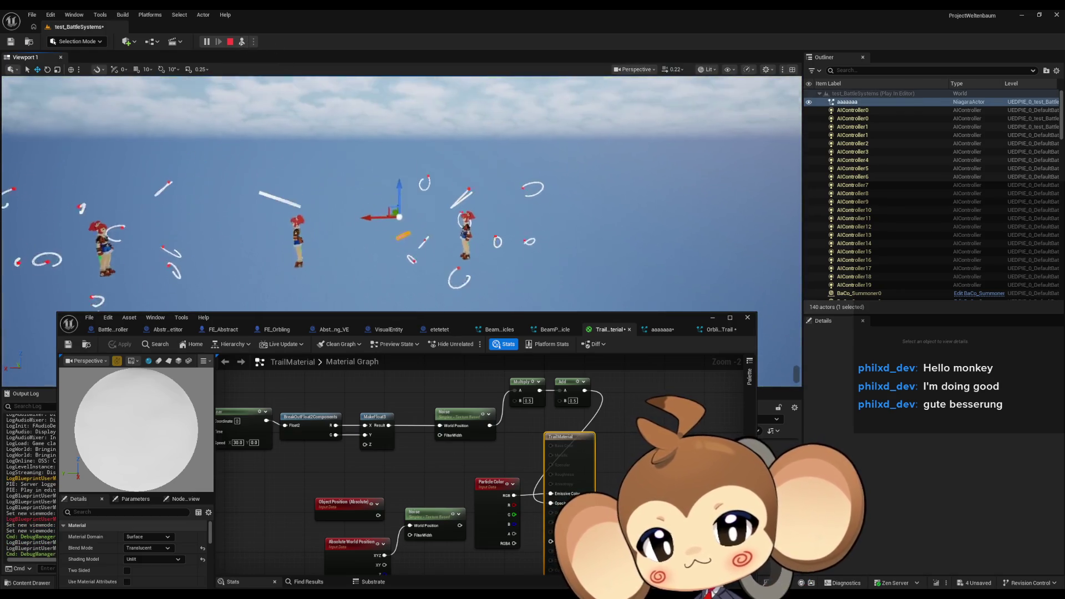
scroll(404, 160, "up", 5)
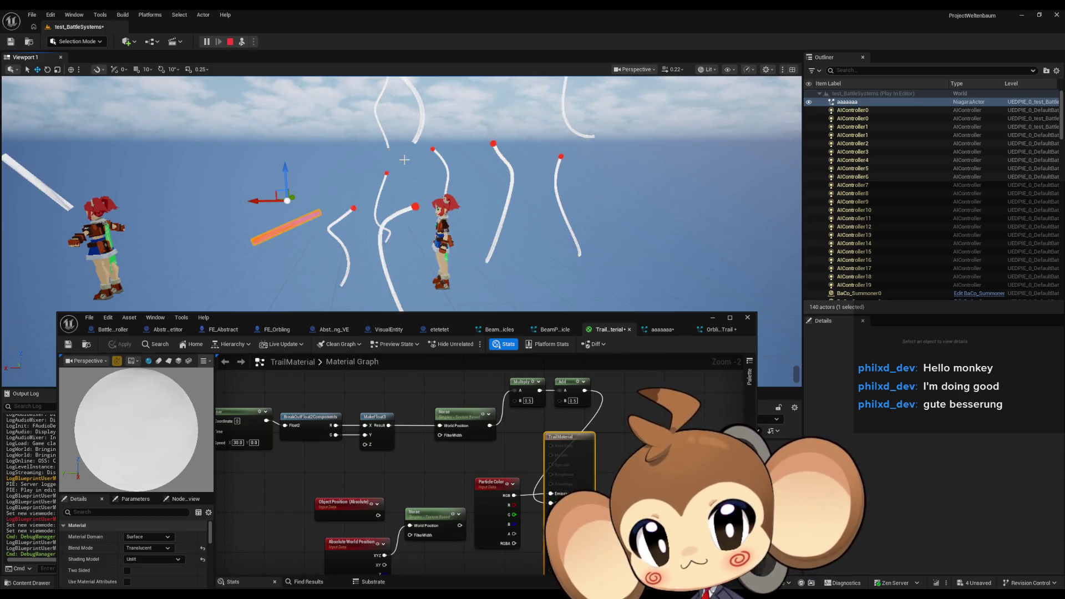
key("Escape")
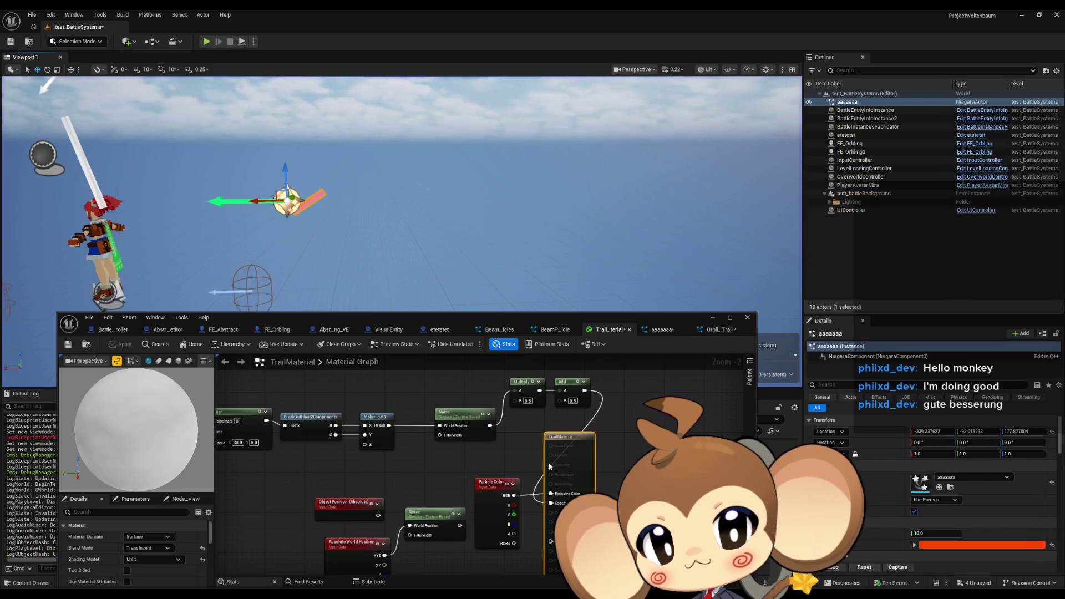
Step: Wire the Noise output into TrailMaterial, apply it, and start Play again
left_click_drag(554, 503, 553, 503)
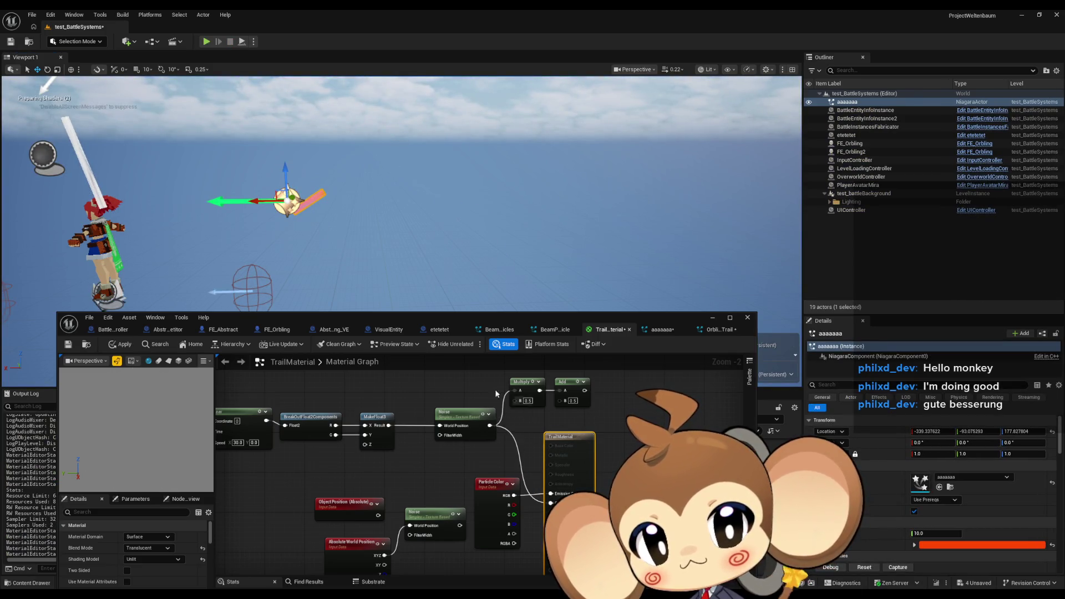
left_click(126, 344)
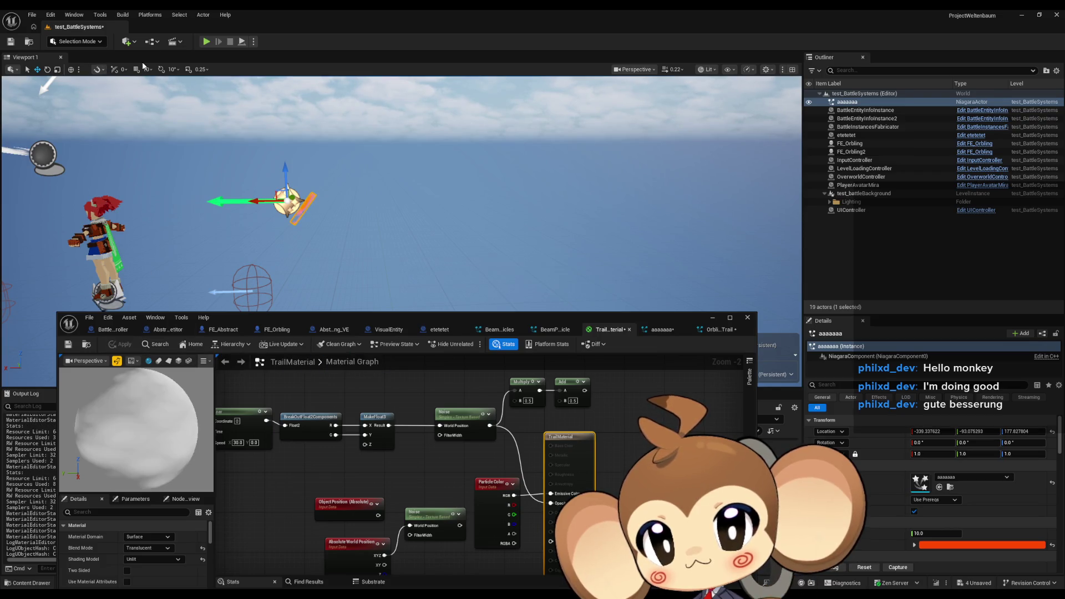
left_click(208, 40)
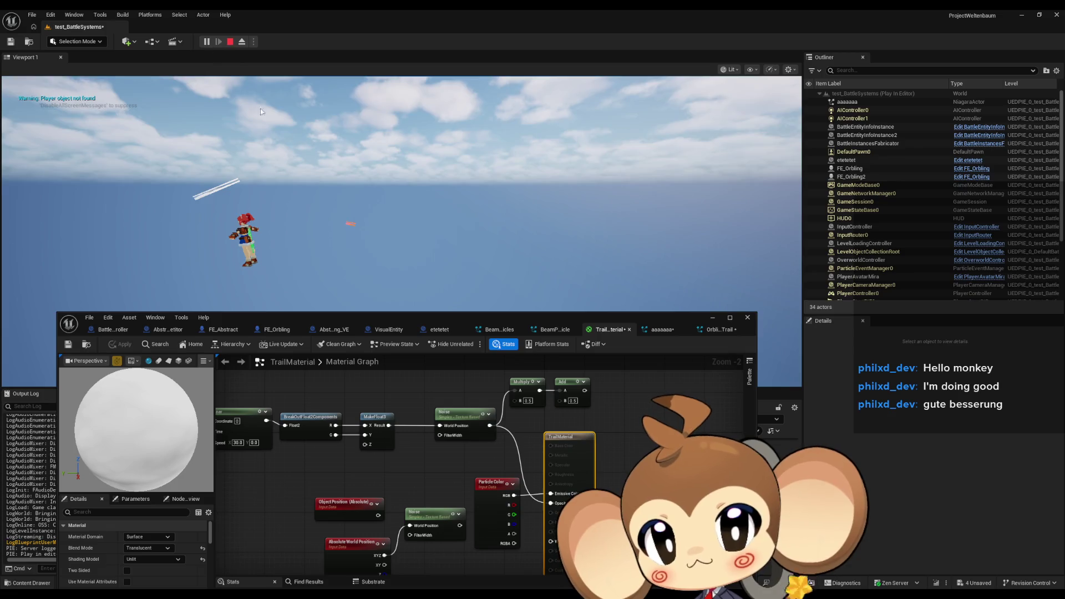
Step: Release the mouse from the running game and eject to edit the level
left_click(365, 165)
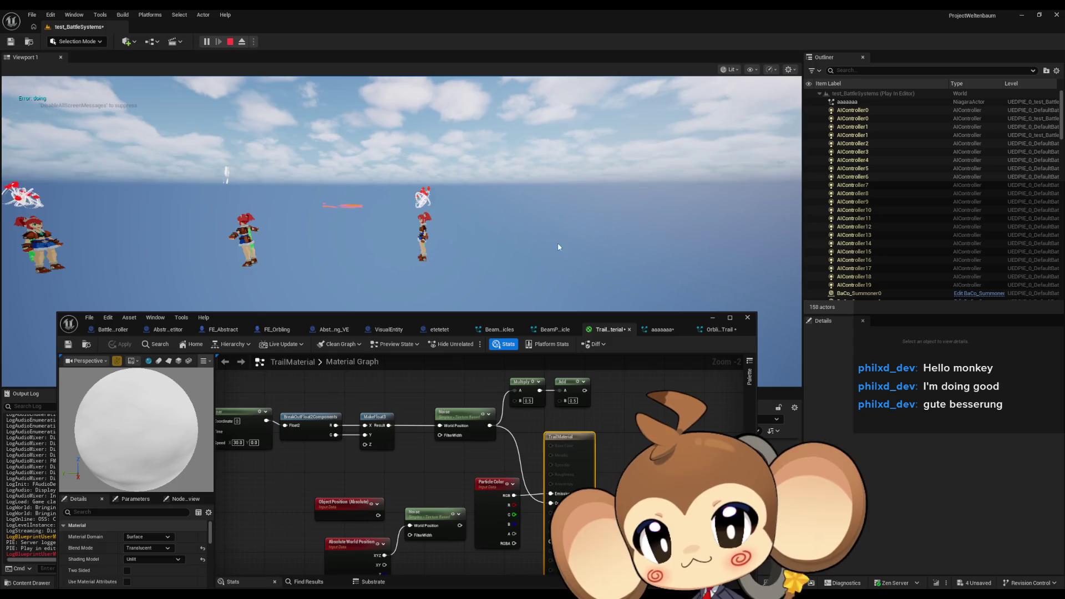
key("shift+F1")
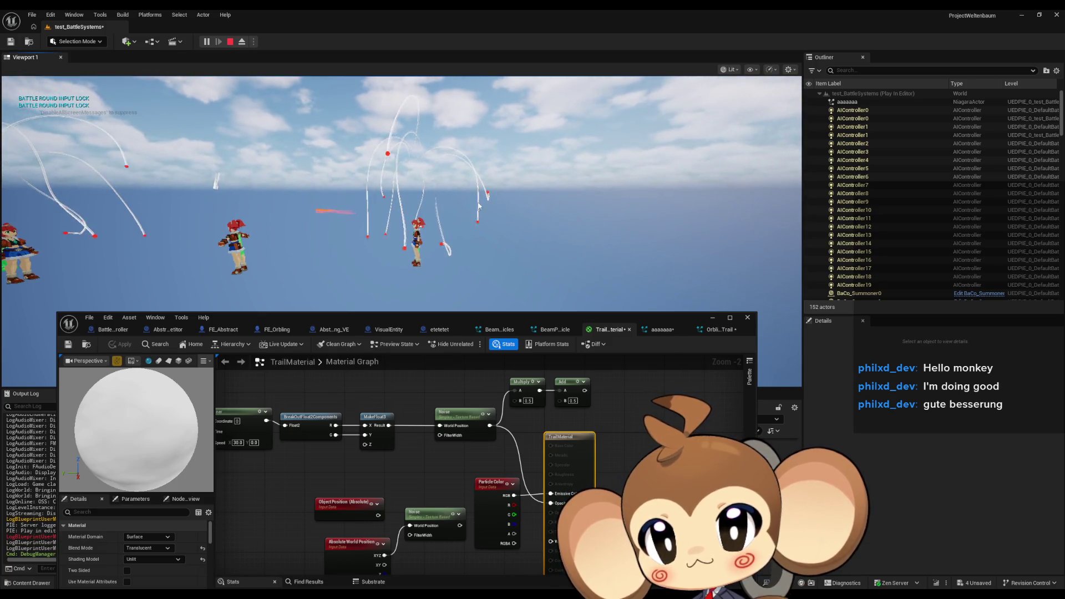
left_click(243, 42)
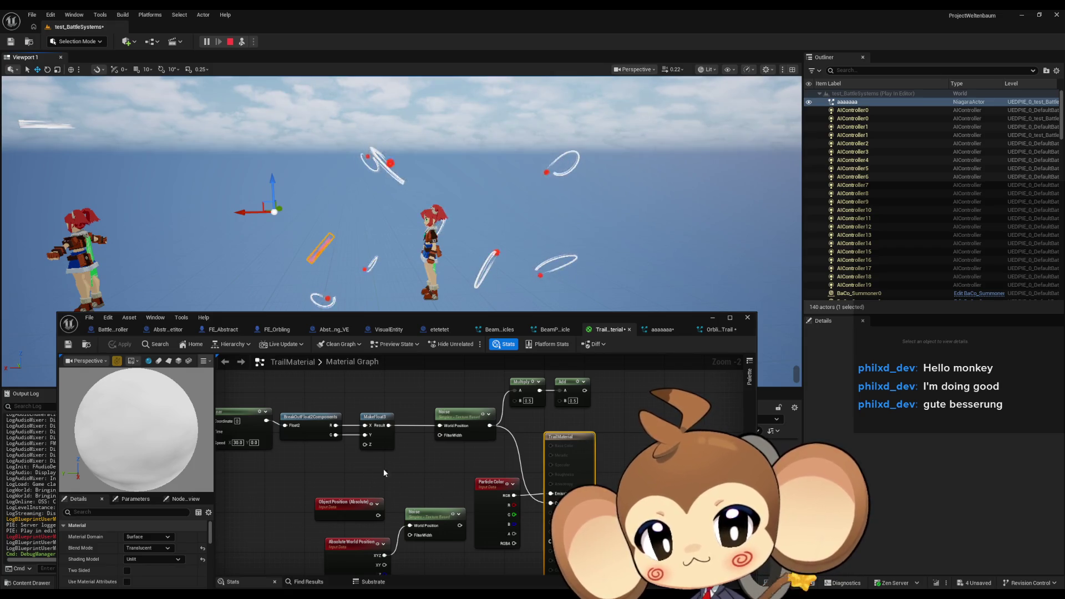
Step: Set the Noise node's Scale to 2.0 and apply the material
mouse_move(388, 457)
left_mouse_down()
mouse_move(534, 453)
mouse_move(468, 448)
left_mouse_up()
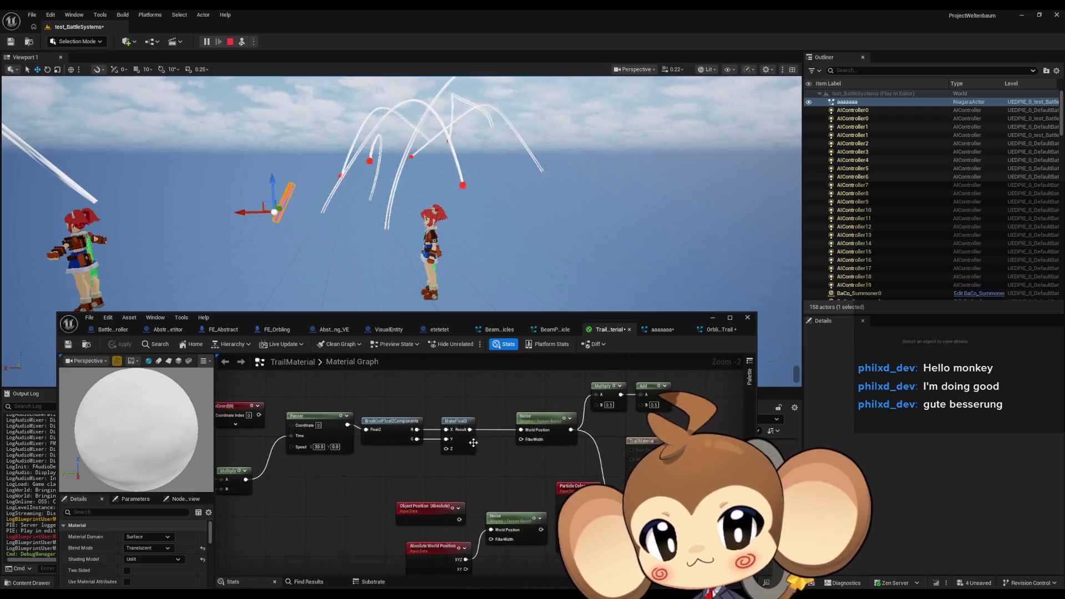
left_click_drag(546, 448, 546, 447)
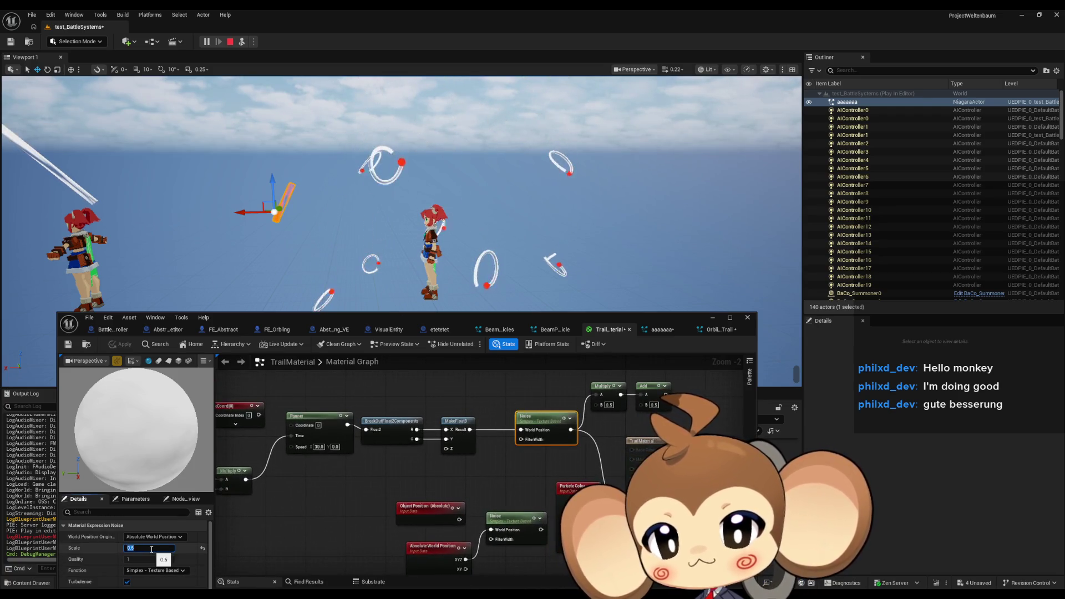
key("Return")
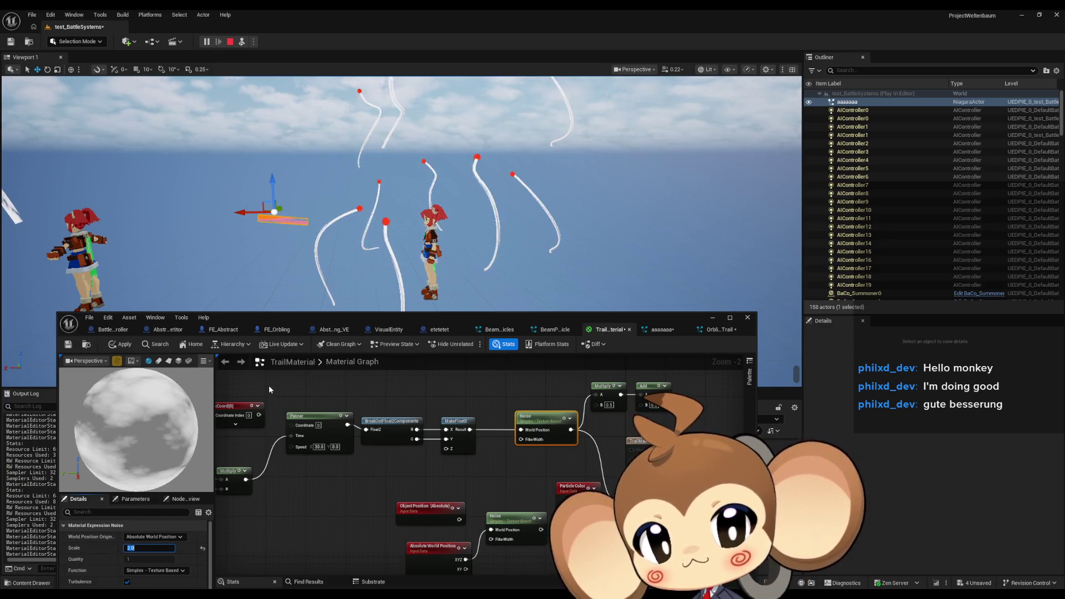
left_click(123, 346)
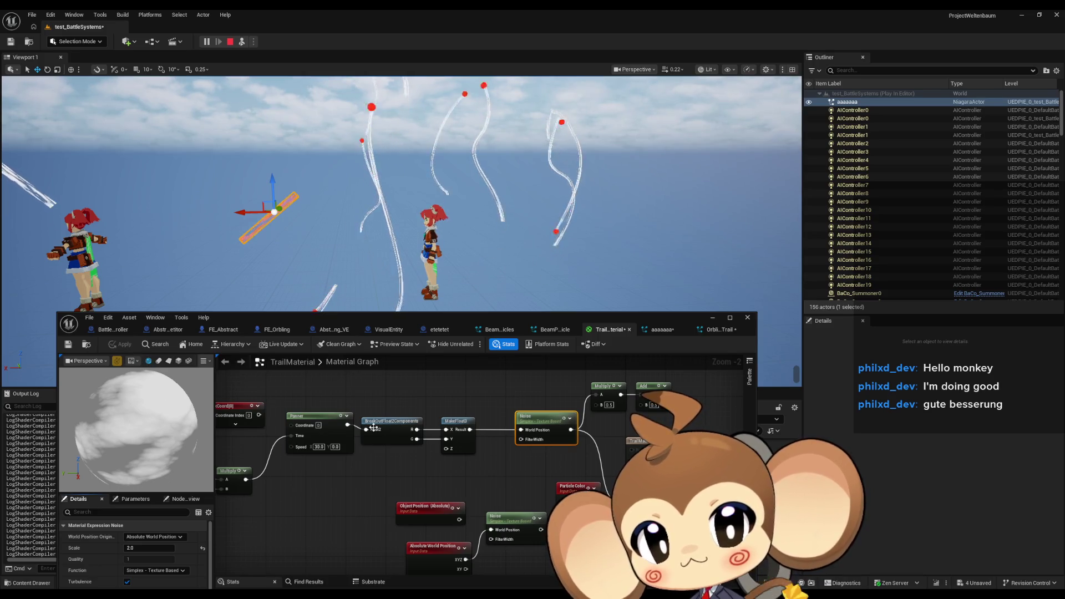
Step: Set the Panner's Speed X to 100
left_click(319, 446)
type("100")
key("Return")
left_click(119, 345)
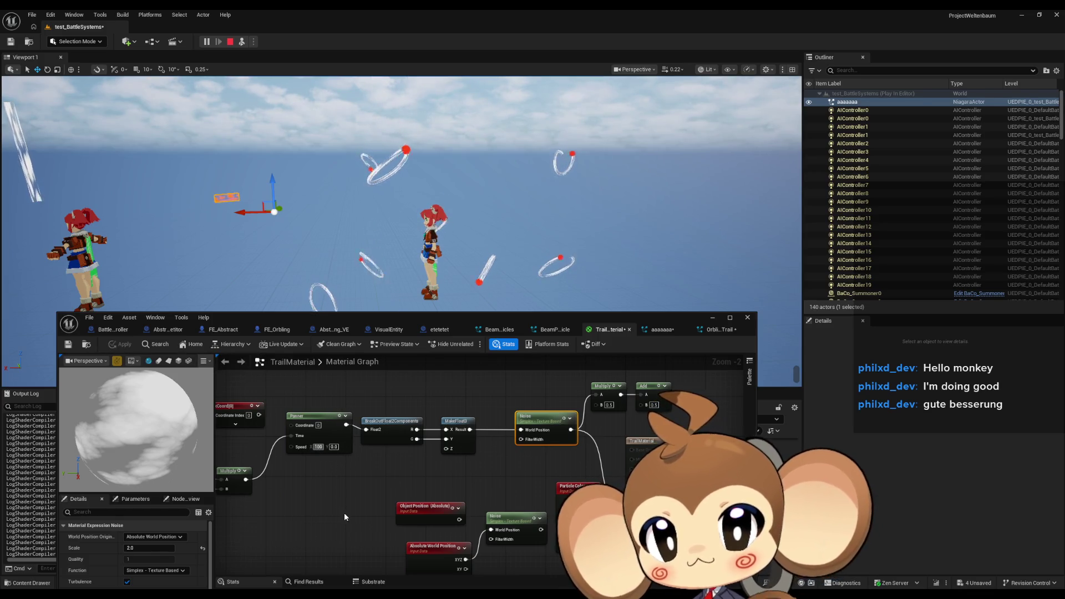
Step: Apply the material, then try Panner Speed X values of -100 and -200
left_click(344, 516)
left_click(121, 345)
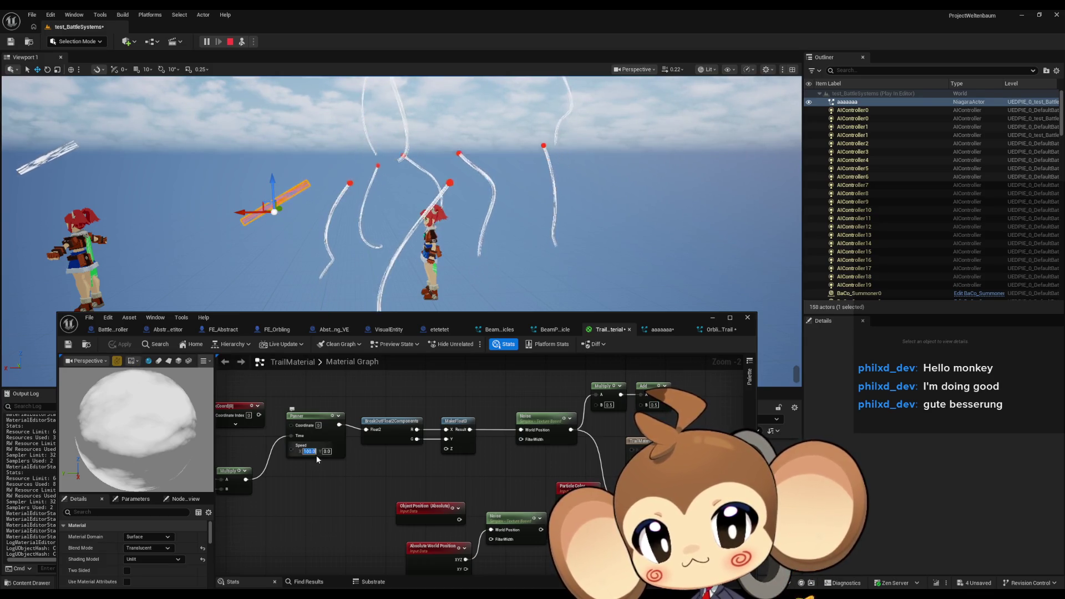
type("-100")
key("Return")
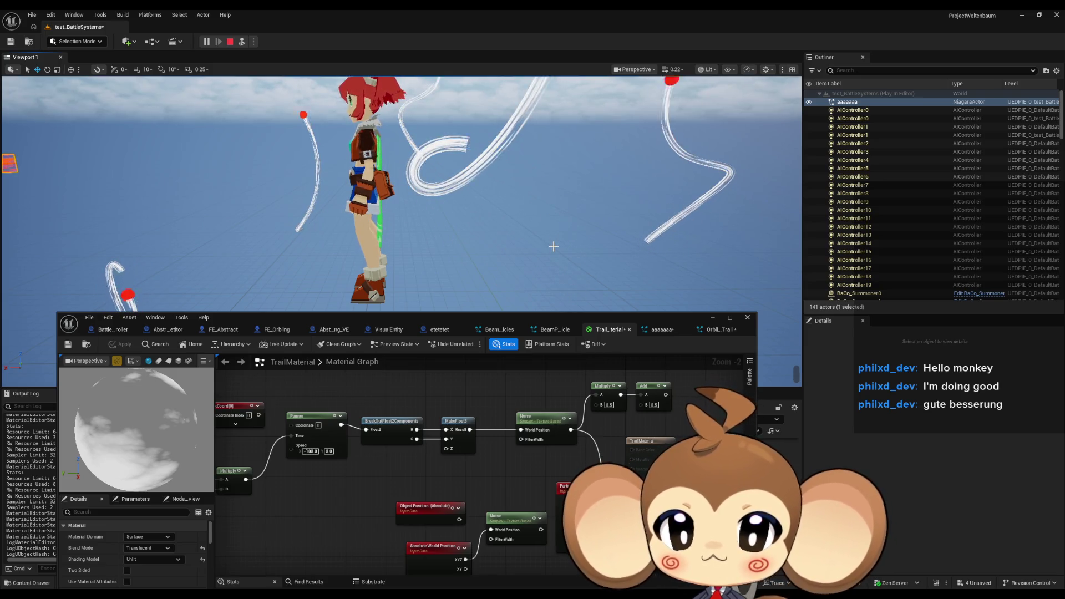
left_click(311, 451)
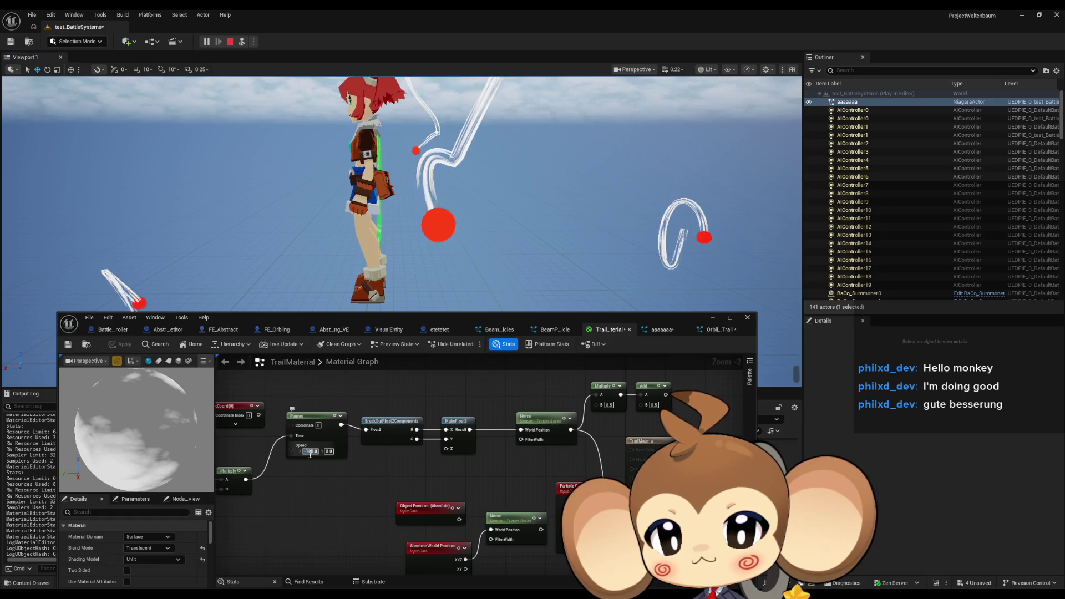
type("-200")
key("Return")
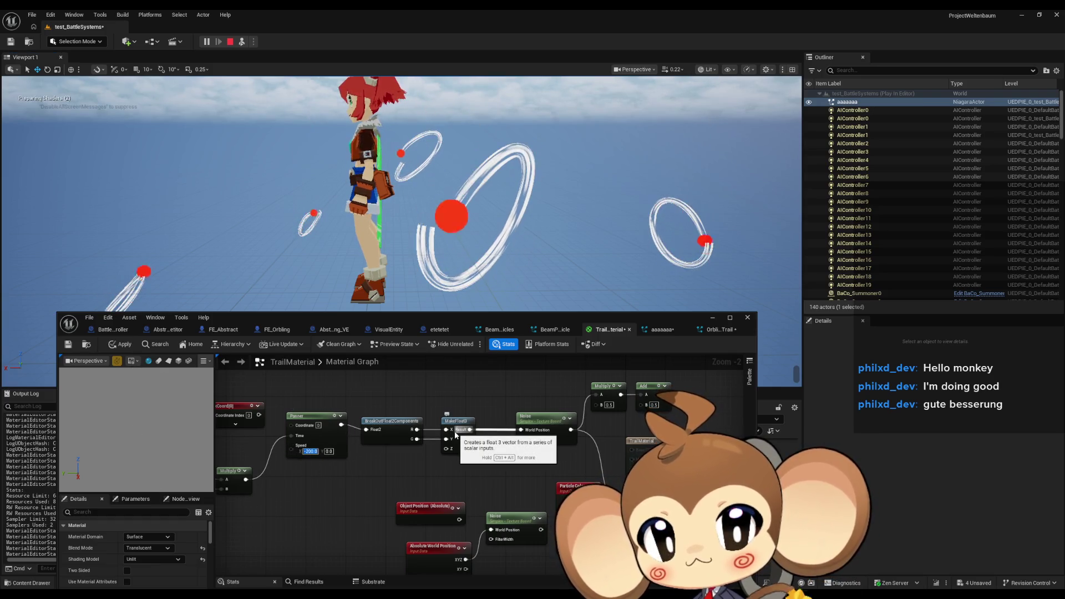
Step: Settle Panner Speed X at -150 after trying -50, and apply the material
double_click(349, 362)
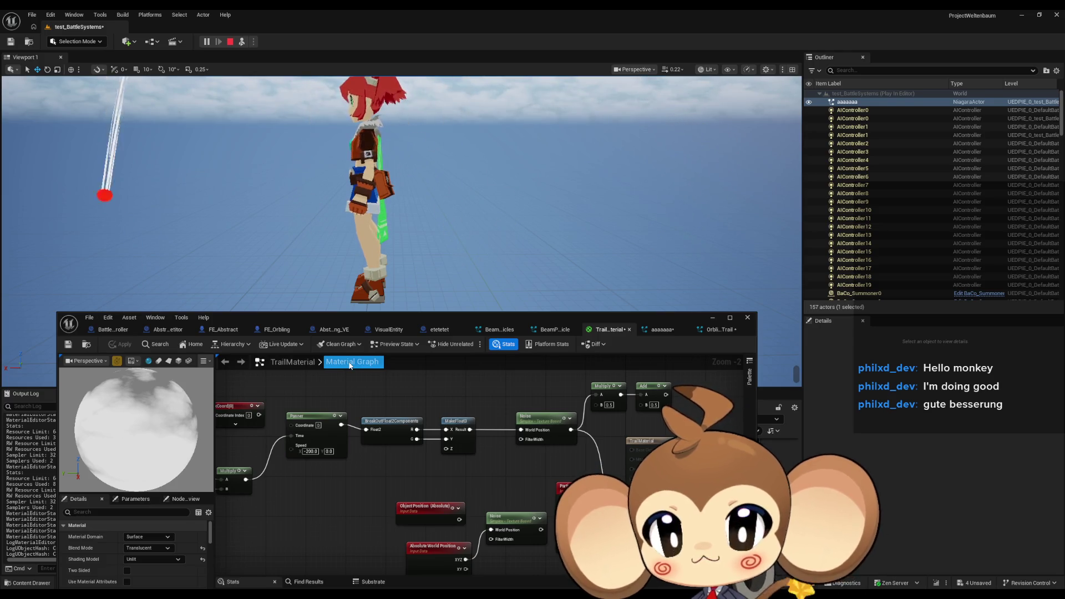
left_click(312, 452)
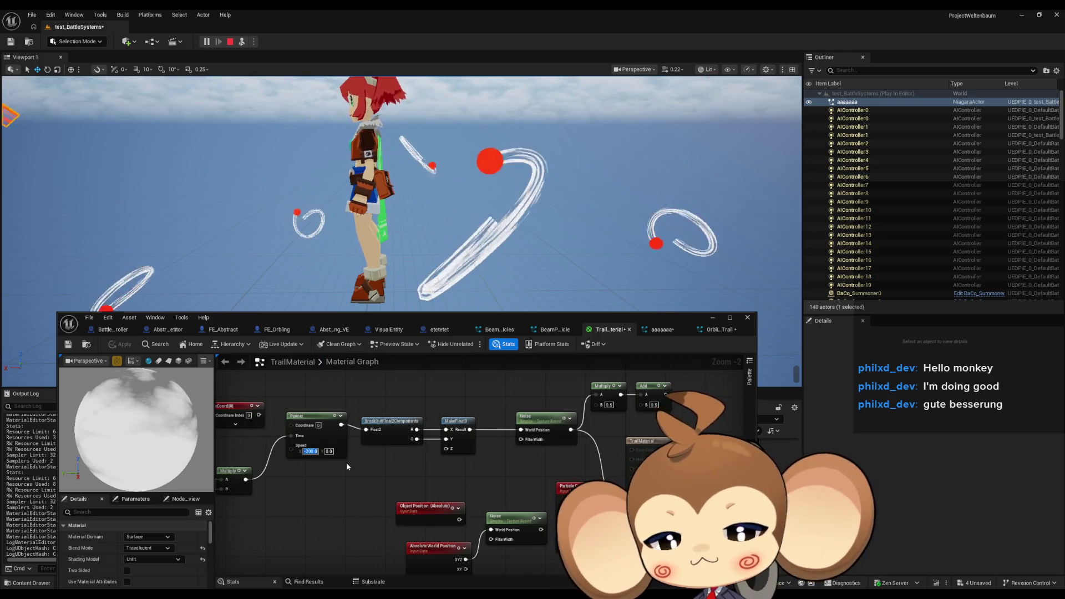
type("-50")
key("Return")
type("-150")
left_click(120, 346)
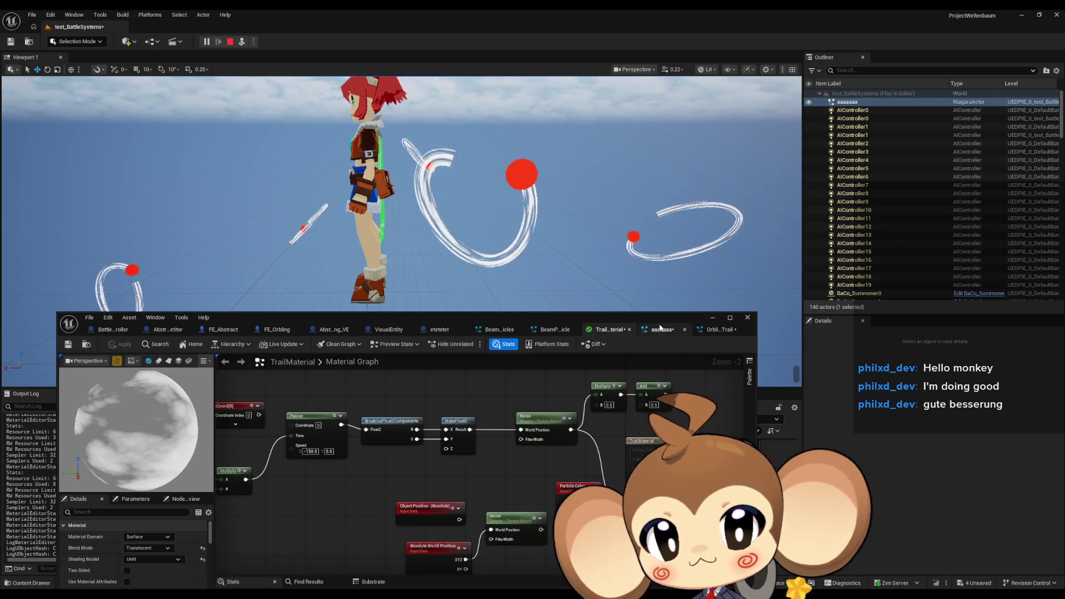
Step: Open the OrblingTrail particle system and select its Empty emitter
left_click(663, 332)
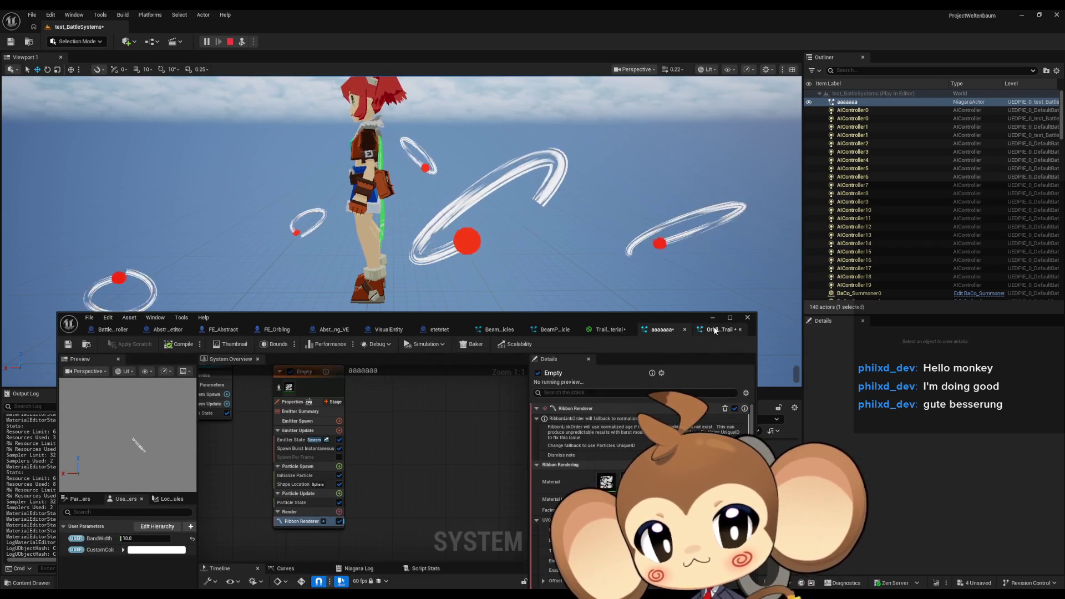
left_click(716, 330)
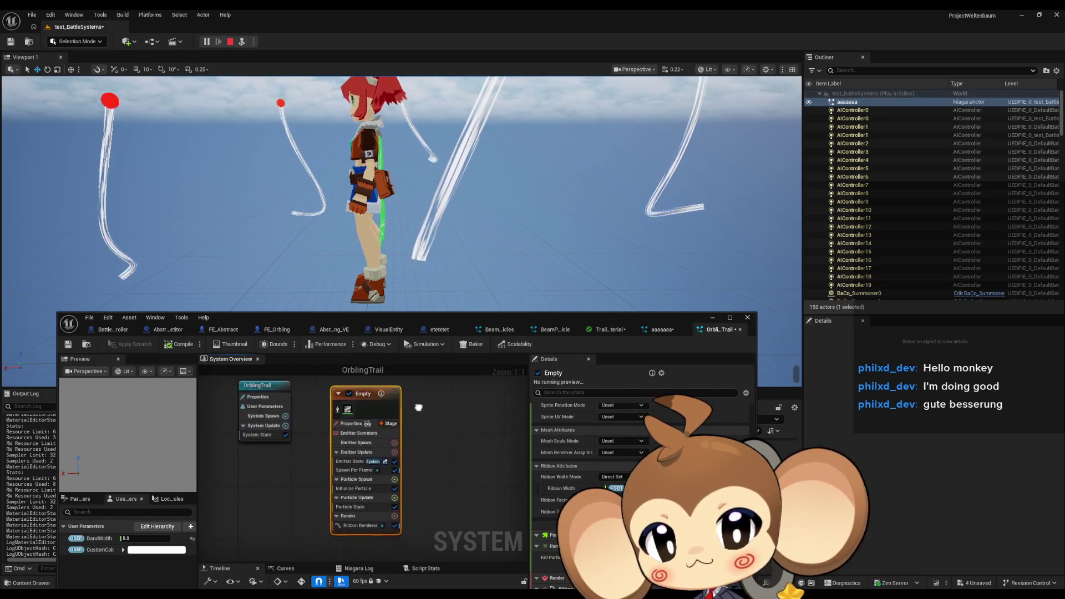
left_click(442, 445)
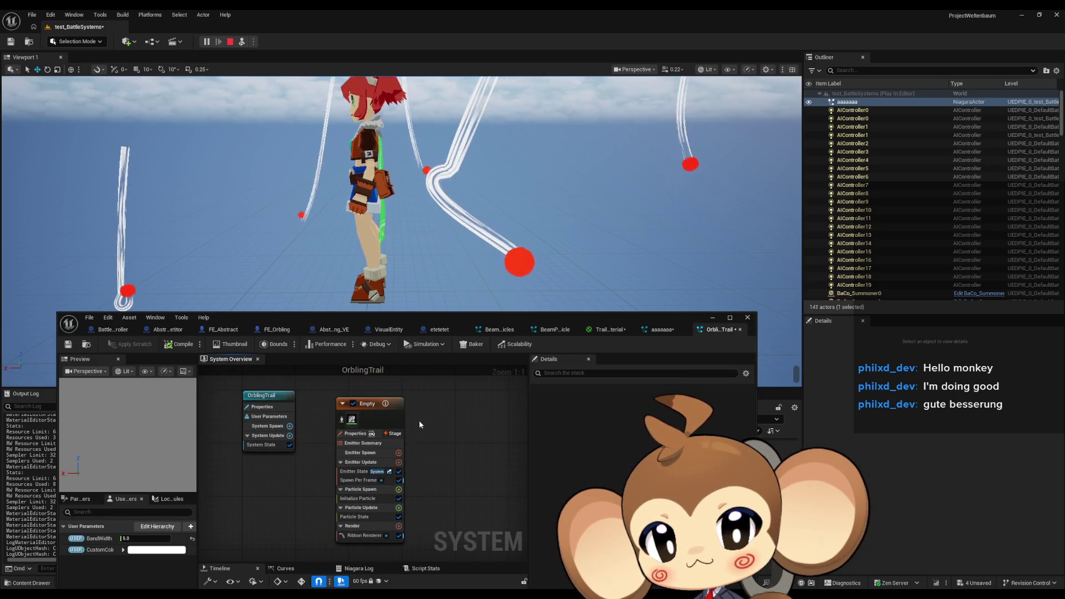
left_click(400, 425)
Step: Review the Ribbon Renderer settings, save OrblingTrail, and go back to TrailMaterial
scroll(588, 488, "down", 10)
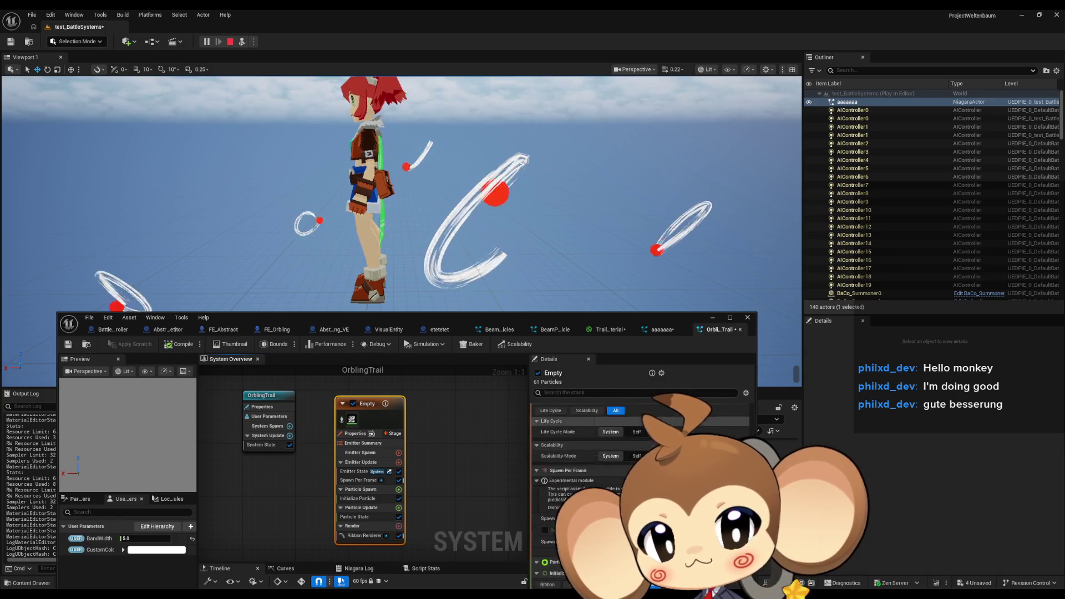
left_click(365, 535)
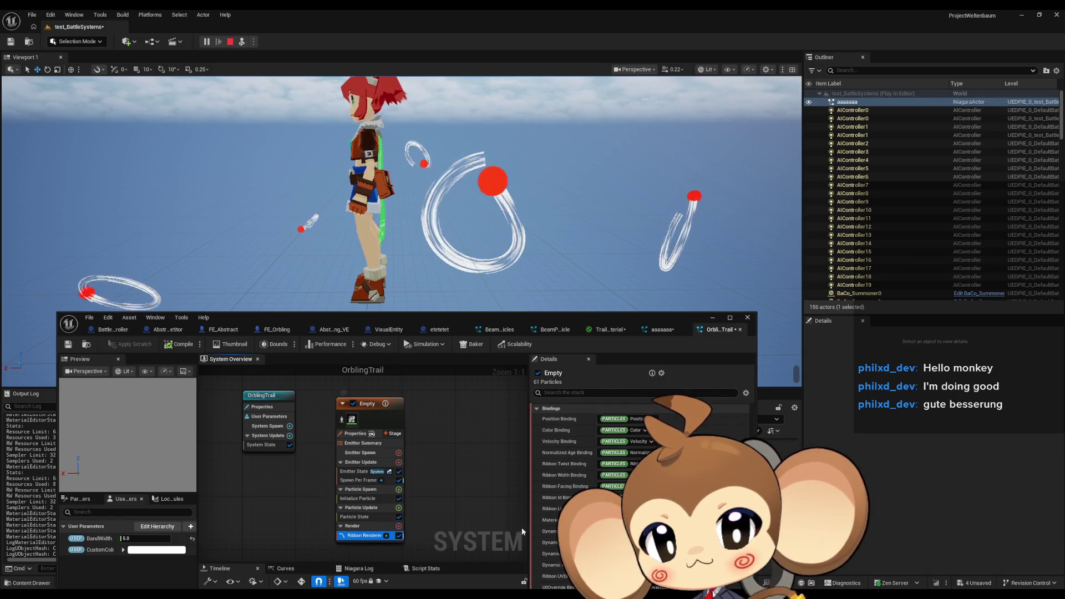
scroll(588, 488, "up", 5)
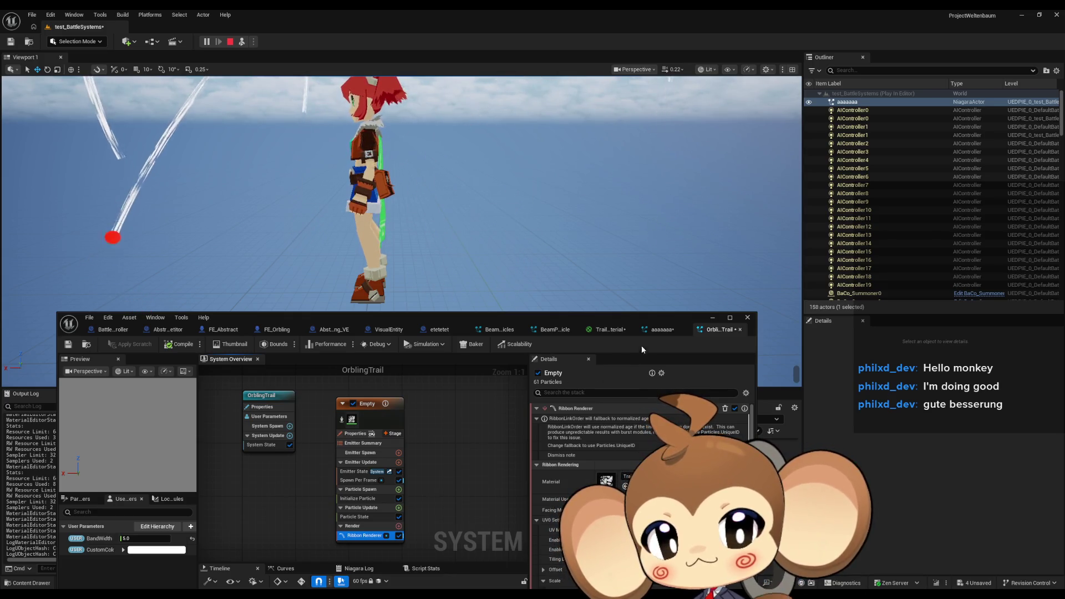
left_click(68, 344)
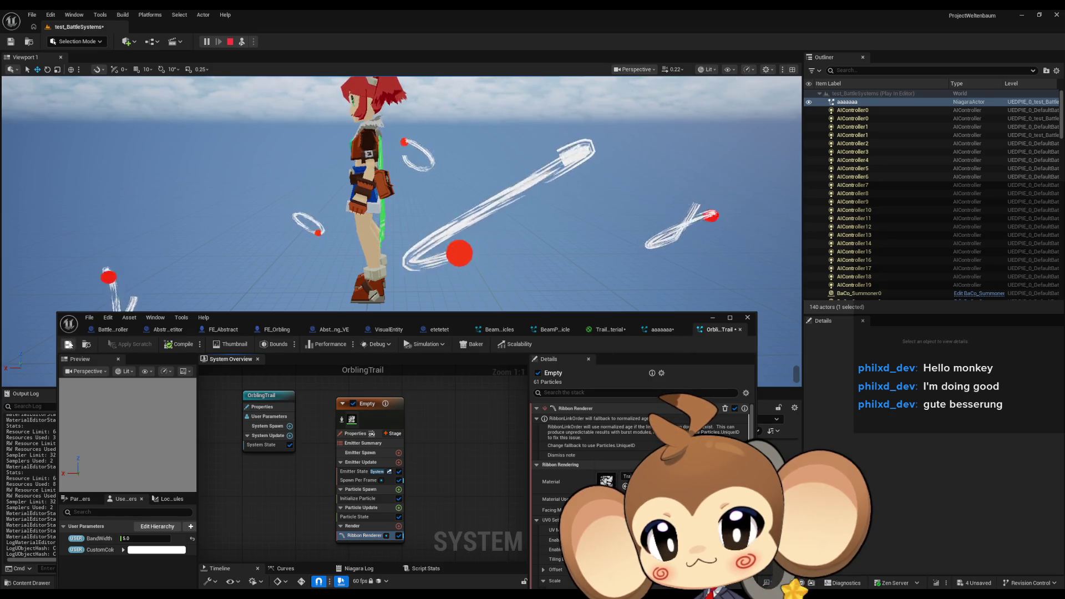
left_click(610, 331)
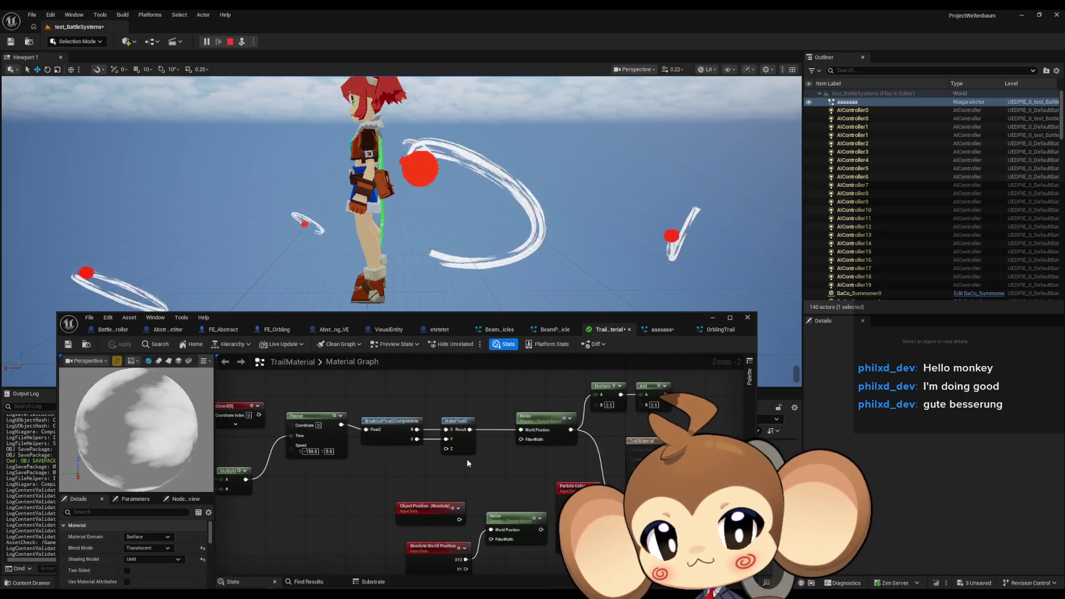
Step: Try Panner Speed X values of 0, 100 and 80, applying the material each time
left_click(311, 451)
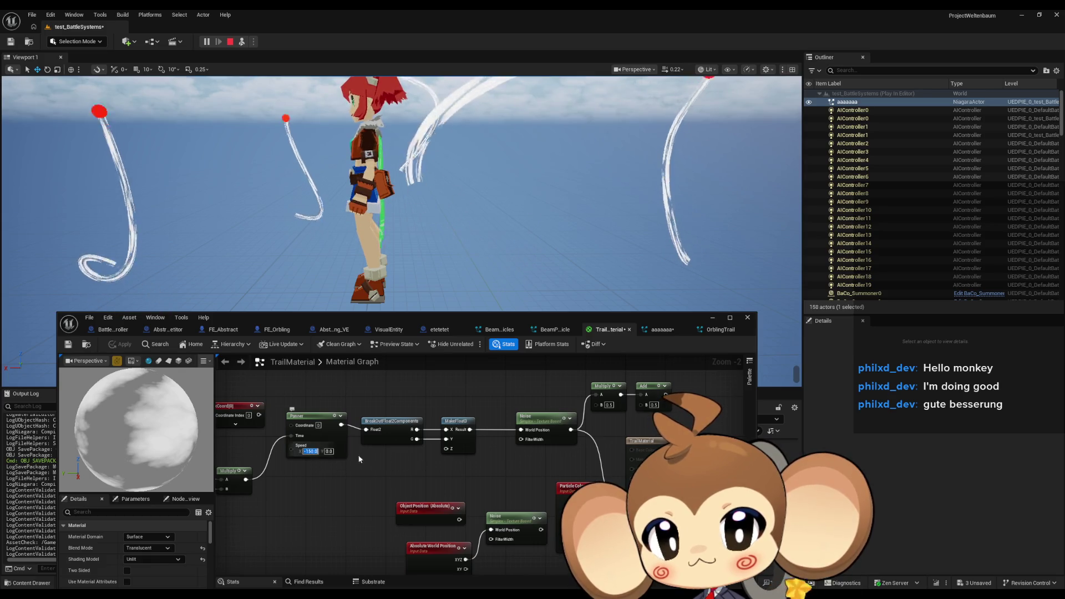
type("0")
key("Return")
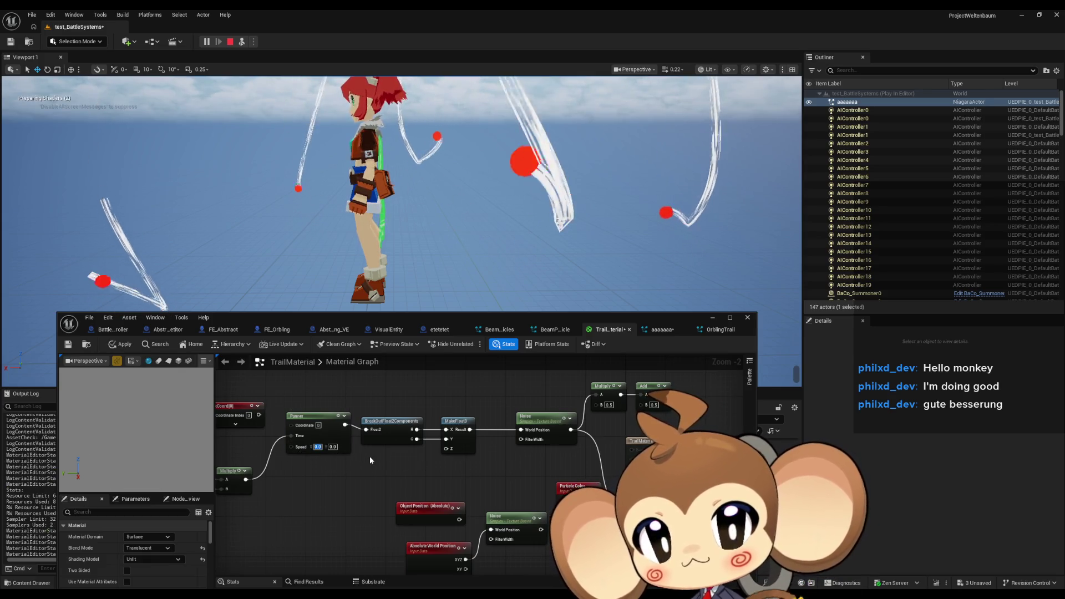
left_click(125, 345)
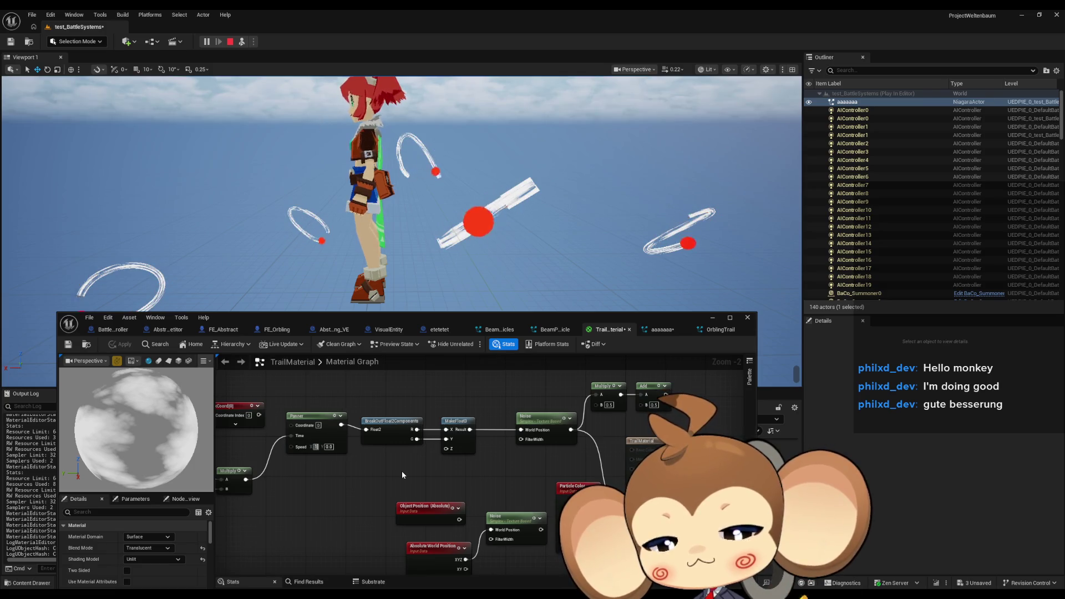
key("ctrl+z")
left_click(131, 344)
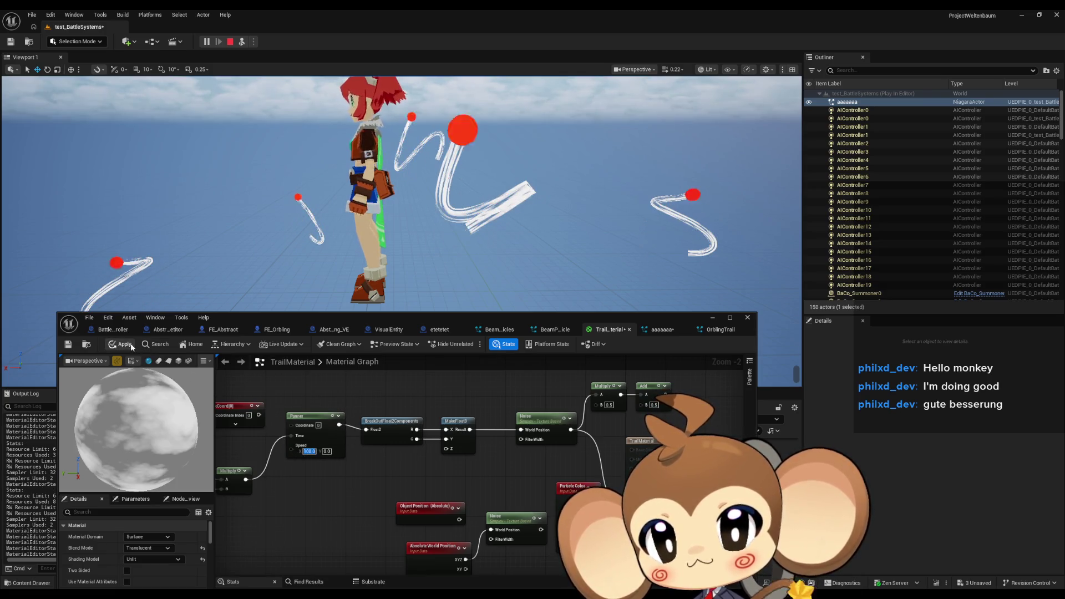
left_click(131, 345)
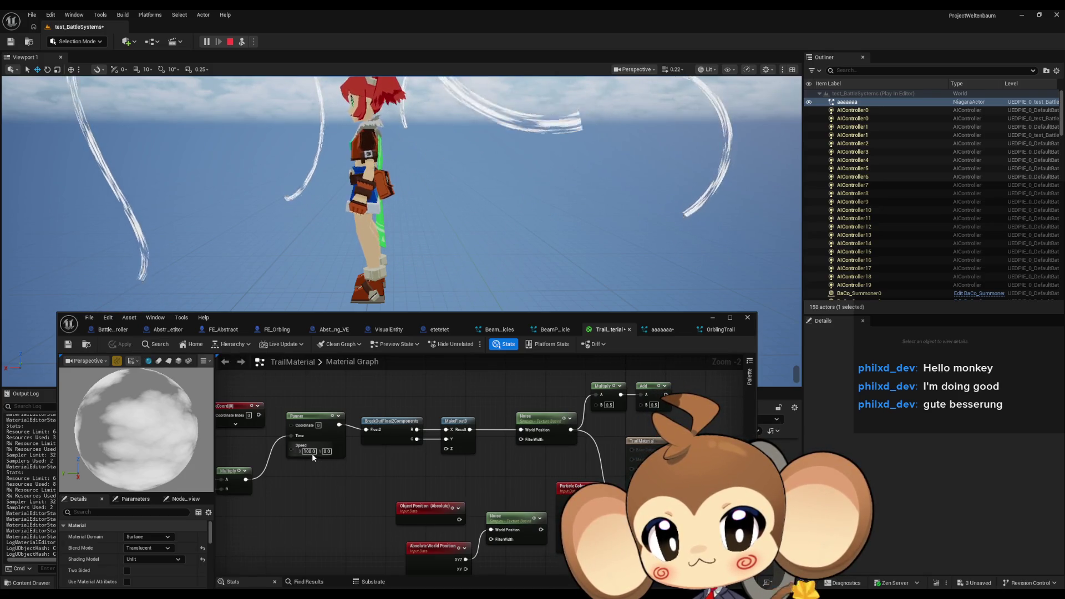
type("80")
key("Return")
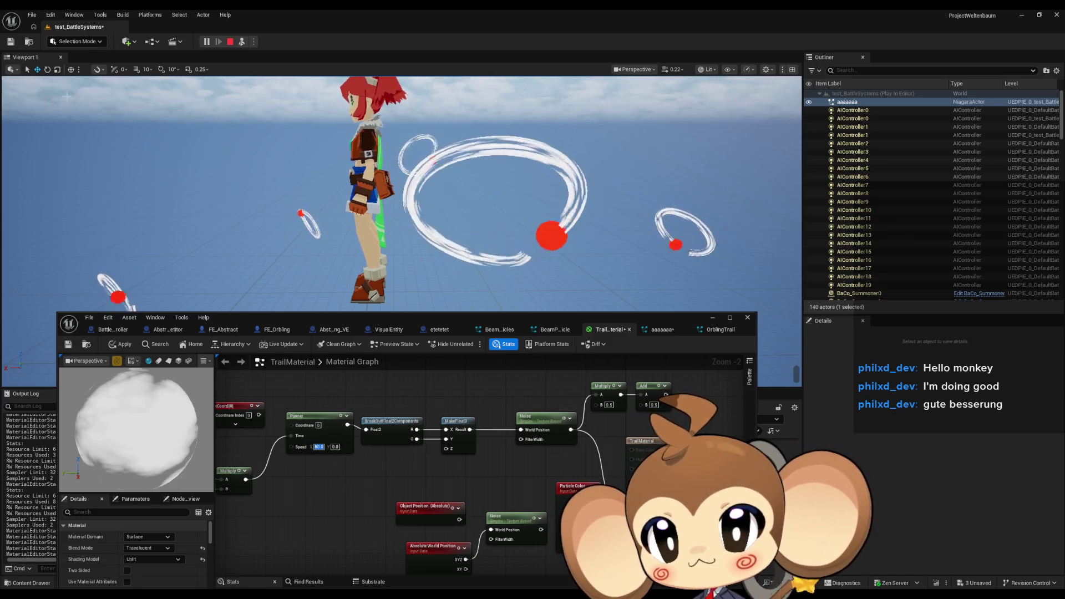
left_click(118, 345)
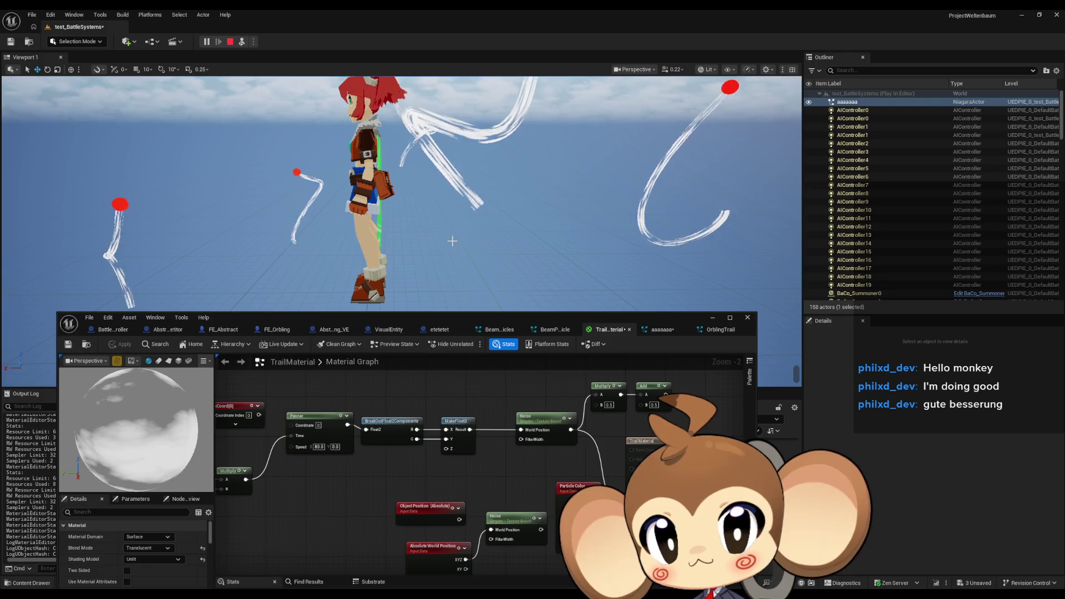
Step: Set Panner Speed X to 40 and apply the material
left_click(319, 446)
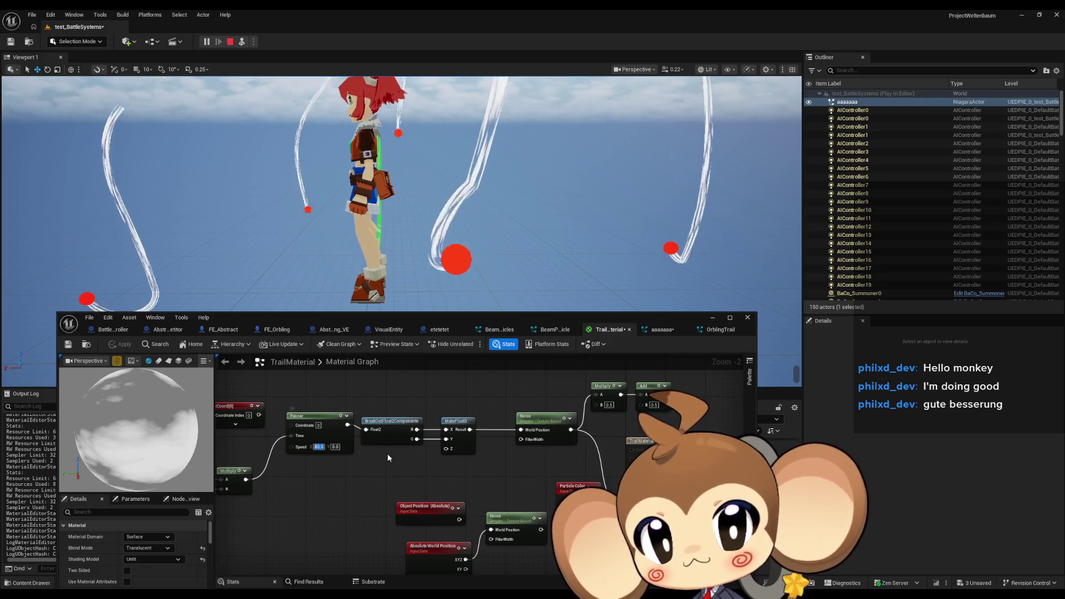
type("40")
key("Return")
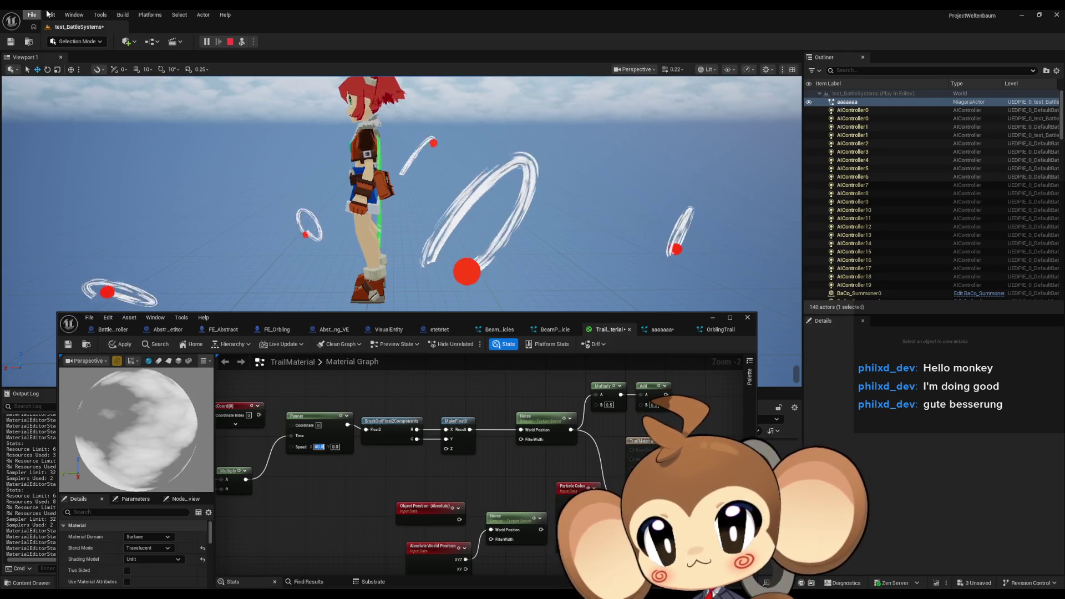
left_click(122, 345)
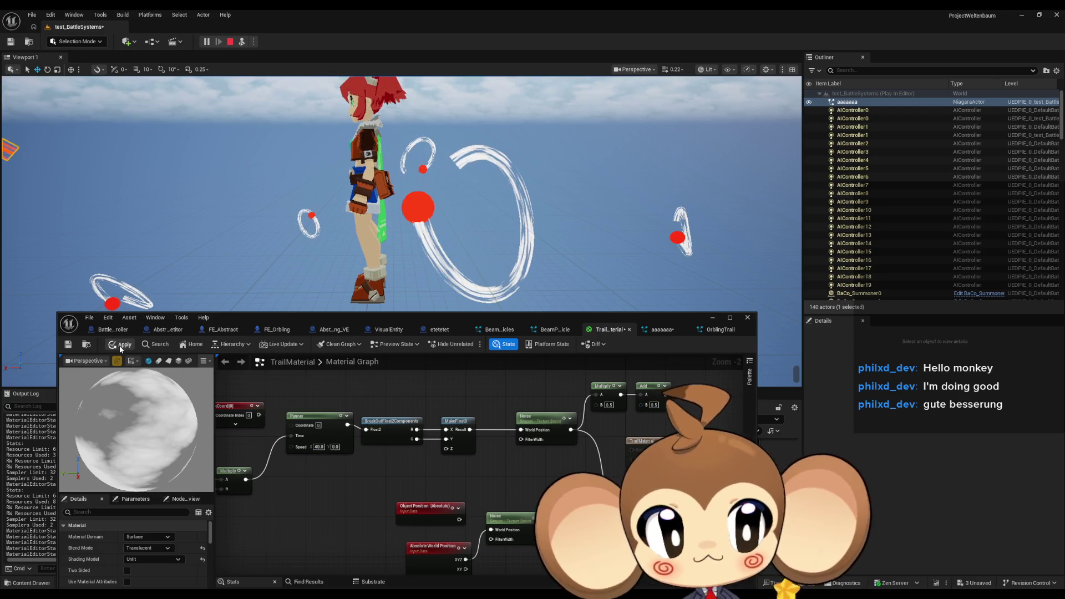
left_click(121, 348)
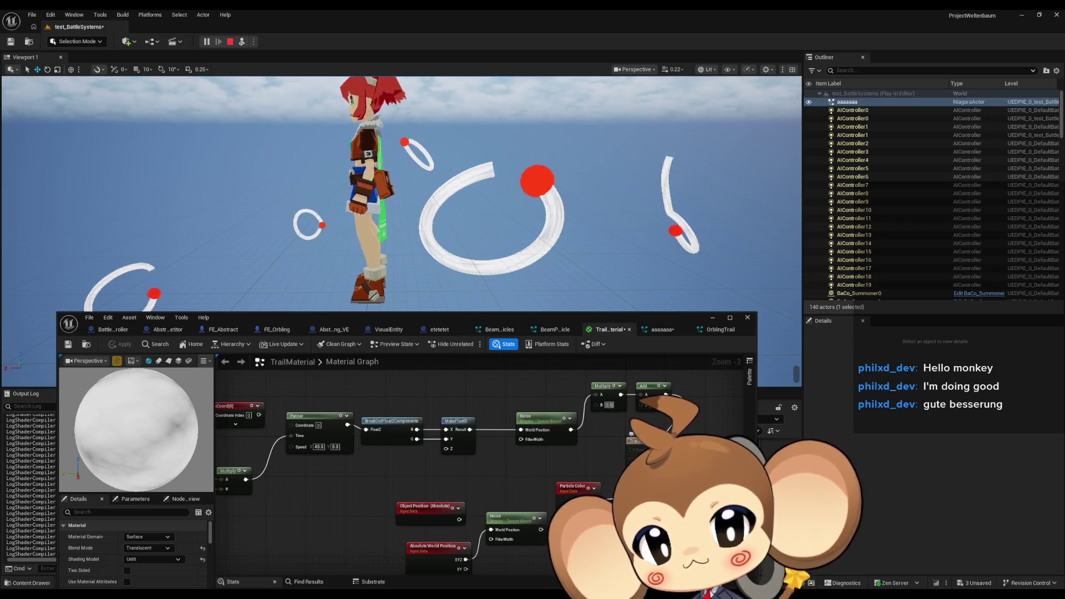
Step: Set the Multiply factor to 0.7, after trying 0.3, and apply the material
type("0.3")
key("Return")
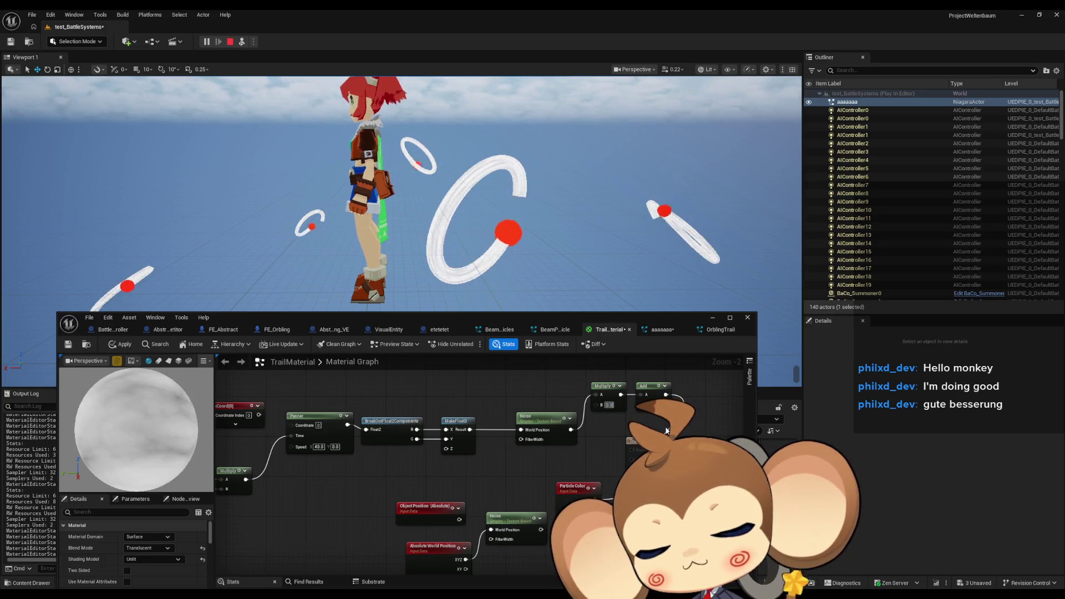
type(".7")
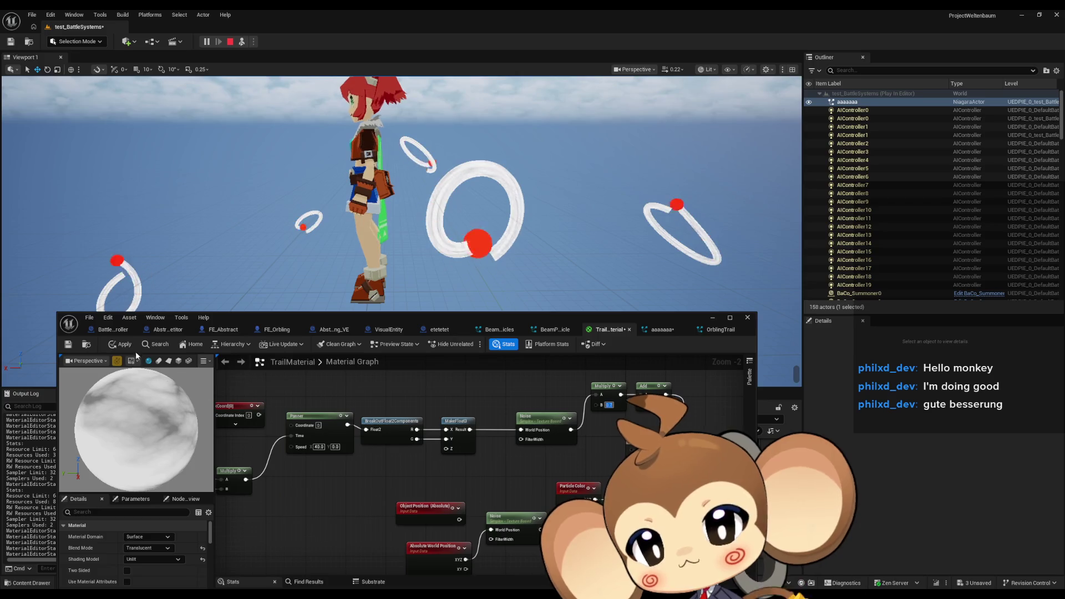
left_click(118, 345)
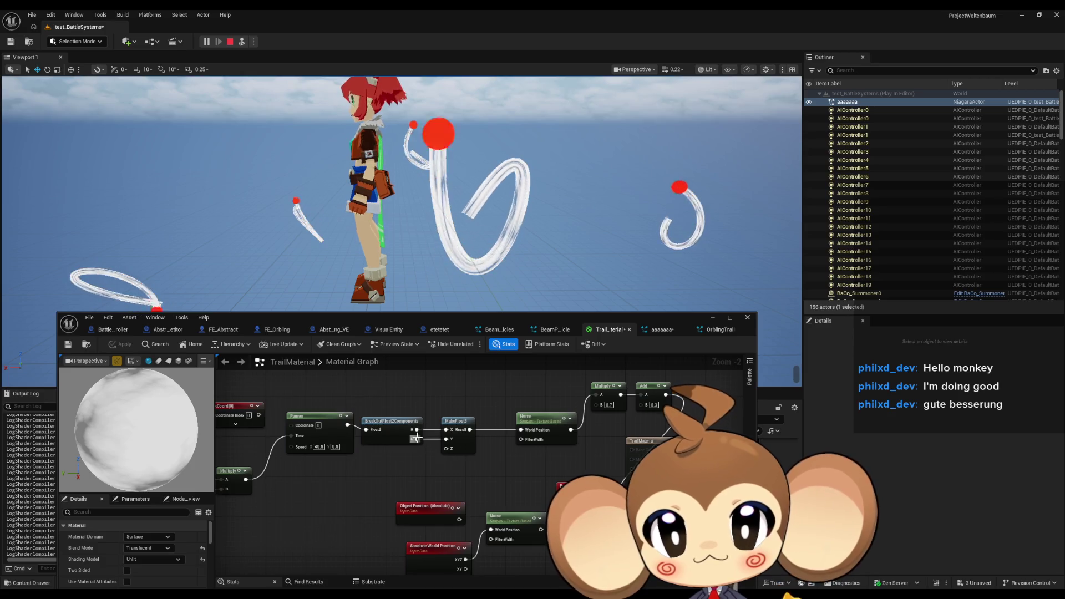
Step: Add a Multiply node wired from BreakOutFloat2Components' G output
left_click_drag(417, 439, 415, 462)
type("multiply")
key("Return")
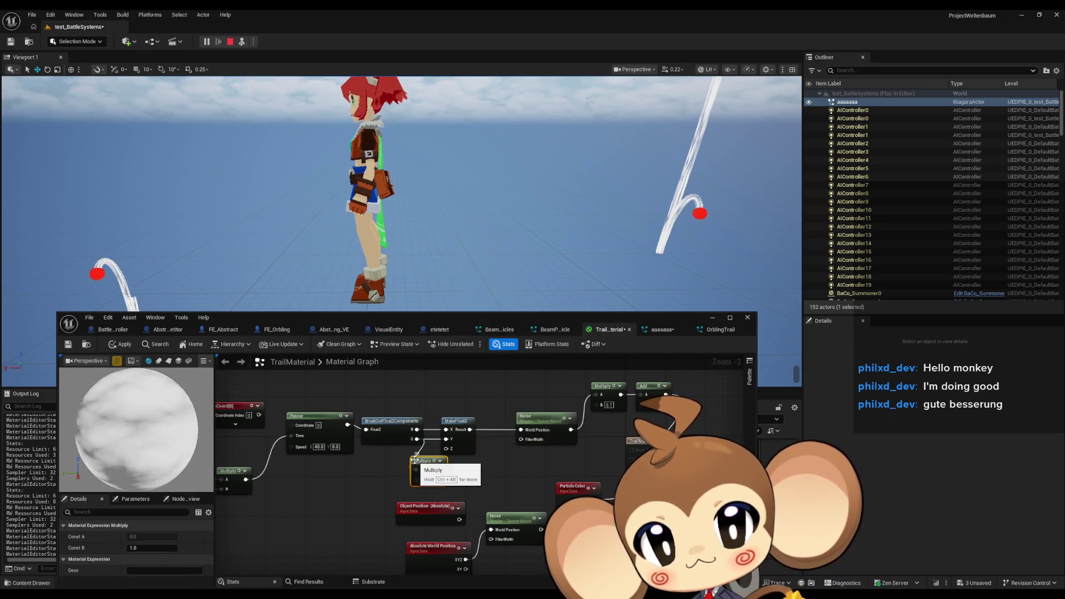
Step: Set the Multiply's B to 0.1, after trying 0.5, and apply the material
left_click(430, 480)
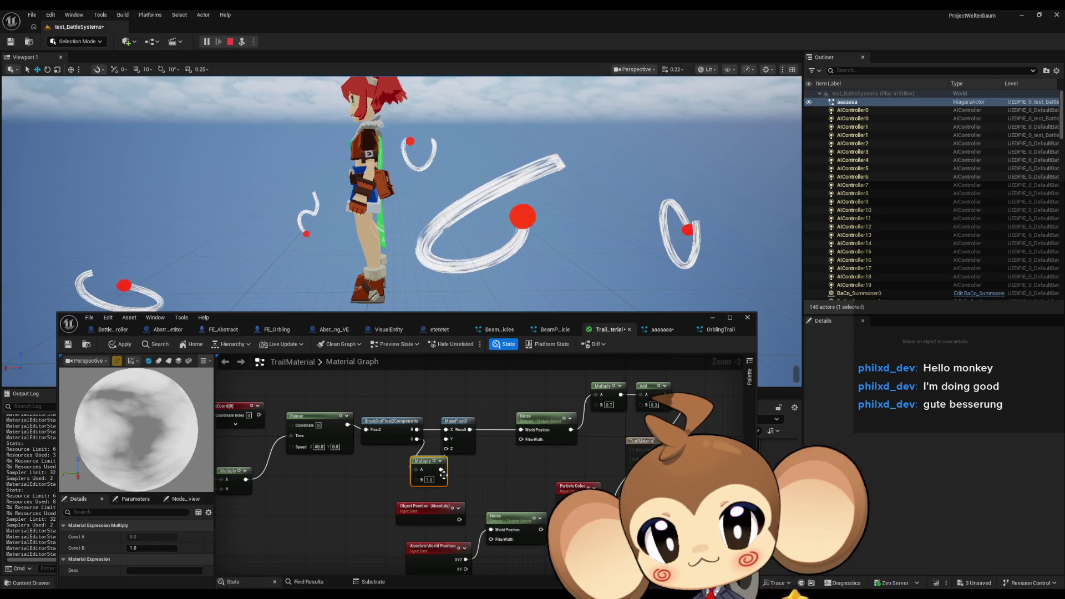
type("0.5")
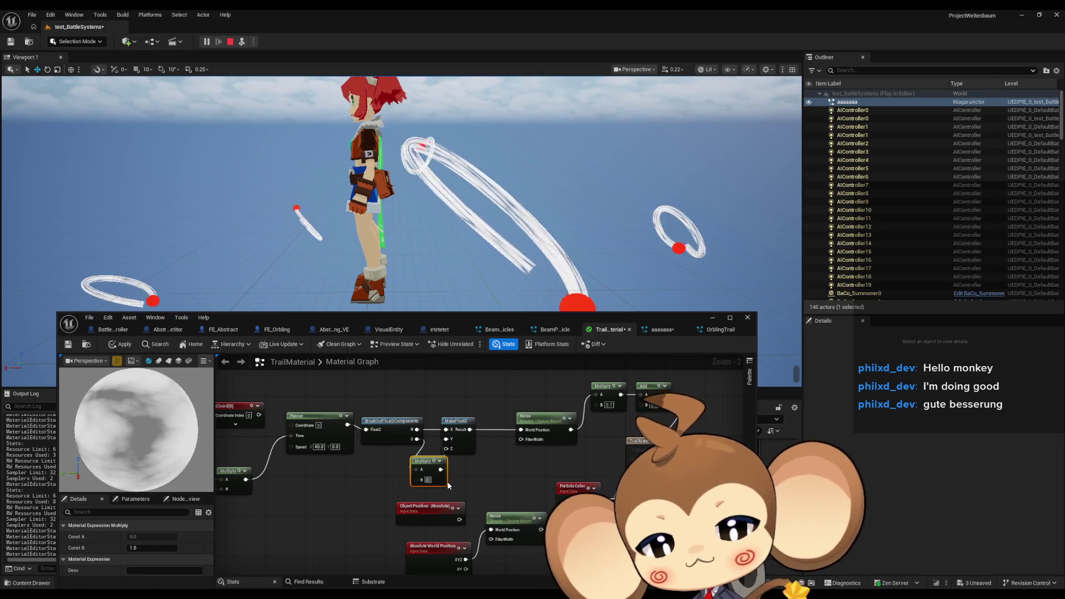
key("Return")
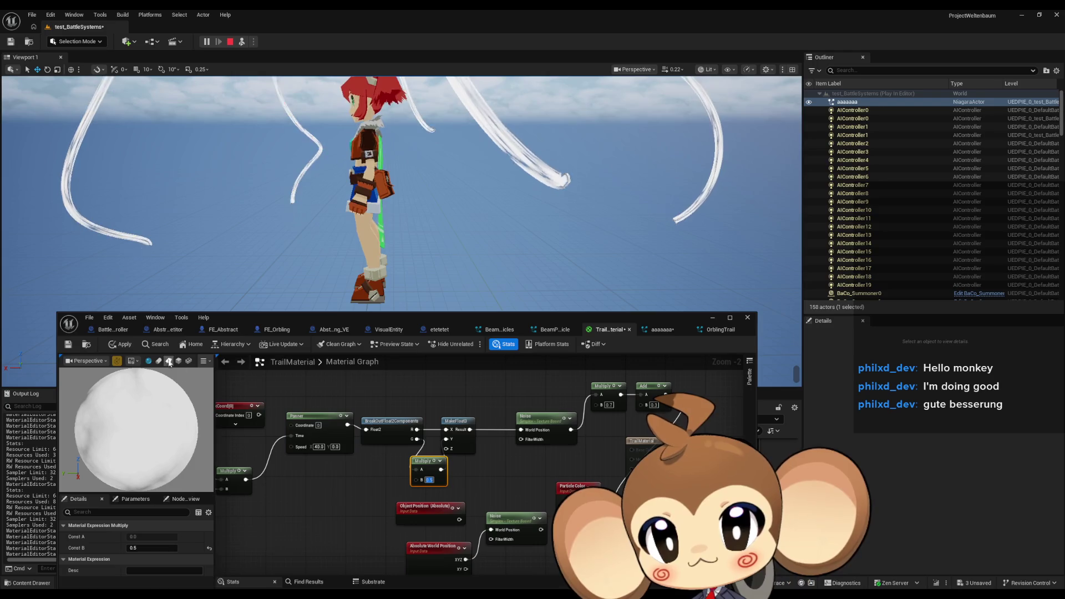
left_click(123, 347)
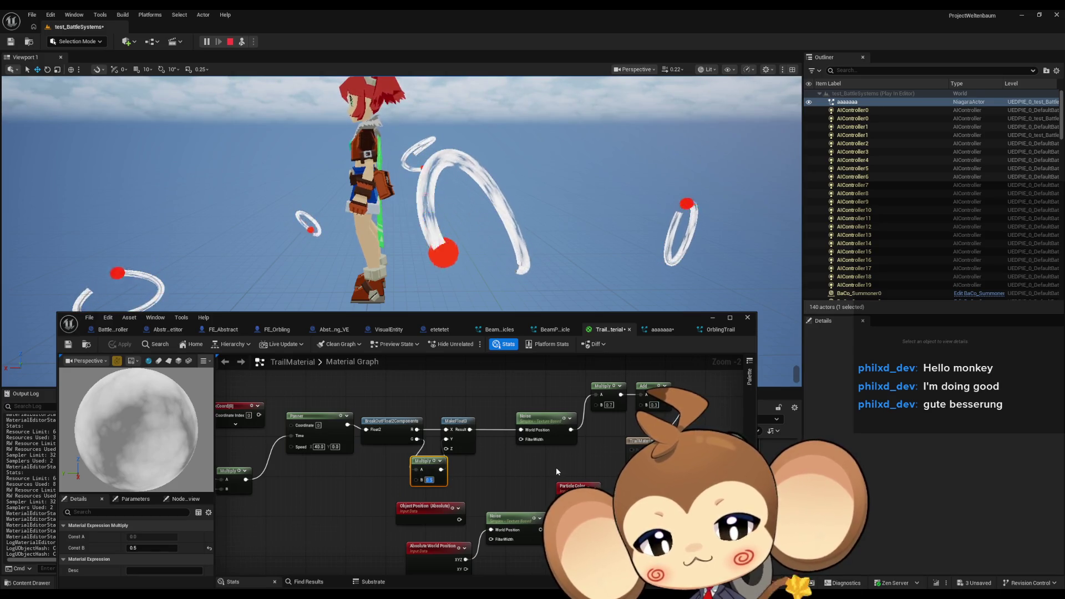
type("0.1")
key("Return")
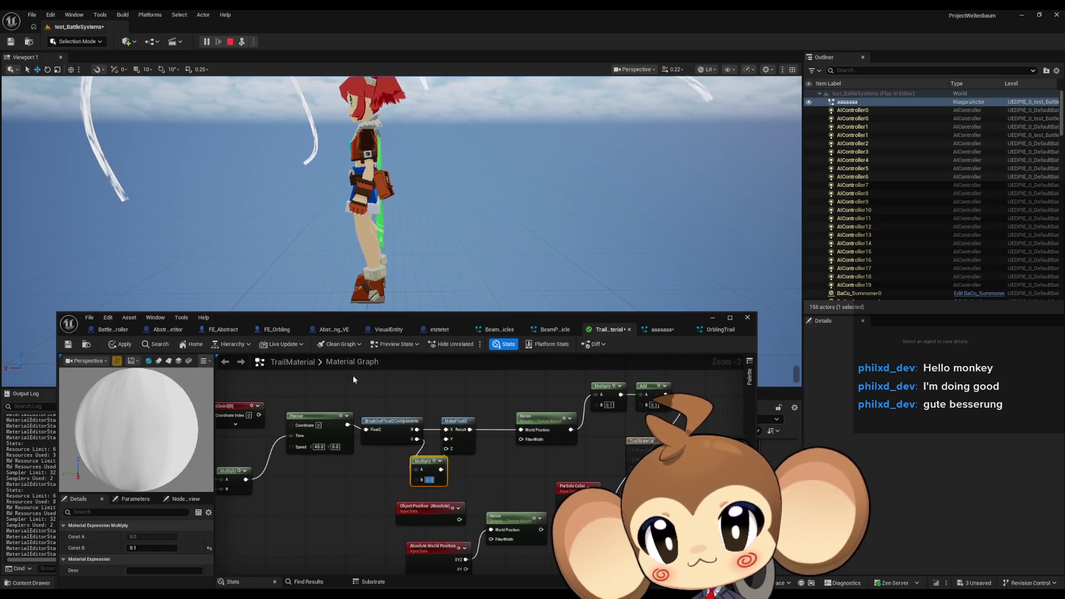
left_click(125, 345)
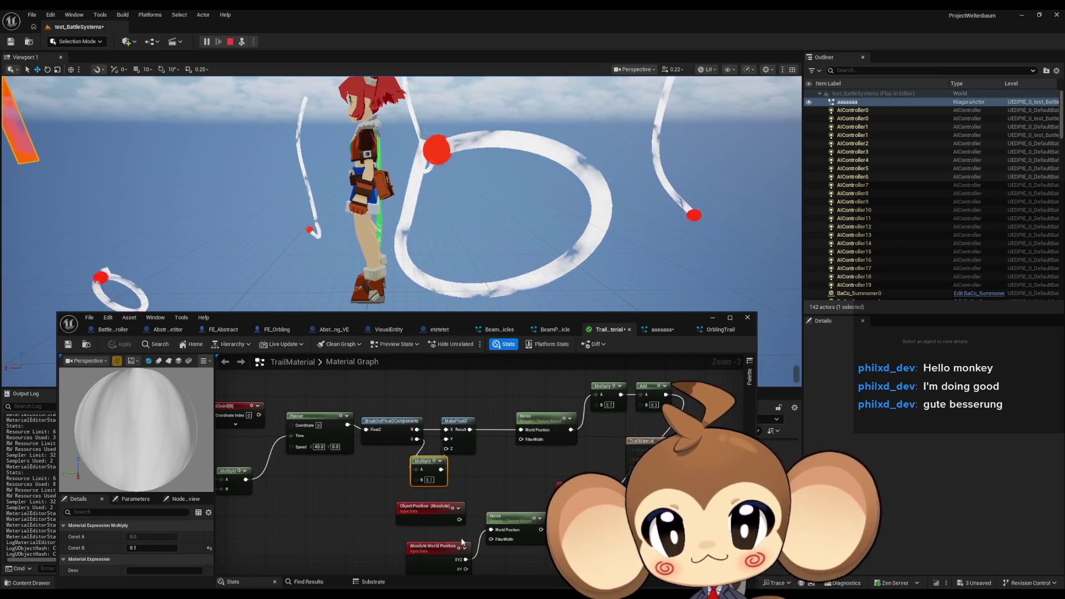
Step: Pan to the Time nodes and search for 'random' nodes without adding any
left_click_drag(316, 498, 416, 440)
left_click(391, 487)
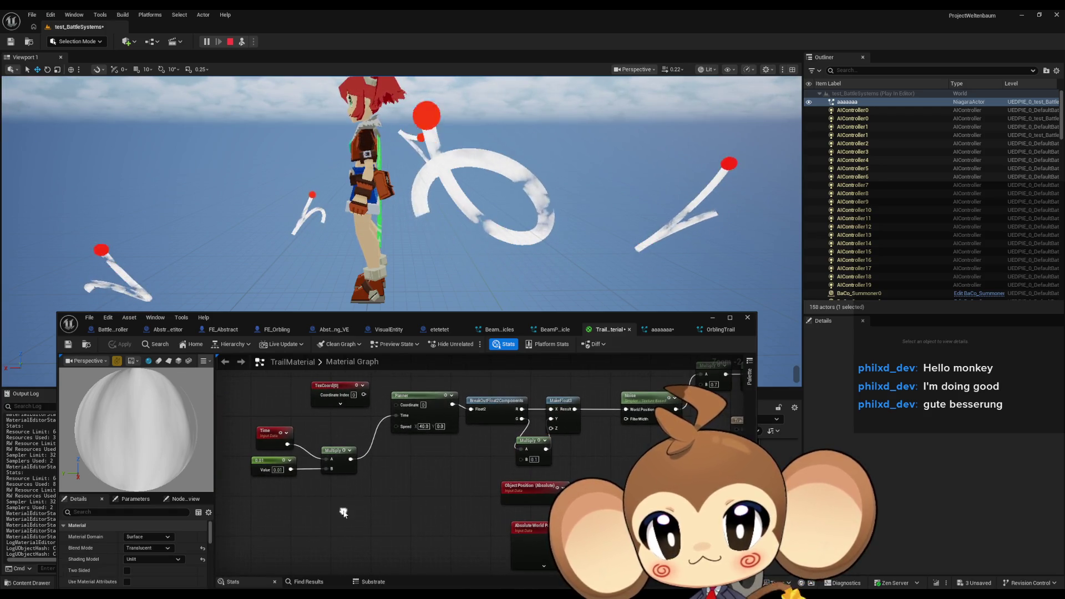
right_click(344, 512)
left_click(330, 513)
right_click(316, 512)
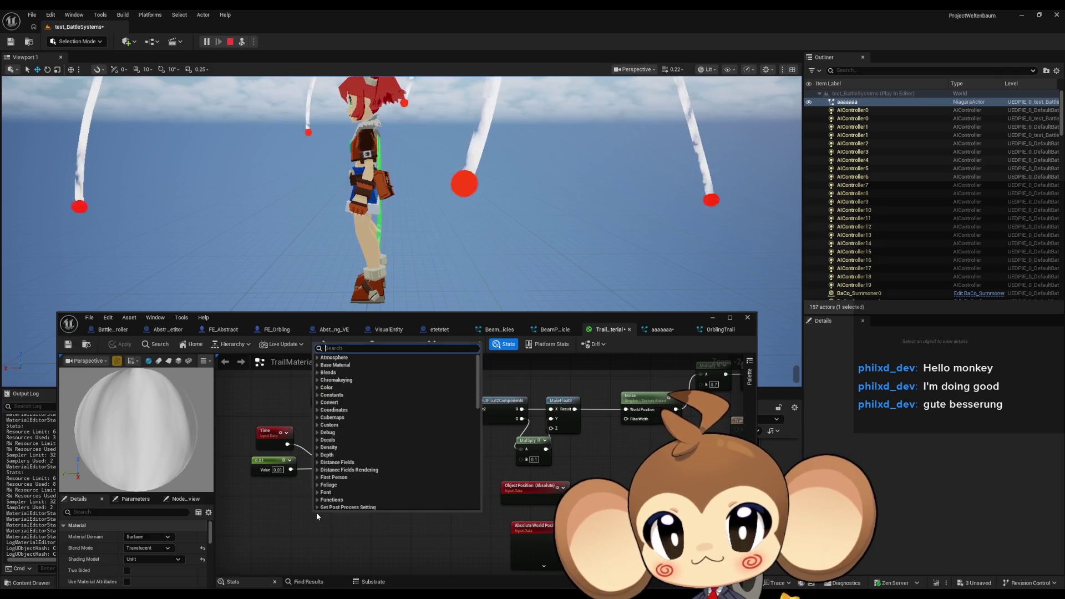
type("random")
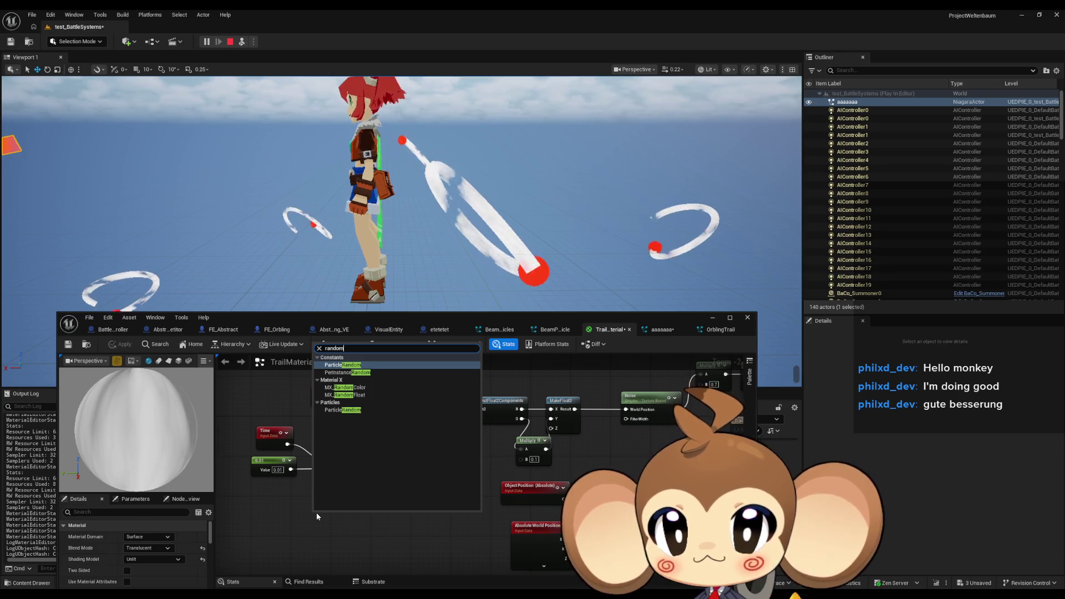
left_click(277, 481)
Step: Try Panner Speed Y values of 10, 20 and 400, applying the material
left_click(442, 427)
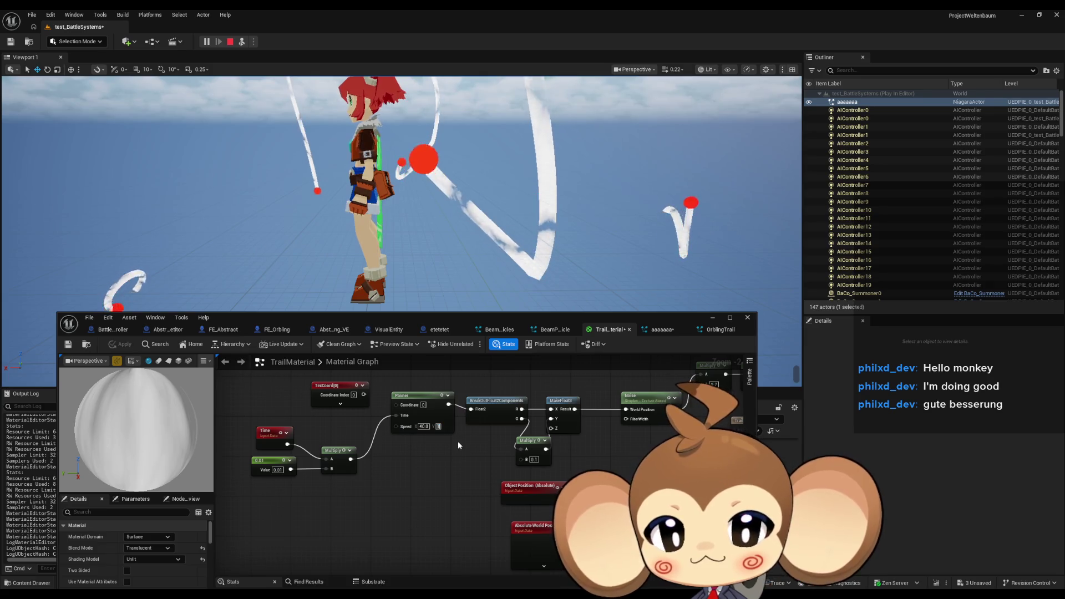
type("10")
key("Return")
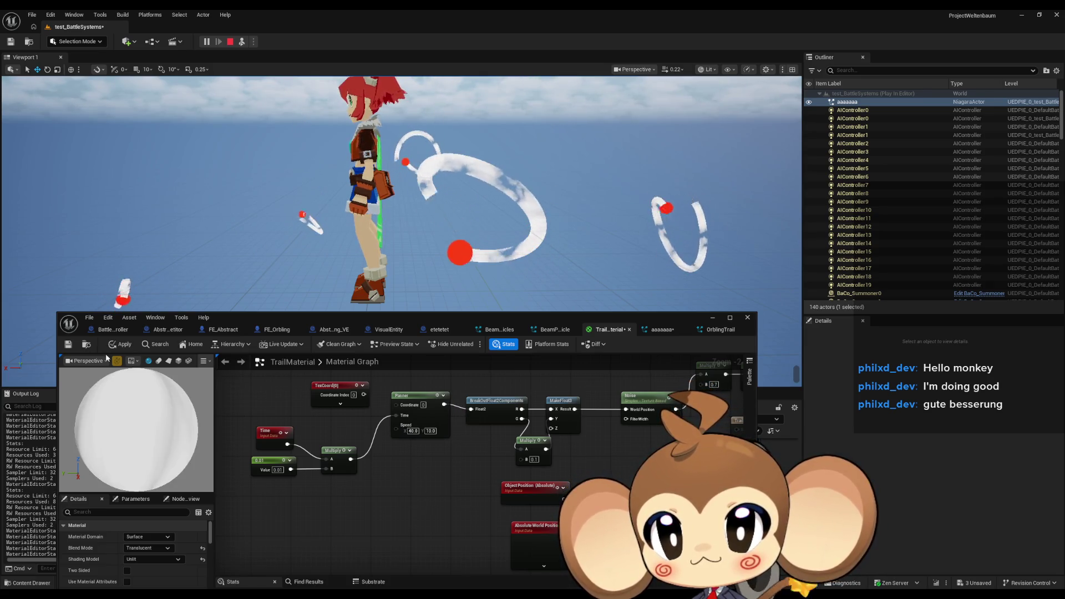
key("ctrl+s")
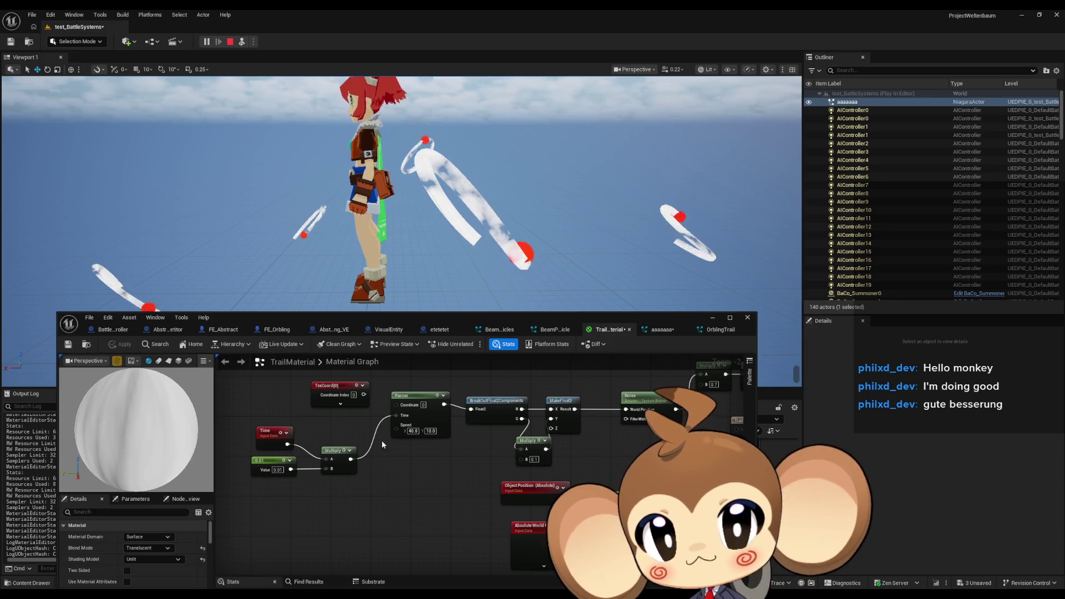
type("20")
key("Return")
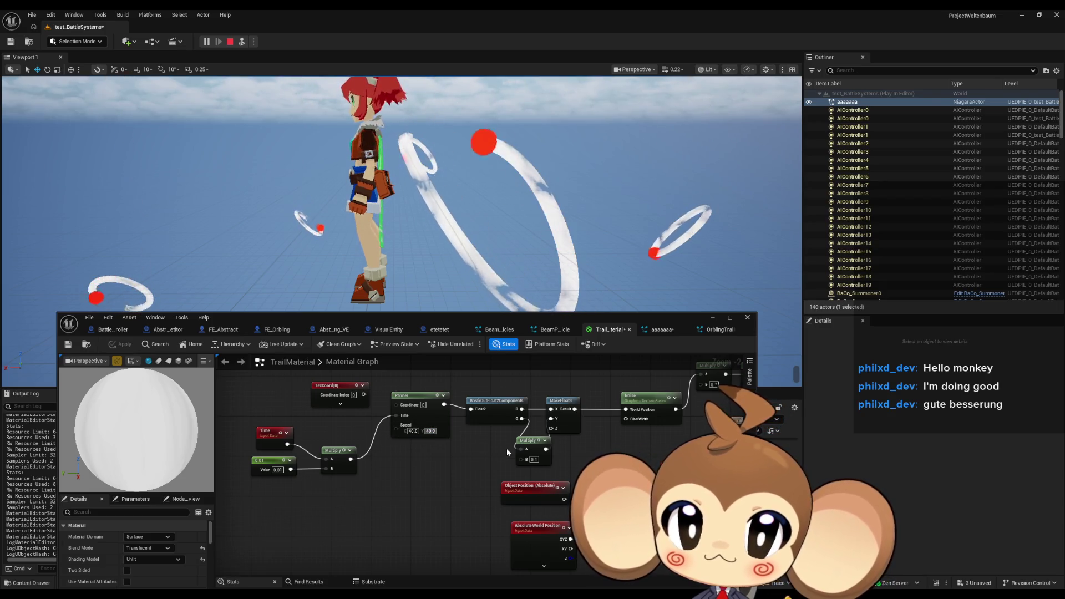
type("+1")
type("0")
key("Return")
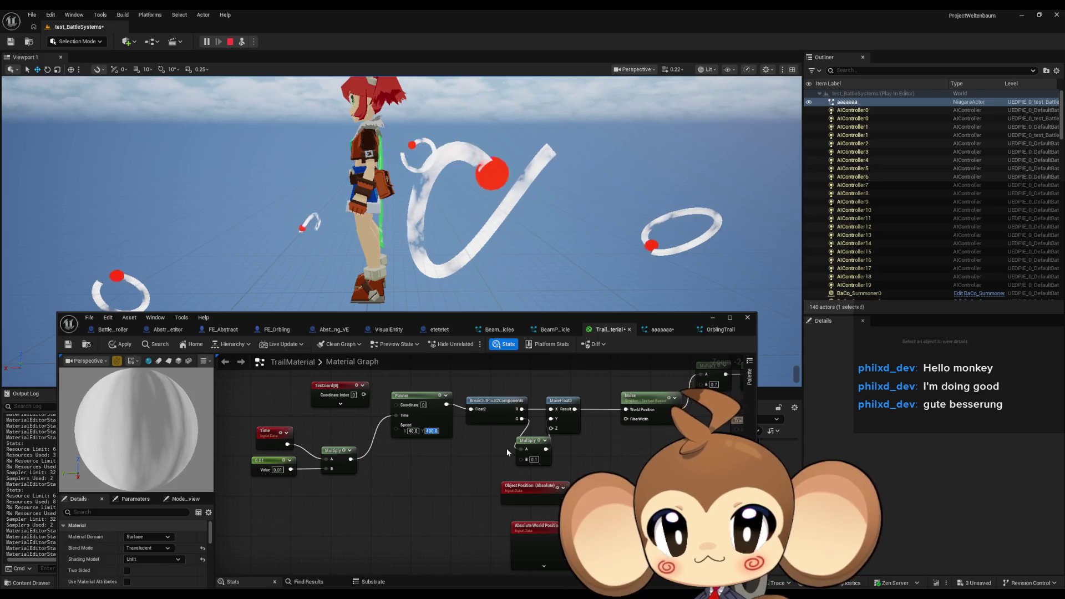
left_click(137, 347)
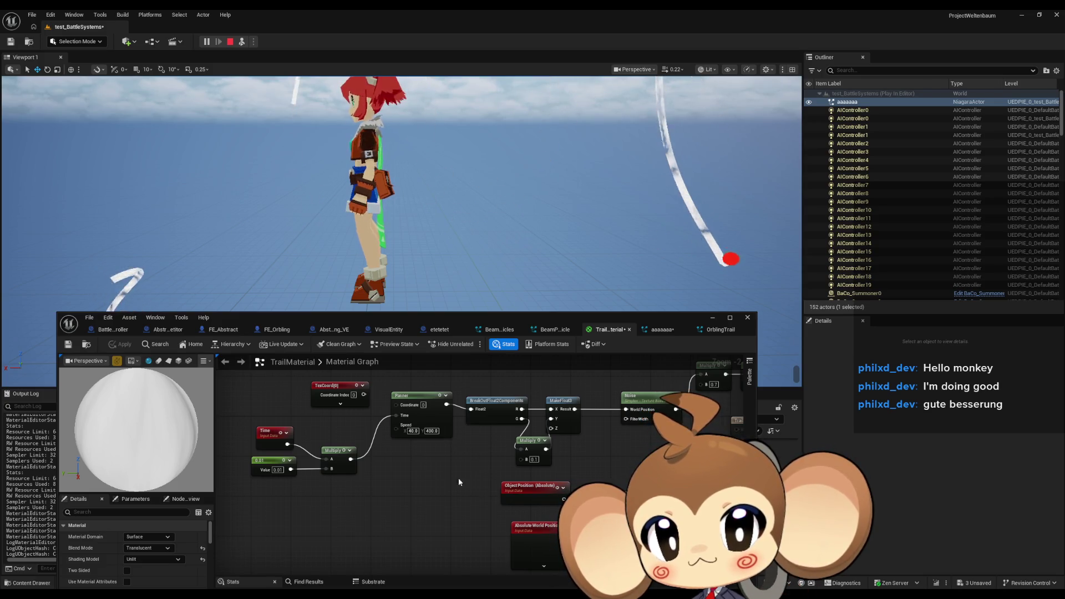
Step: Set Panner Speed Y to 200 and apply, then lower it to 100
left_click(433, 432)
type("2")
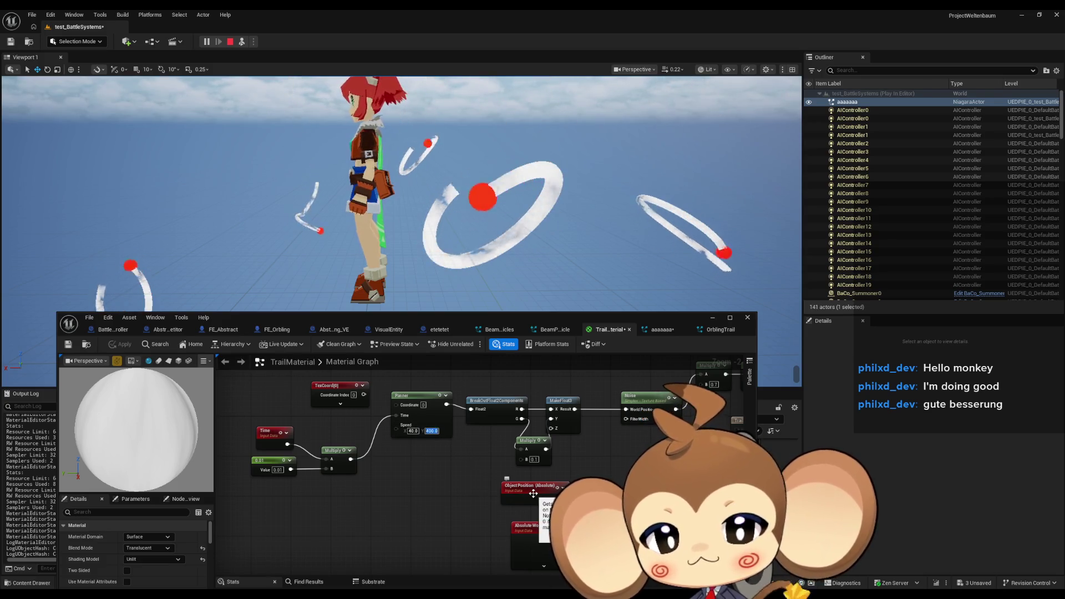
key("Return")
type("00")
key("Return")
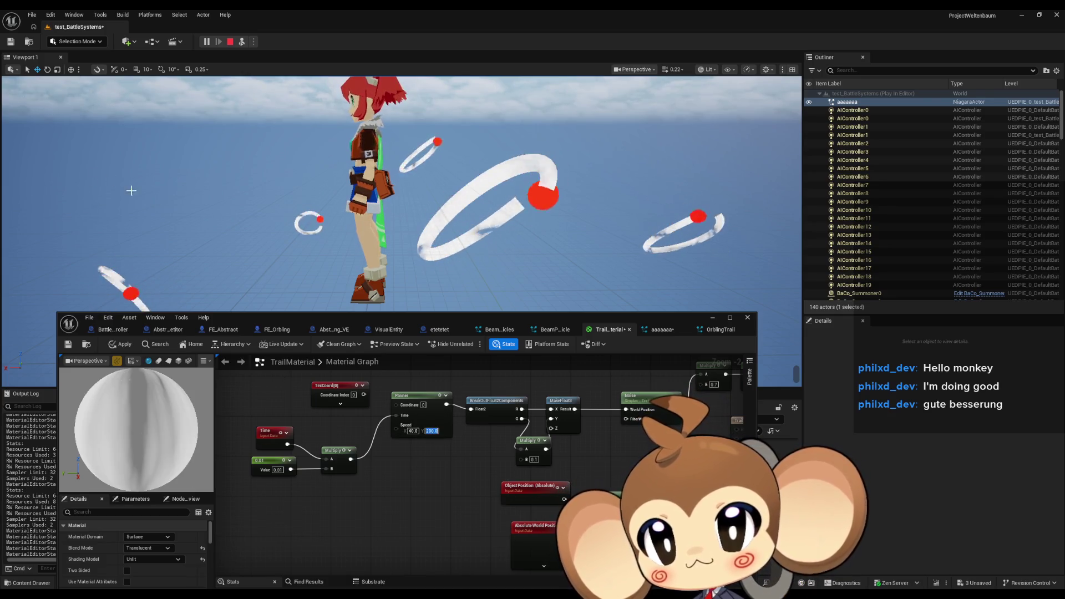
left_click(124, 338)
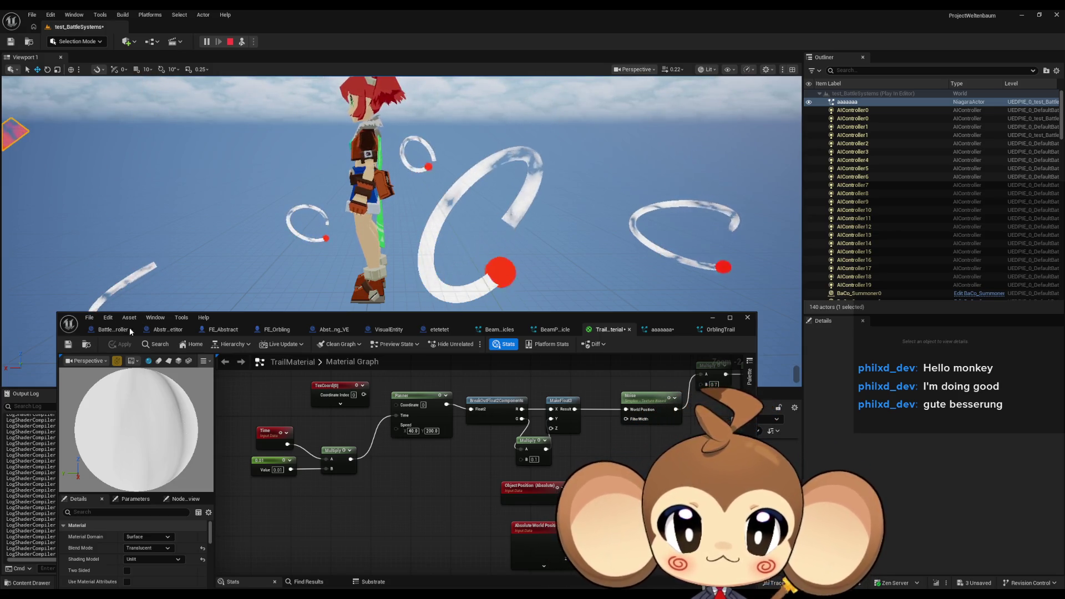
left_click(432, 431)
type("100")
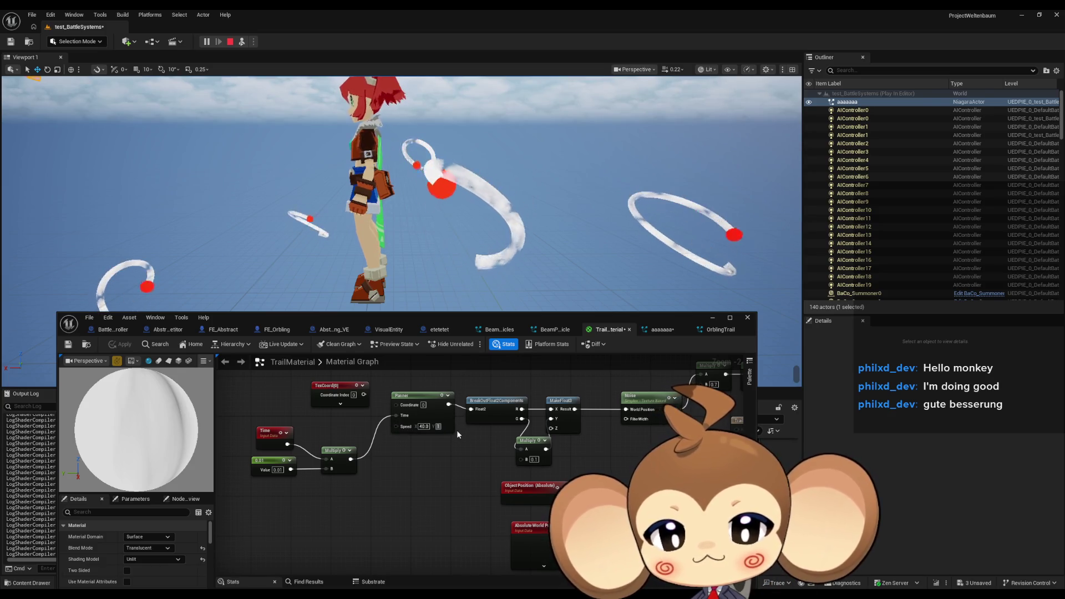
key("Return")
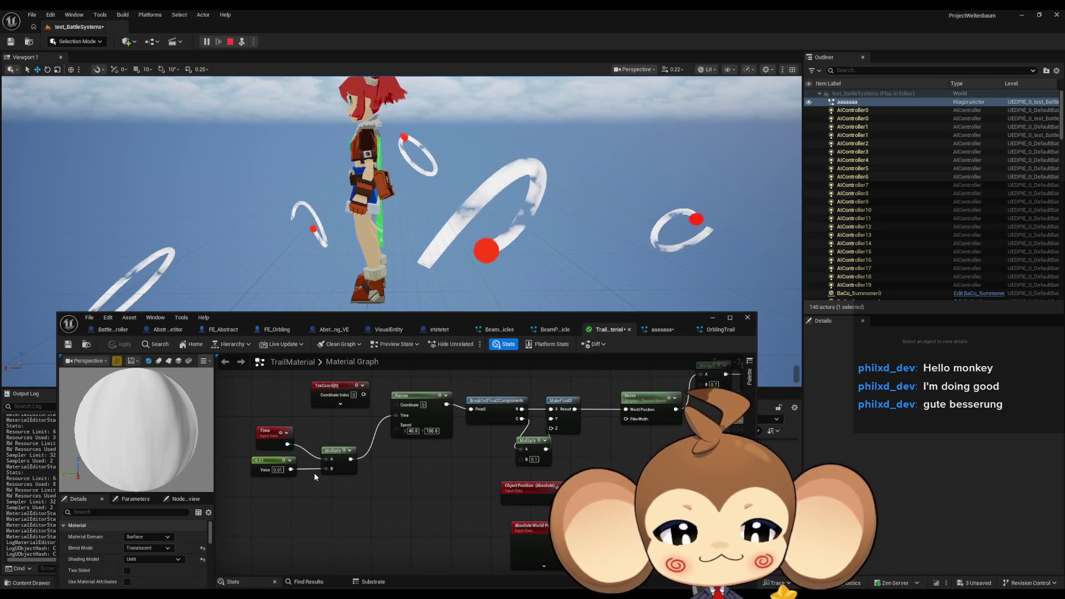
Step: Add a Constant4Vector node and wire its RGBA output into the output's Emissive Color
left_click_drag(492, 557, 268, 547)
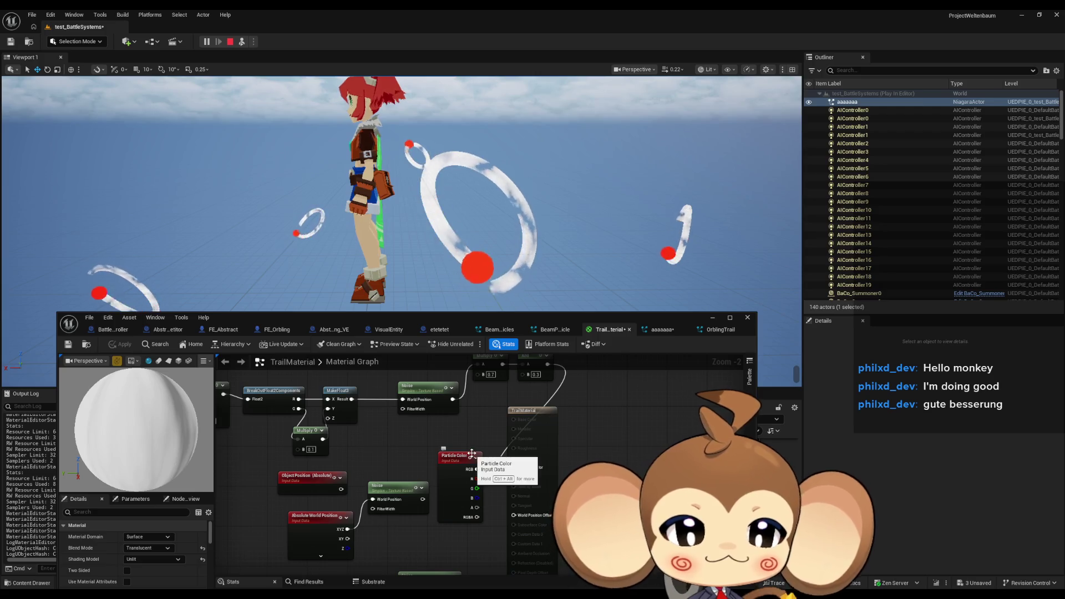
mouse_move(486, 493)
left_mouse_down()
mouse_move(439, 461)
mouse_move(464, 481)
left_mouse_up()
left_click(551, 442)
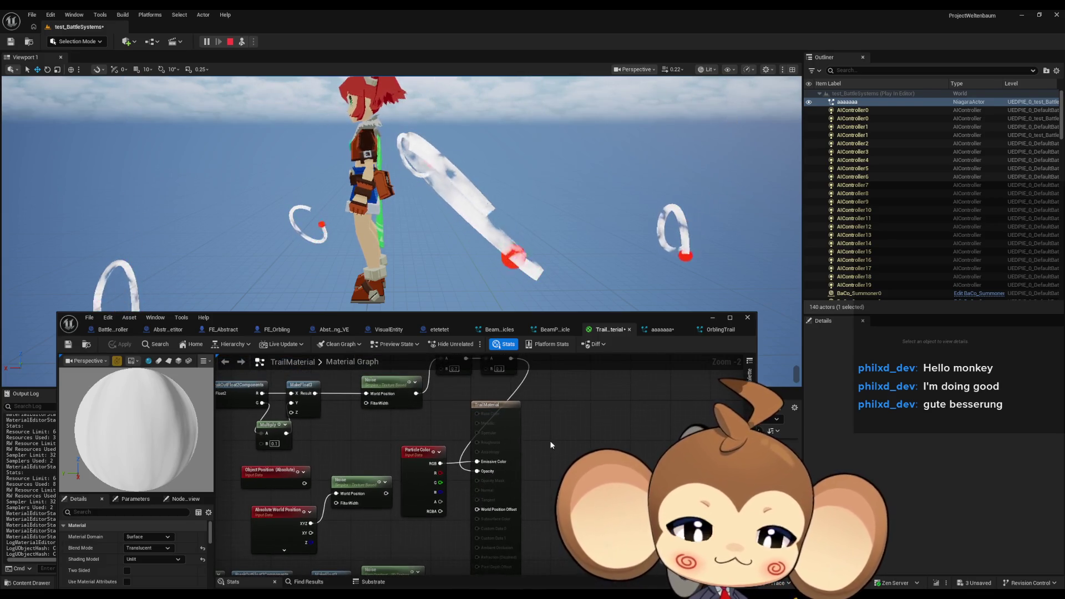
mouse_move(594, 448)
left_mouse_down()
mouse_move(533, 488)
mouse_move(483, 473)
left_mouse_up()
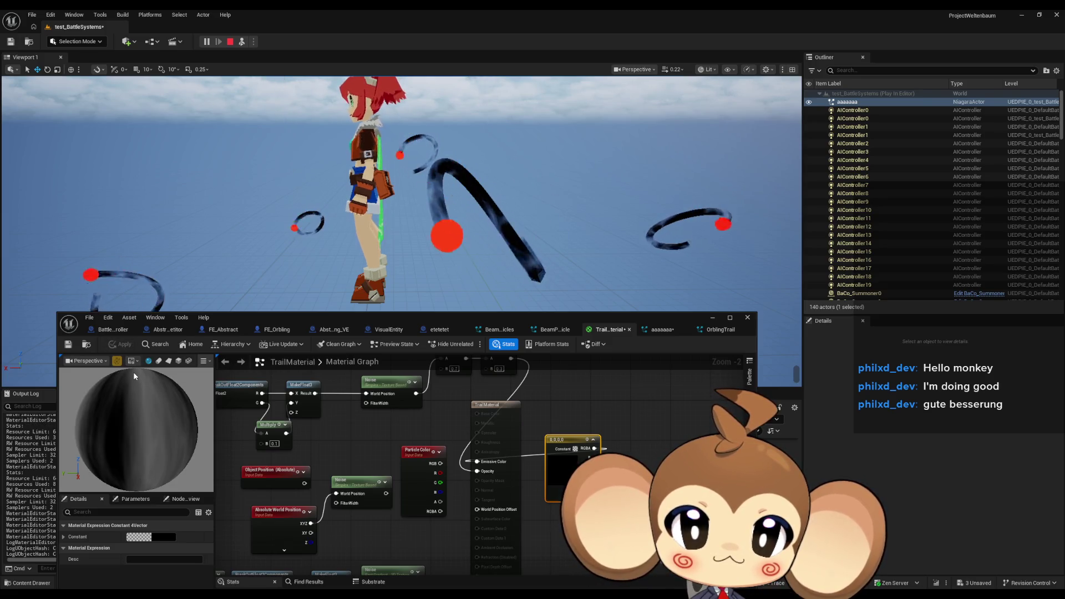
Step: Set the Constant4Vector's colour to pure red
double_click(566, 460)
left_click(744, 419)
left_click(131, 302)
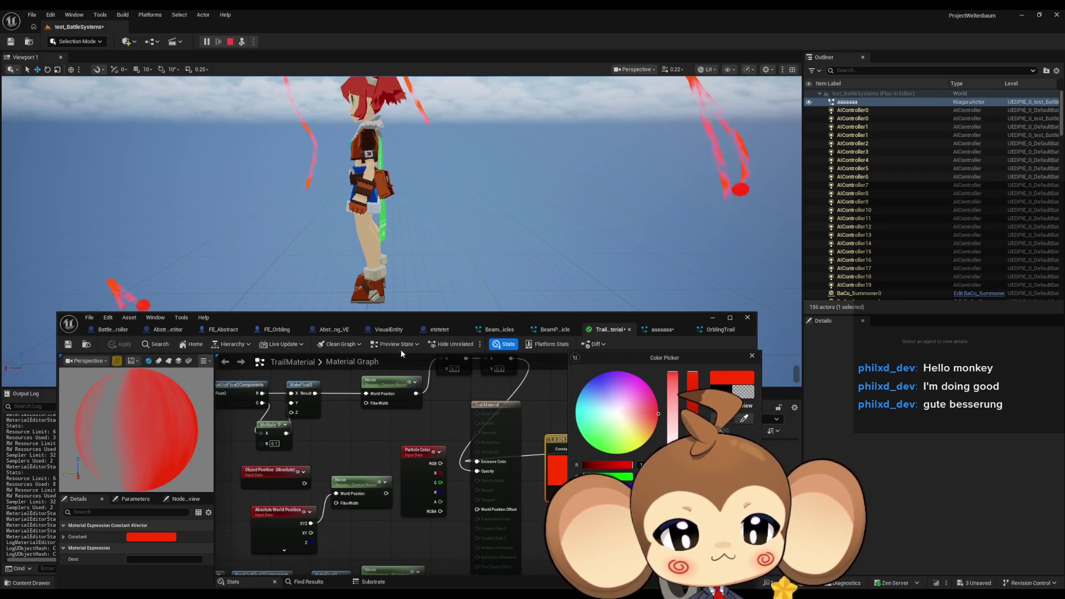
left_click(751, 355)
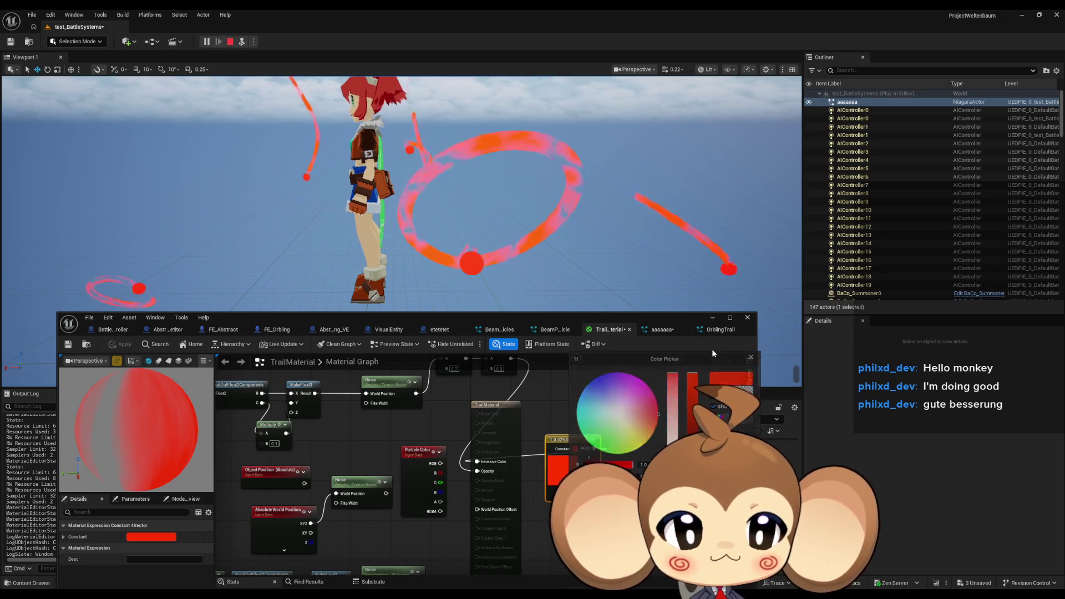
Step: Maximize the Material Editor window and select the lower unused node chains
left_click_drag(507, 318, 612, 321)
double_click(612, 321)
scroll(591, 368, "down", 2)
mouse_move(327, 286)
left_mouse_down()
mouse_move(598, 442)
mouse_move(588, 448)
left_mouse_up()
Step: Delete the unused lower nodes, move Particle Color down, and place the red Constant4Vector beside the output
key("Delete")
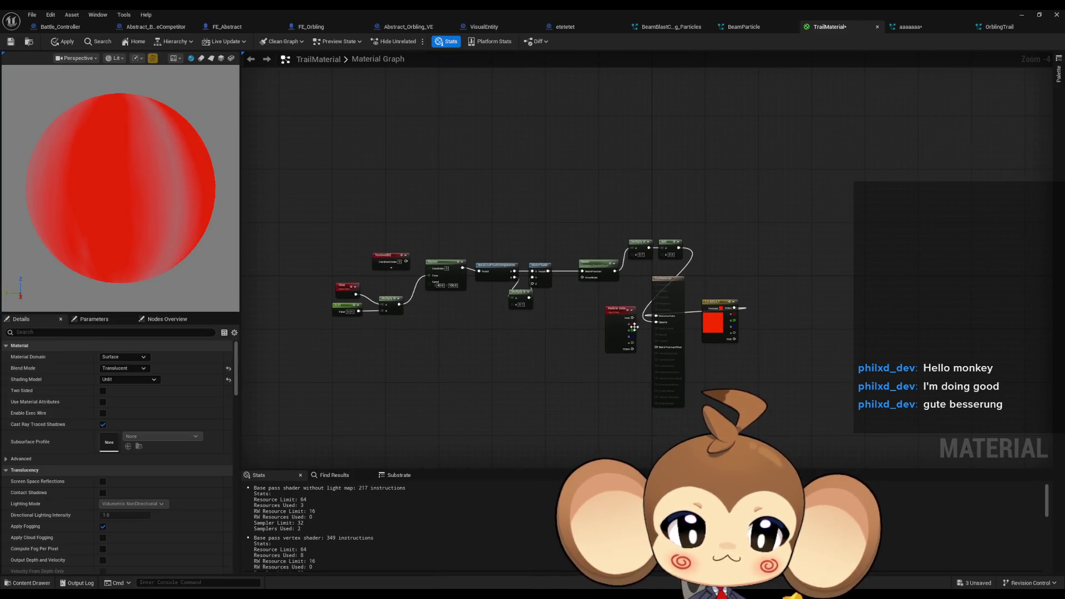
left_click_drag(615, 320, 592, 412)
left_click_drag(717, 307, 573, 312)
left_click(615, 304)
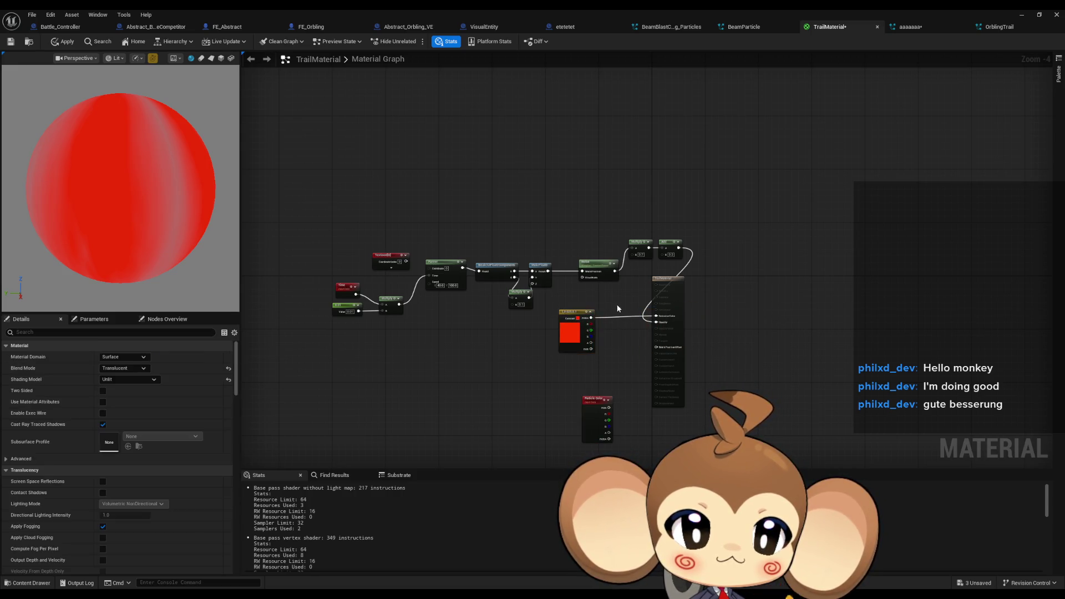
scroll(621, 302, "up", 3)
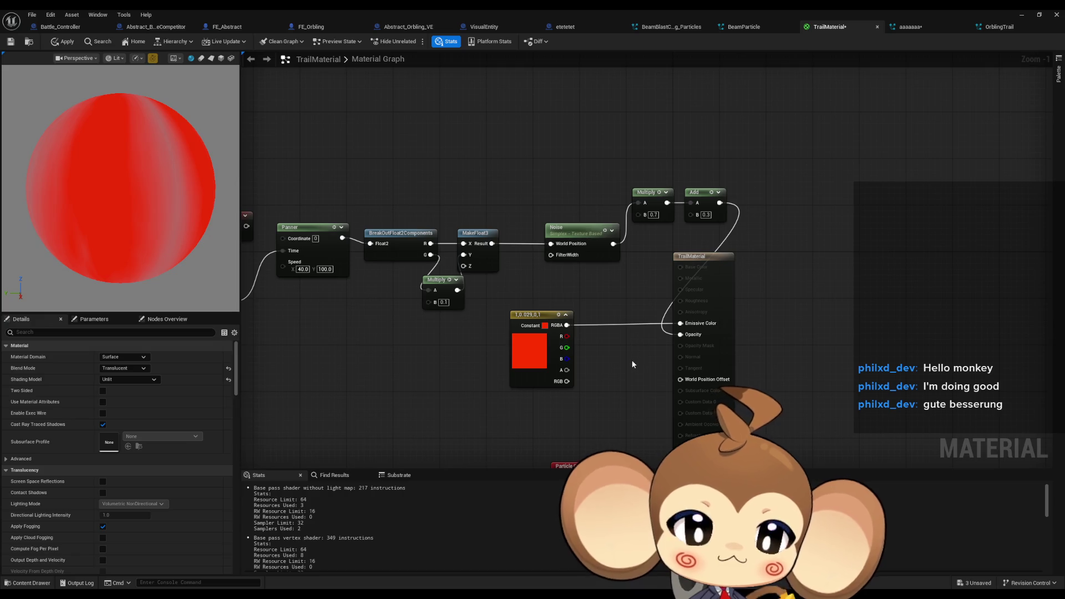
scroll(630, 367, "down", 1)
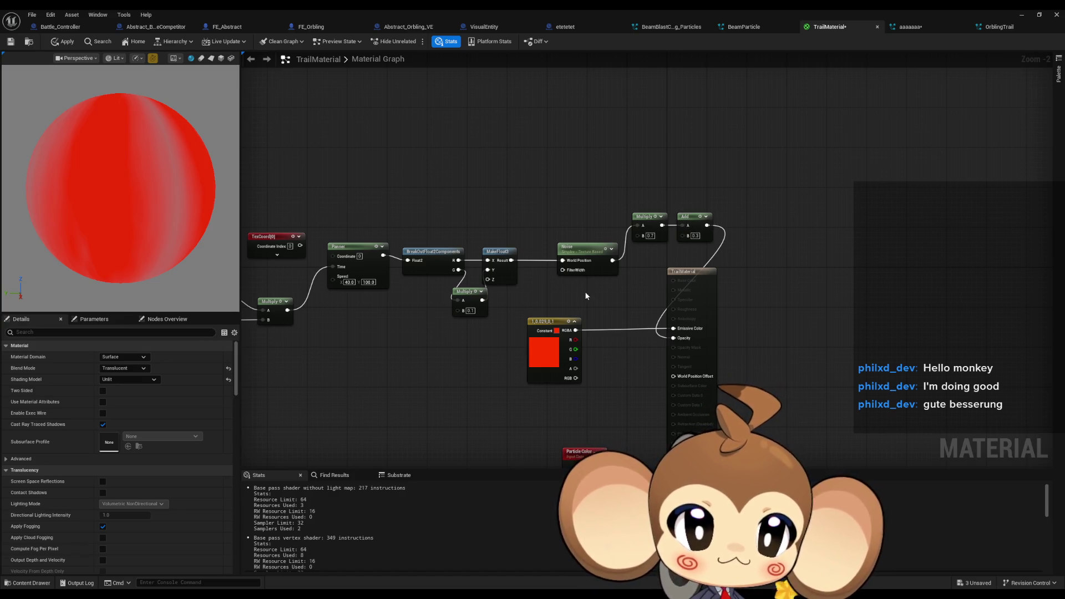
Step: Add a Multiply from the Add output and wire its result into Emissive Color
left_click_drag(613, 297, 632, 294)
left_click_drag(725, 223, 595, 328)
type("multiply")
key("Return")
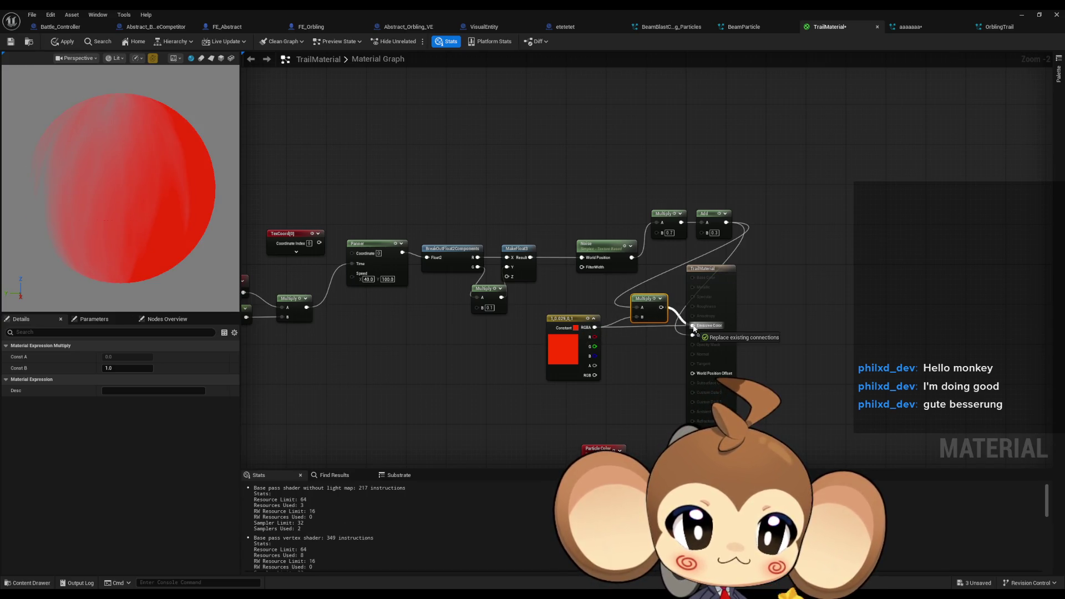
left_click_drag(694, 328, 693, 325)
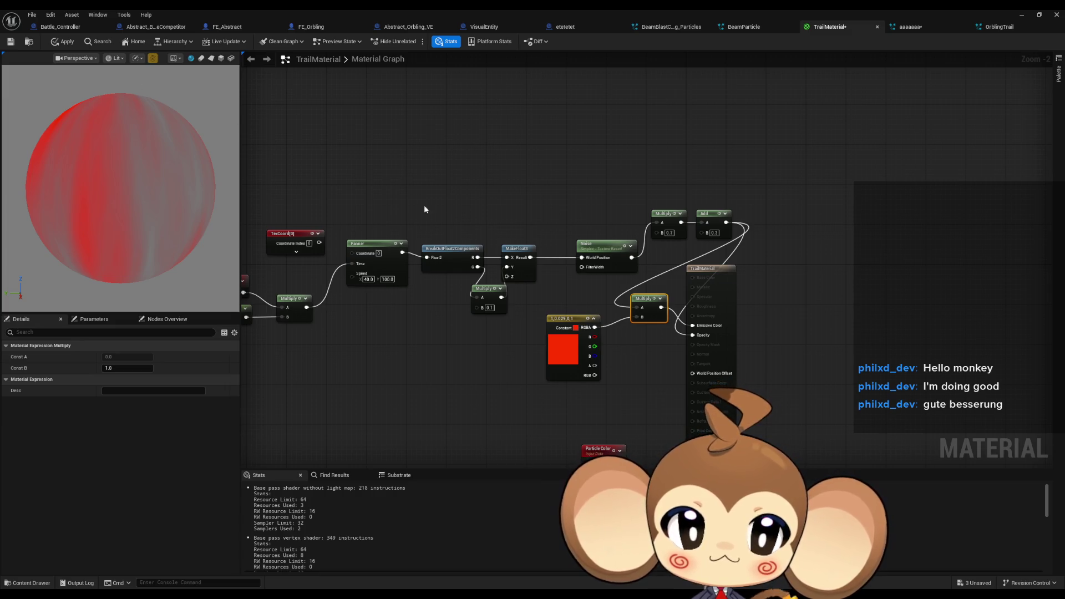
double_click(331, 9)
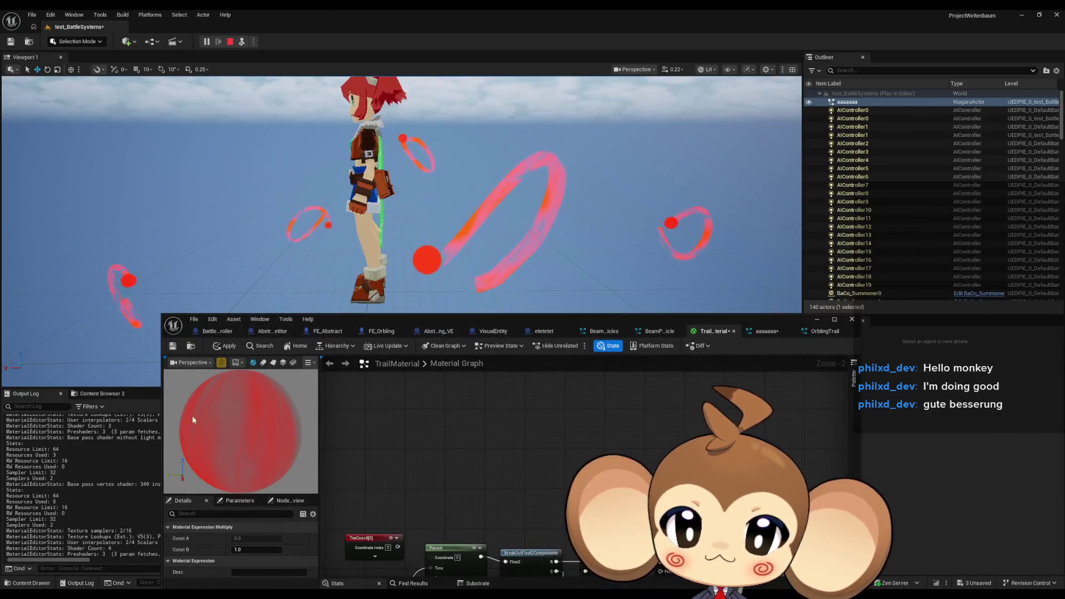
Step: Apply the TrailMaterial changes and maximize the material editor again
left_click(221, 347)
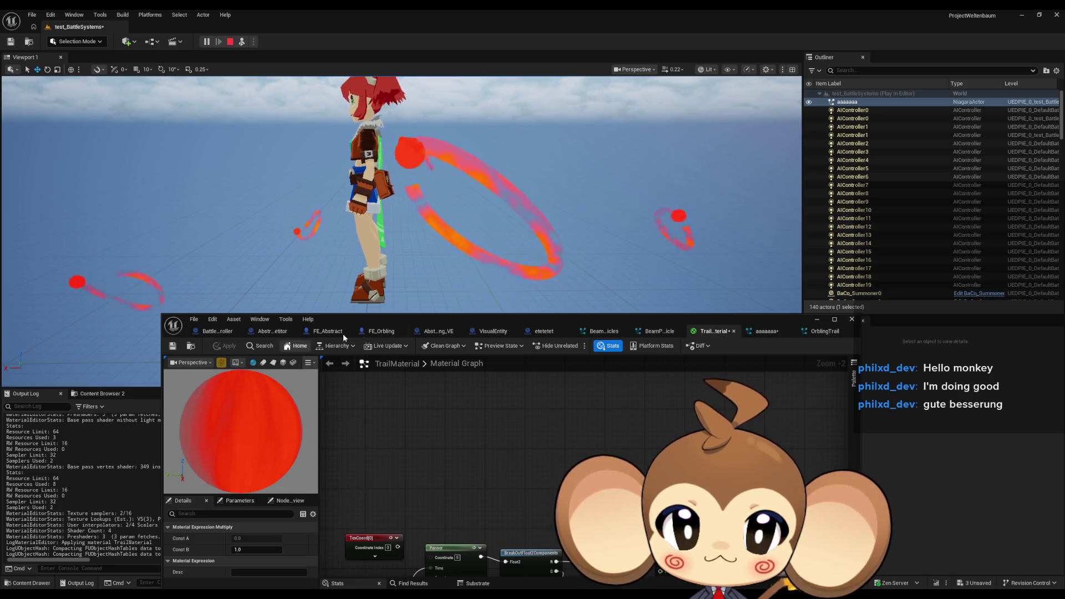
double_click(487, 319)
scroll(658, 415, "down", 2)
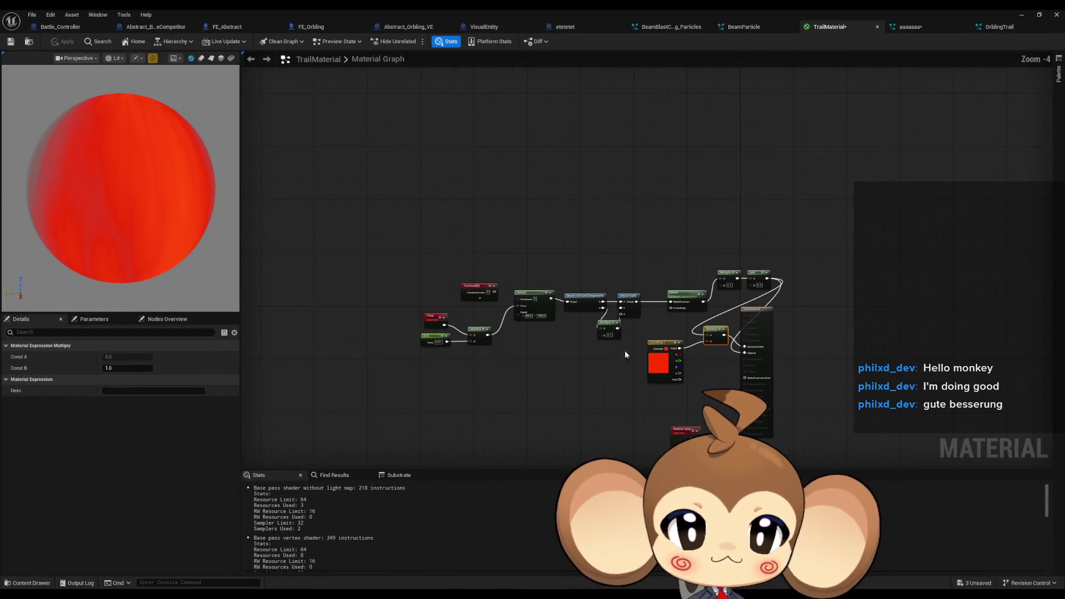
Step: Gather the Time-to-Multiply noise chain, shift it left, and move it up to make room
left_click_drag(409, 228, 695, 369)
left_click(725, 285, "shift")
left_click(771, 281, "shift")
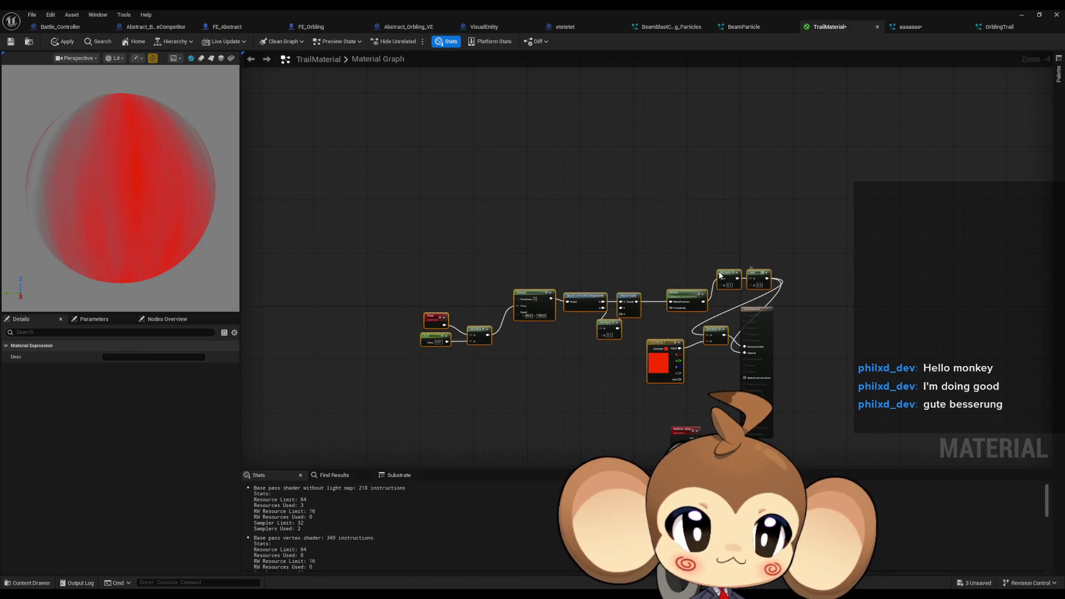
left_click_drag(758, 275, 533, 276)
left_click(574, 262)
mouse_move(488, 328)
left_mouse_down()
mouse_move(572, 320)
mouse_move(577, 340)
mouse_move(683, 327)
left_mouse_up()
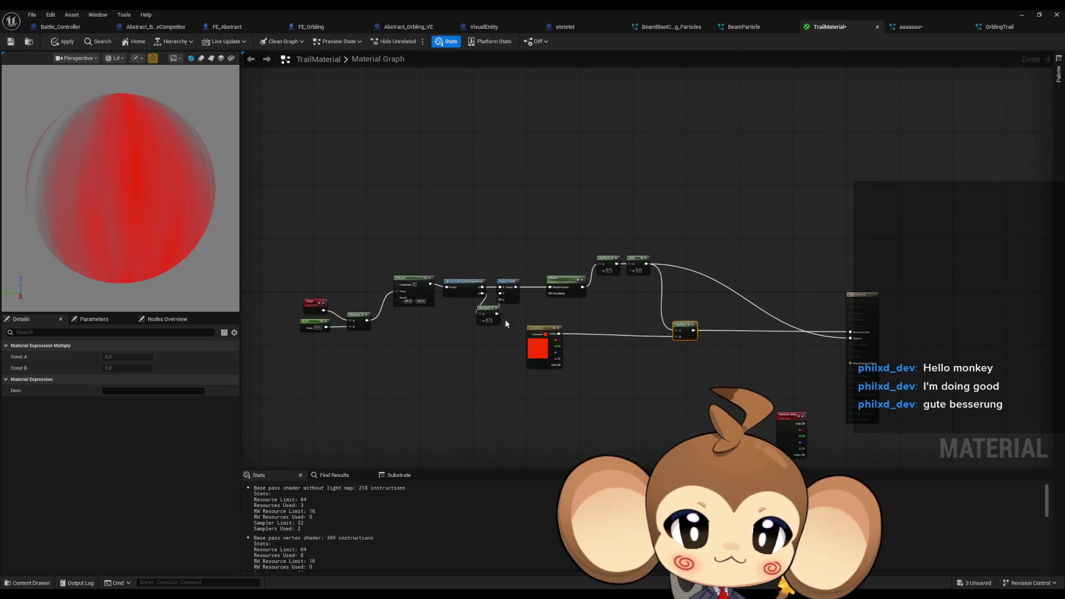
left_click_drag(281, 214, 710, 365)
left_click_drag(684, 328, 675, 218)
Step: Duplicate the chain twice with Ctrl+D, stacking each copy below the previous one
key("ctrl+d")
left_click_drag(618, 335, 612, 265)
key("ctrl+d")
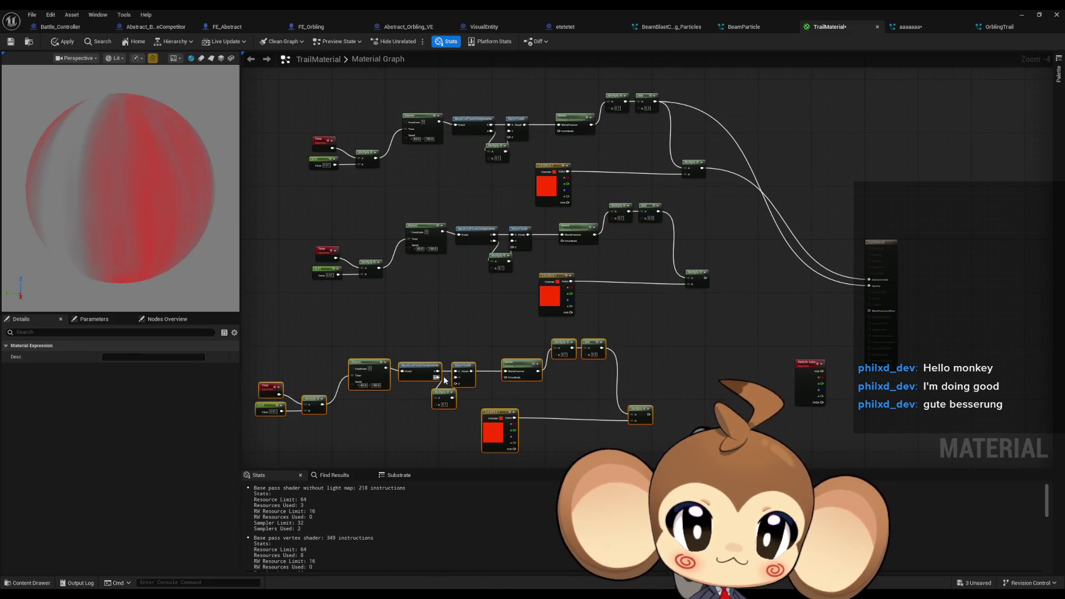
left_click_drag(554, 337, 629, 329)
left_click(601, 304)
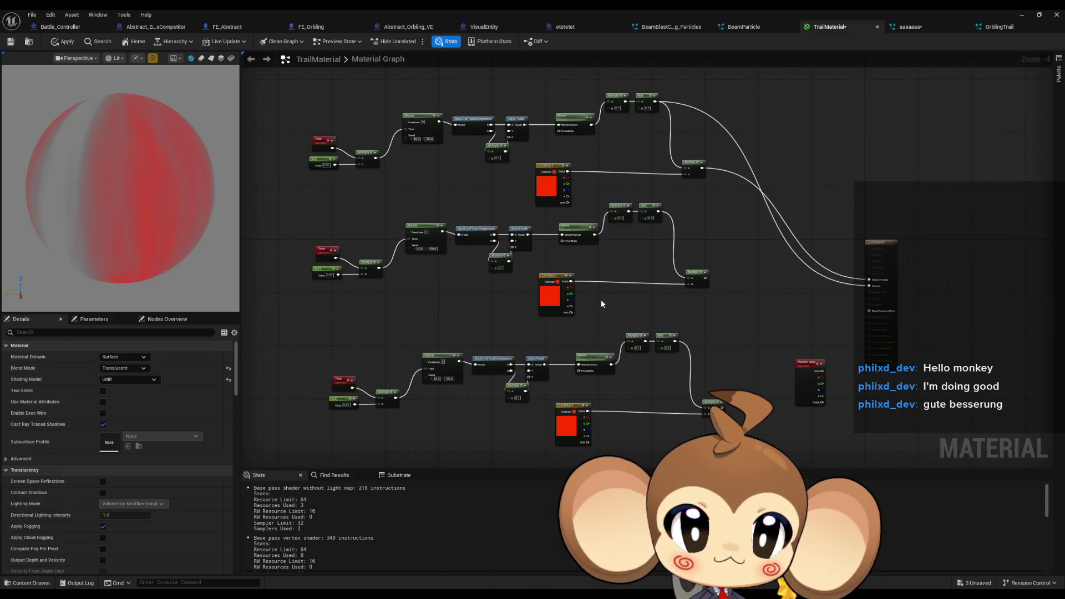
Step: Set the top constant to pure red (R1, G0) and the middle constant to green 2.0
double_click(546, 196)
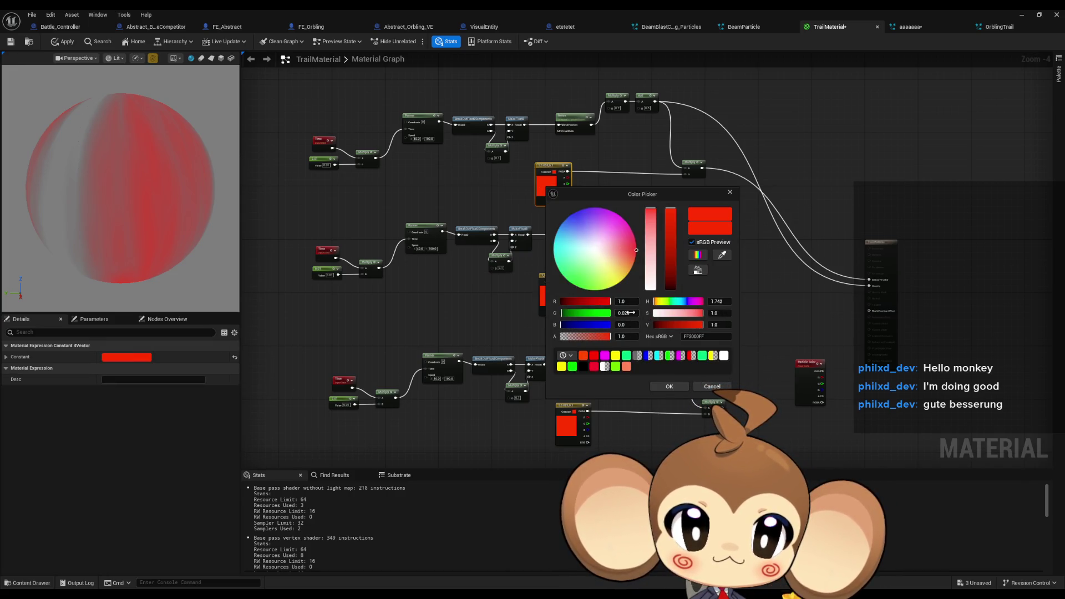
type("0")
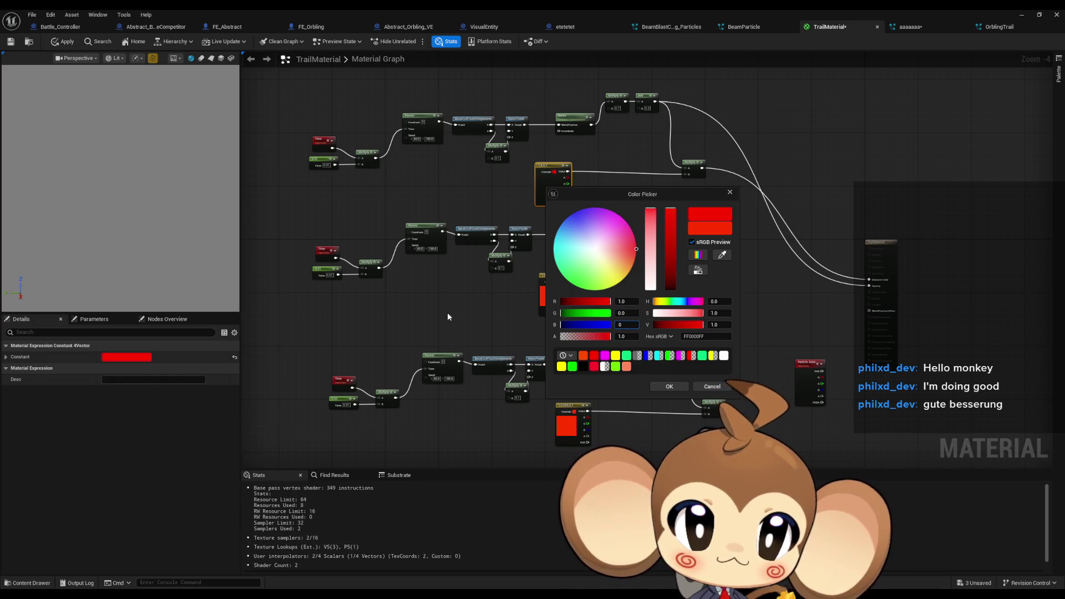
left_click(447, 312)
double_click(547, 300)
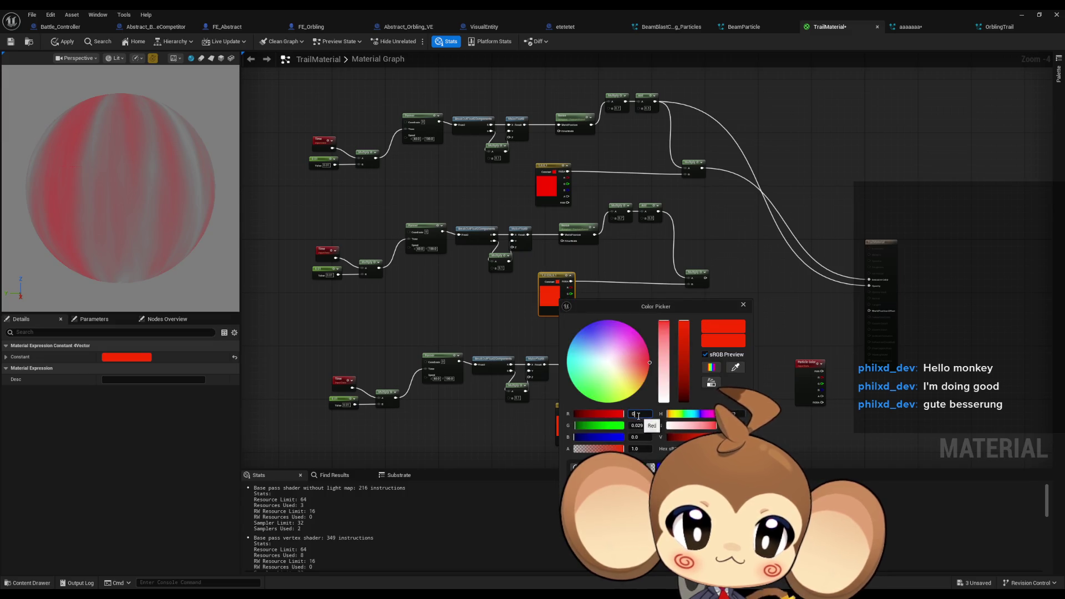
key("Tab")
type("2")
key("Tab")
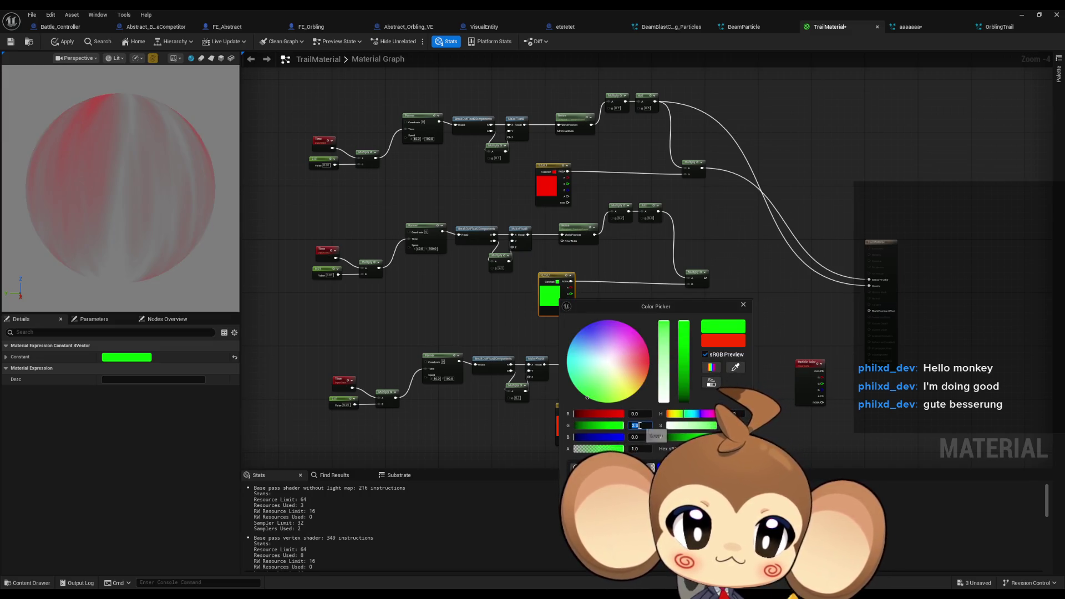
left_click(513, 361)
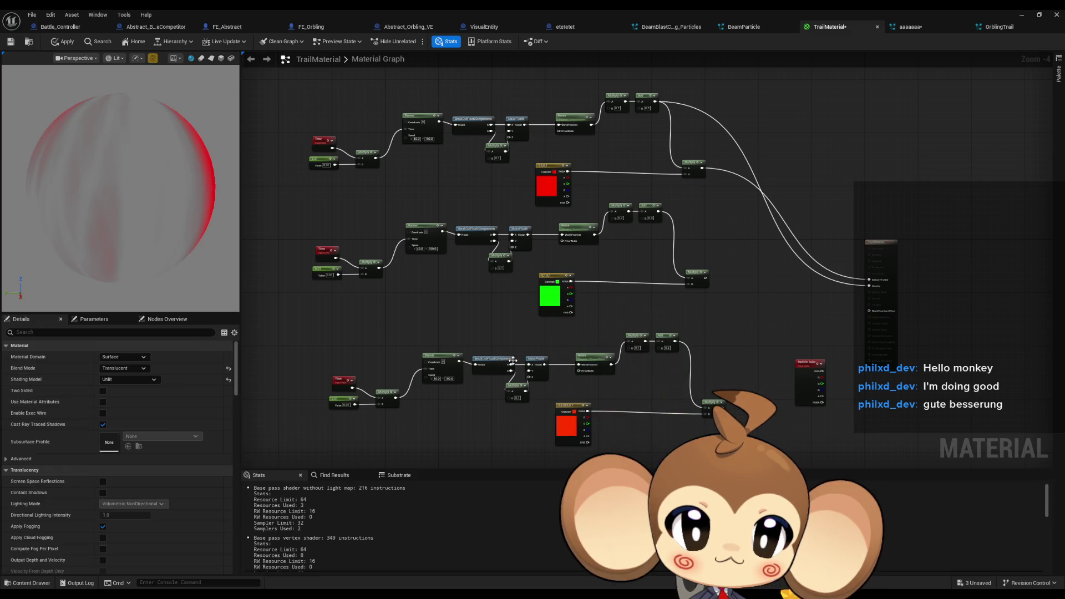
Step: Set the bottom layer's constant to blue
double_click(569, 420)
left_click(600, 444)
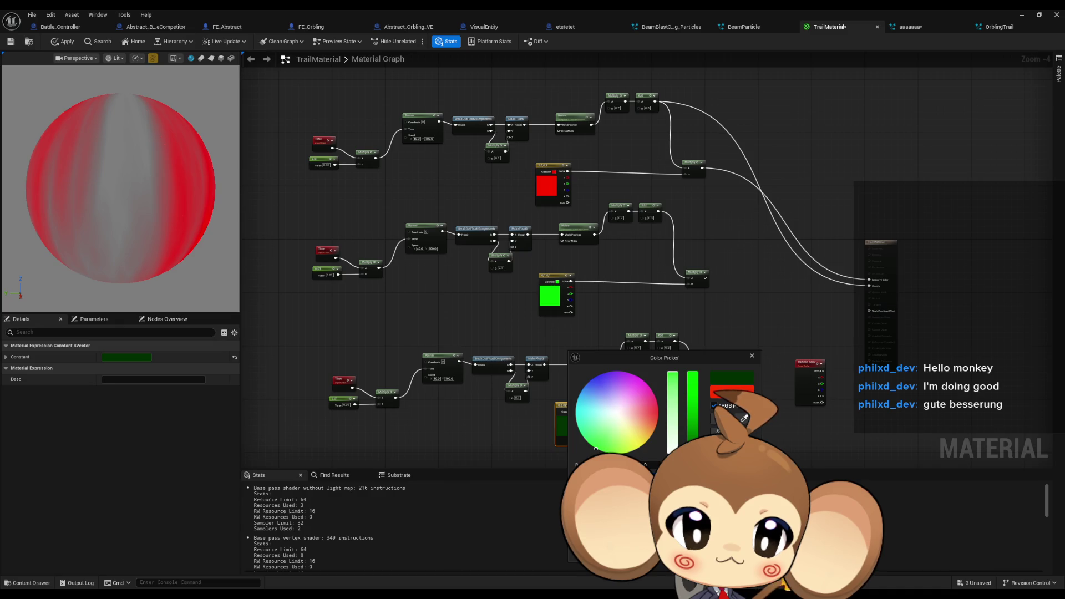
left_click(617, 412)
left_click(593, 391)
left_click(465, 425)
scroll(461, 274, "up", 3)
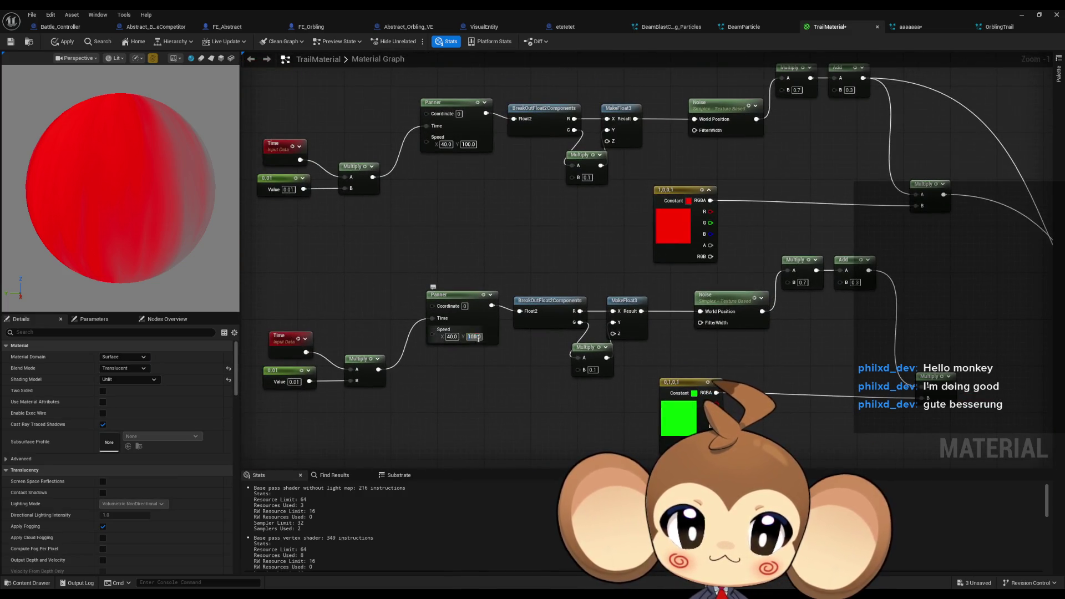
Step: Reverse the lower Panner by setting its Speed Y to -100
type("-")
key("Return")
left_click_drag(528, 341, 532, 134)
type("-100")
key("Return")
Step: Insert an Add node after the red layer's Multiply
left_click_drag(991, 182, 707, 208)
scroll(640, 273, "down", 3)
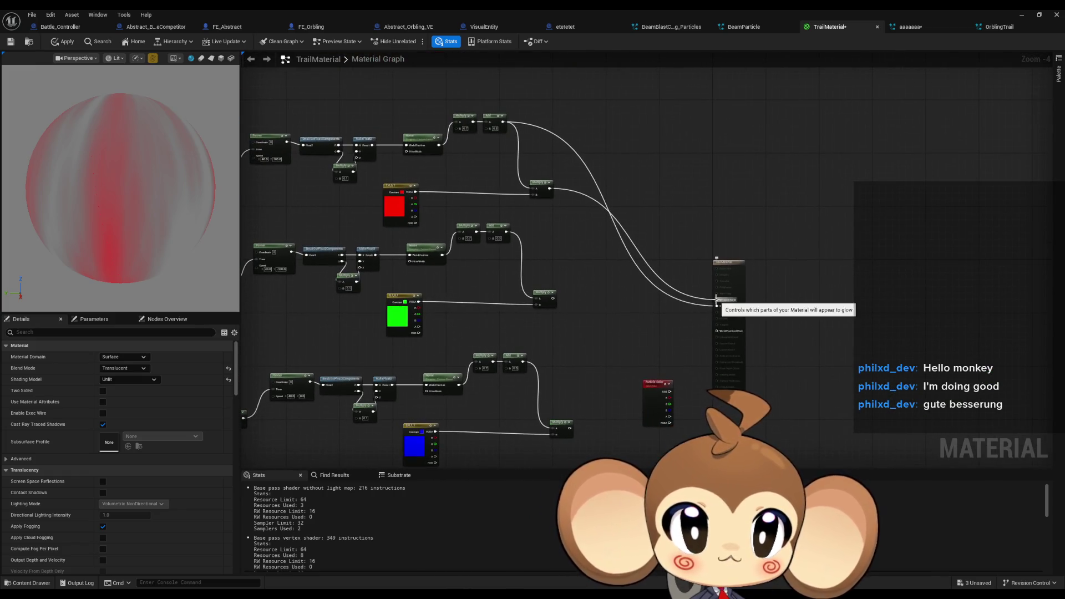
mouse_move(717, 300)
left_mouse_down()
mouse_move(542, 185)
mouse_move(581, 258)
mouse_move(580, 285)
mouse_move(585, 275)
left_mouse_up()
type("+")
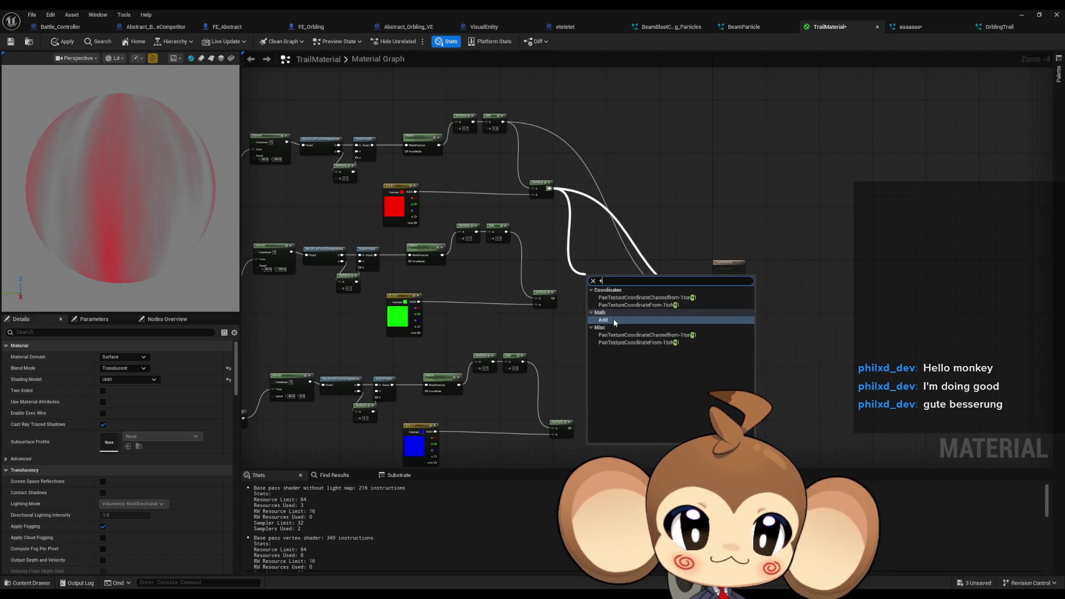
left_click(614, 321)
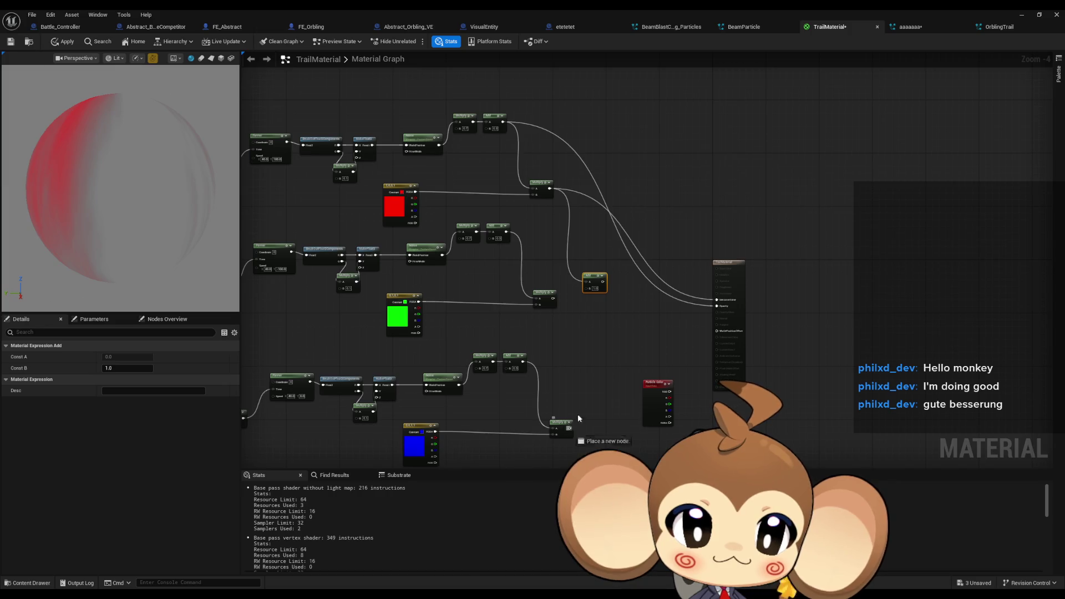
Step: Create a second Add for the blue layer's Multiply and chain the first Add into it
left_click_drag(569, 427, 632, 308)
left_click(657, 351)
scroll(602, 271, "up", 4)
left_click_drag(603, 270, 671, 336)
mouse_move(673, 349)
left_mouse_down()
mouse_move(661, 400)
mouse_move(588, 461)
mouse_move(537, 380)
left_mouse_up()
mouse_move(508, 312)
left_mouse_down()
mouse_move(597, 295)
mouse_move(612, 279)
left_mouse_up()
left_click(595, 314)
scroll(594, 342, "down", 2)
scroll(616, 282, "down", 1)
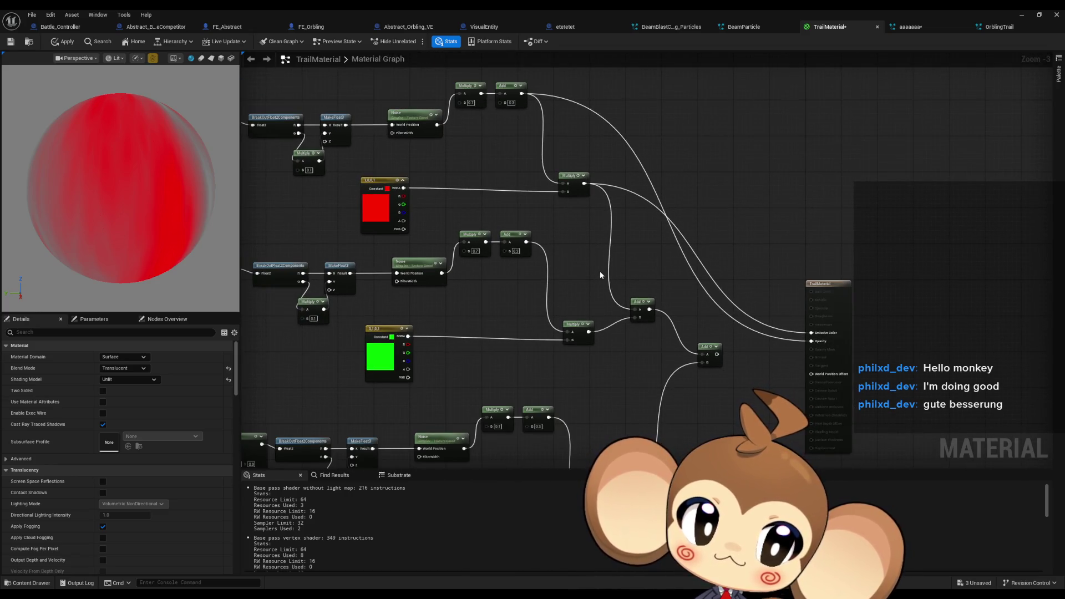
left_click_drag(503, 155, 548, 149)
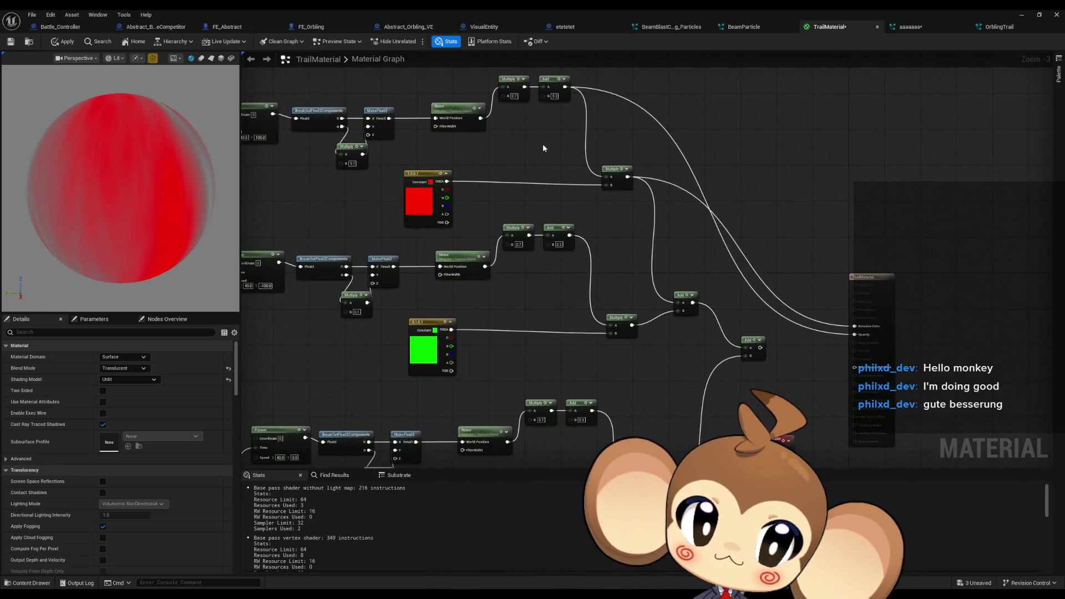
Step: Set the top, middle and bottom noise Multiply scales to 0.7/3
left_click(513, 96)
type("0.1")
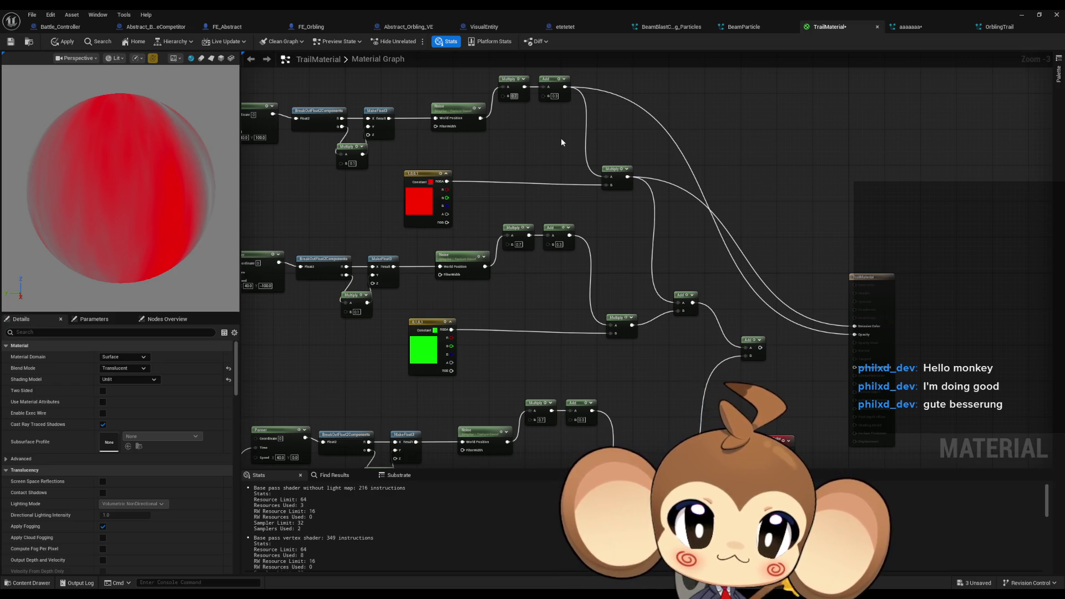
key("Escape")
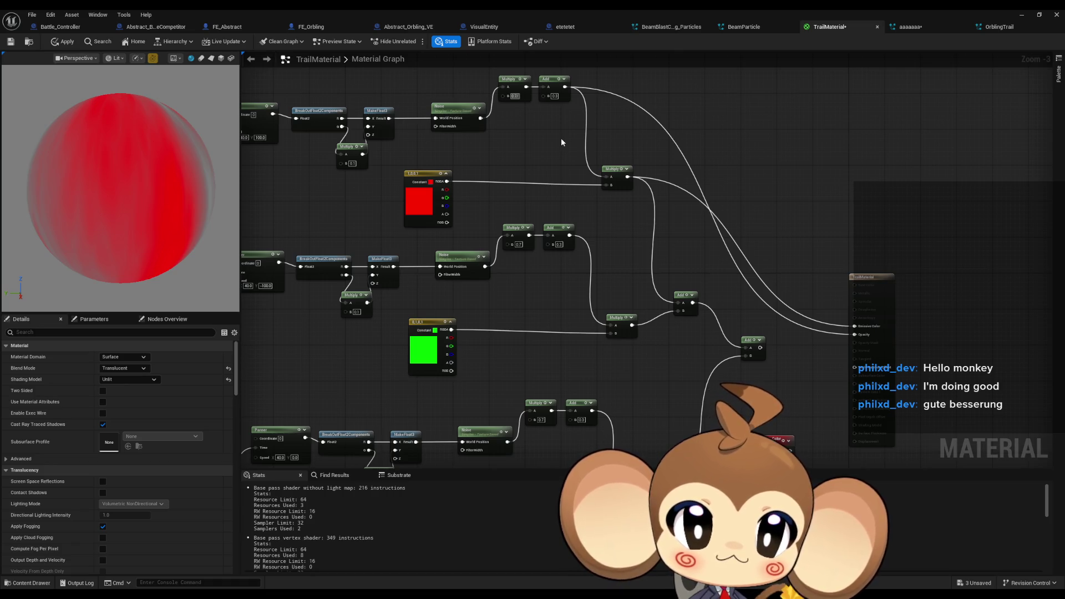
type("3")
key("Return")
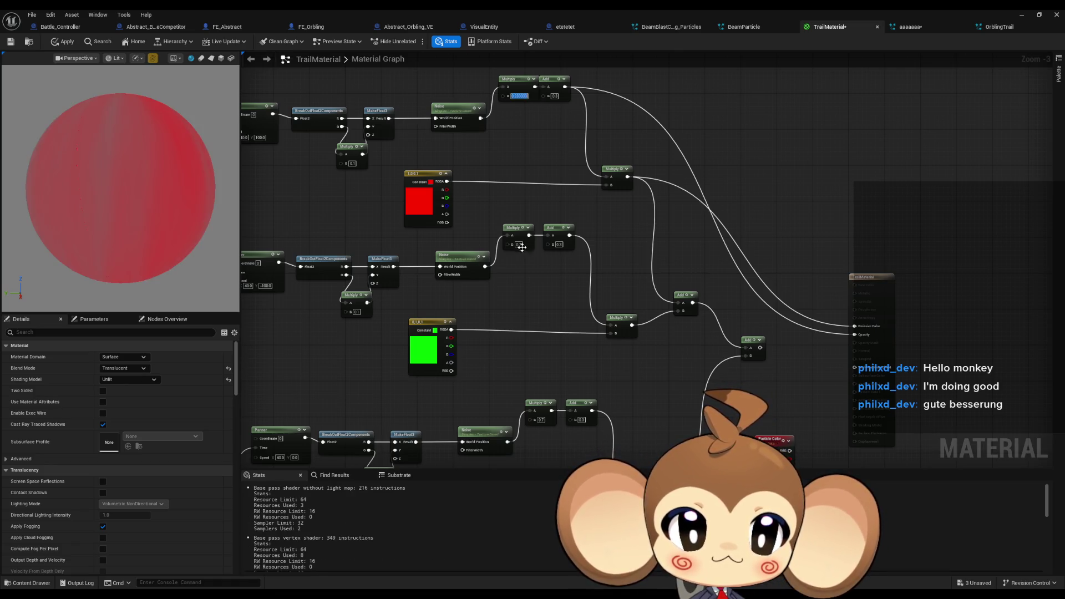
left_click(530, 251)
key("ctrl+v")
key("Return")
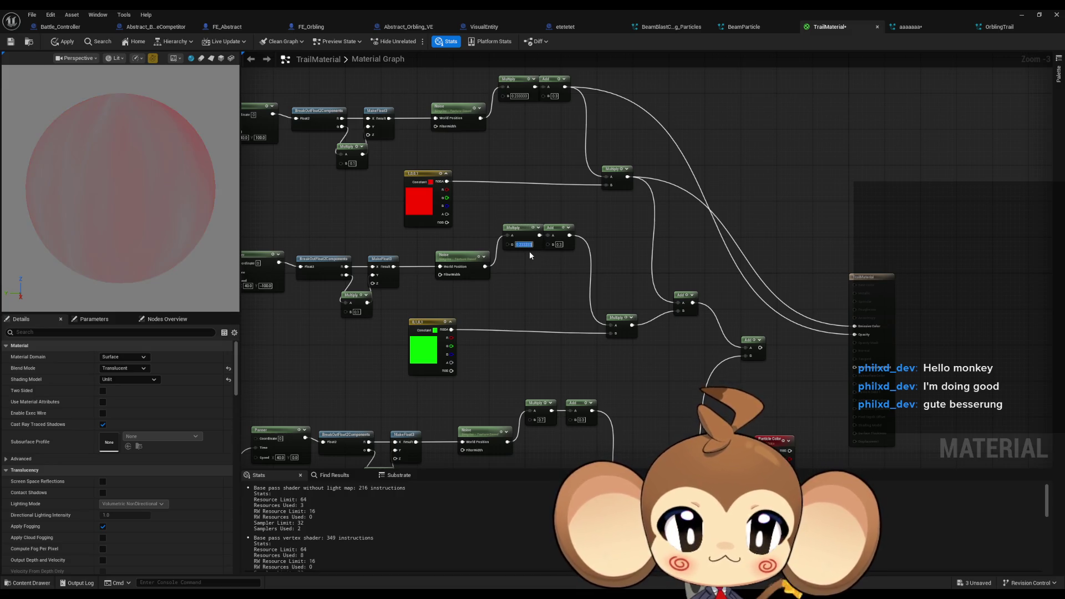
type("/3")
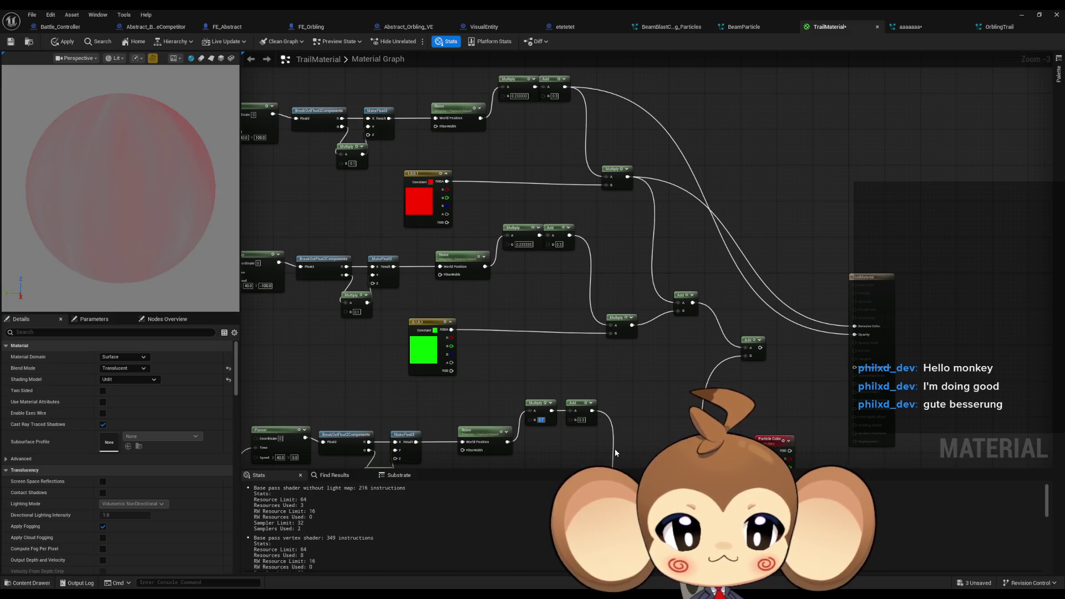
key("Return")
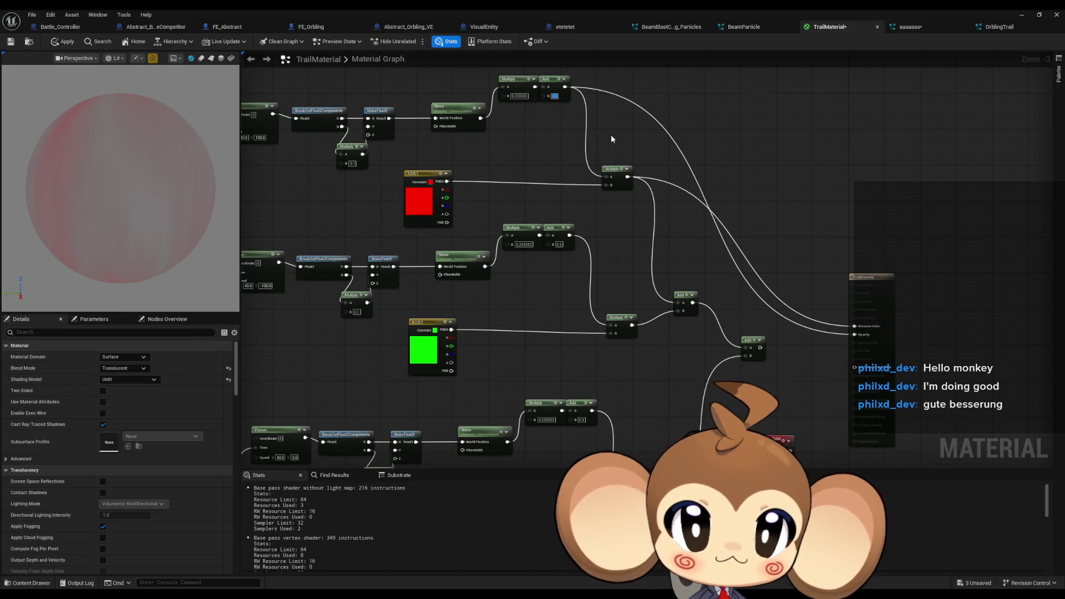
Step: Set the per-layer Add offsets to 0 on top and 0.1 on middle and bottom
type("0")
key("Return")
type(".1")
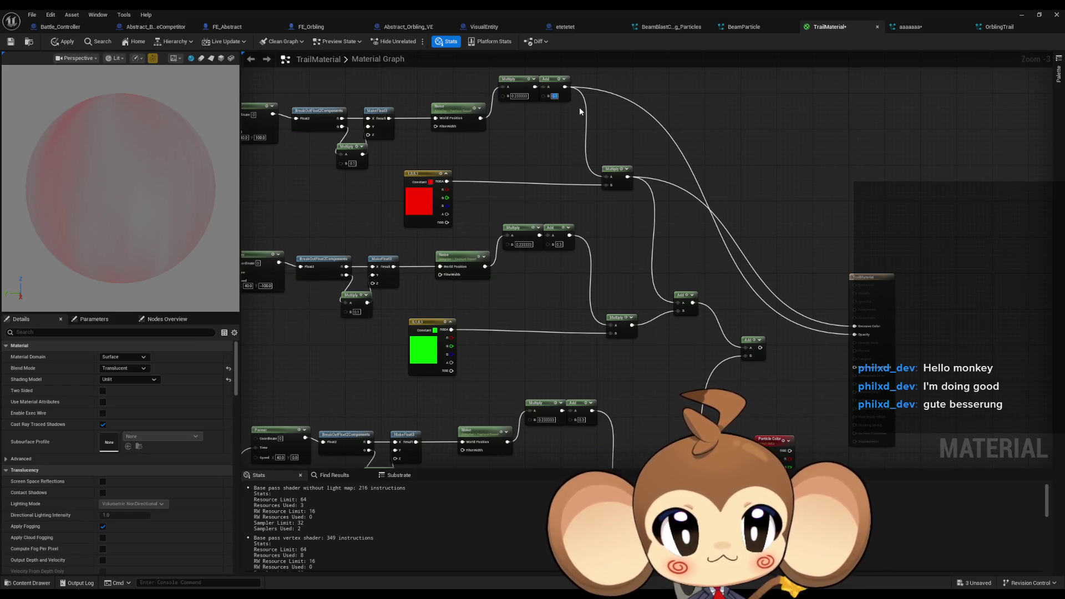
left_click(559, 245)
type("0.1")
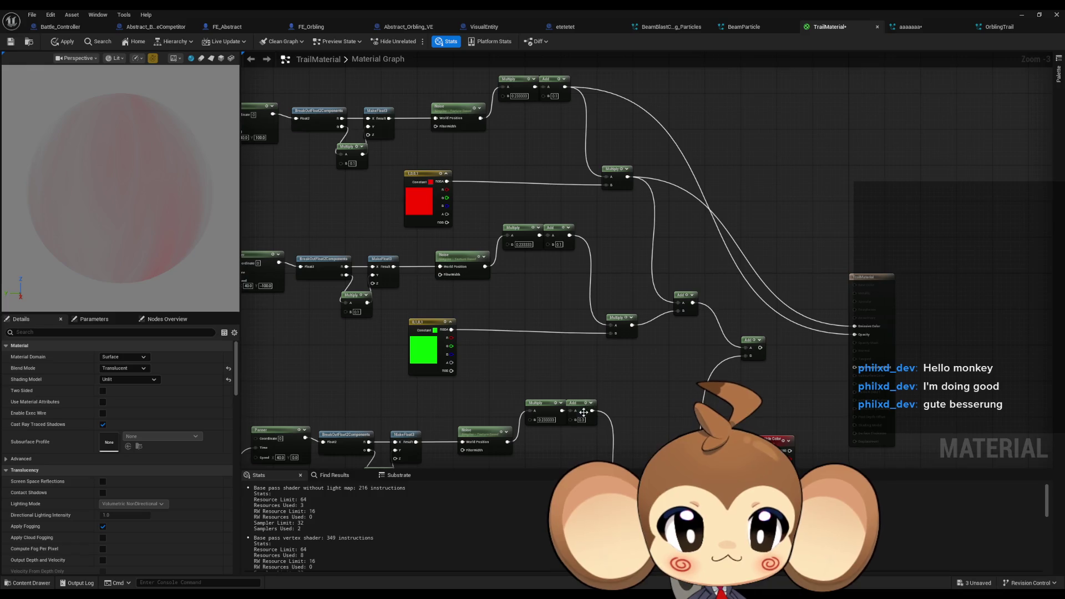
left_click(581, 420)
type("0.1")
key("Return")
mouse_move(634, 388)
left_mouse_down()
mouse_move(631, 305)
mouse_move(608, 351)
left_mouse_up()
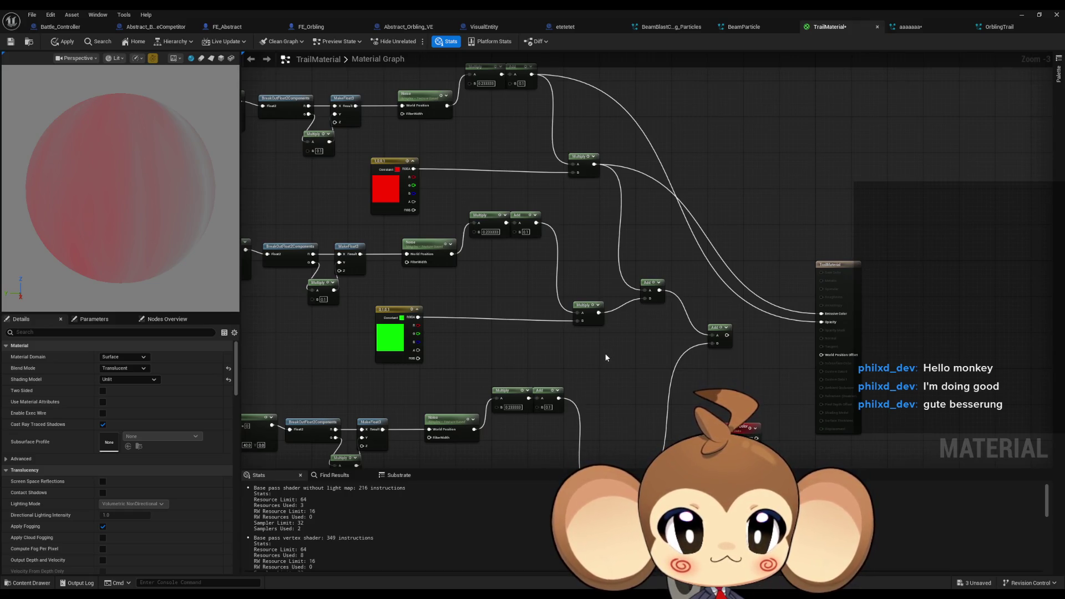
mouse_move(606, 355)
left_mouse_down()
mouse_move(594, 340)
mouse_move(595, 300)
mouse_move(607, 347)
left_mouse_up()
Step: Change the lower noise scale to 0.3 and the middle scale to 0.3333
left_click(515, 400)
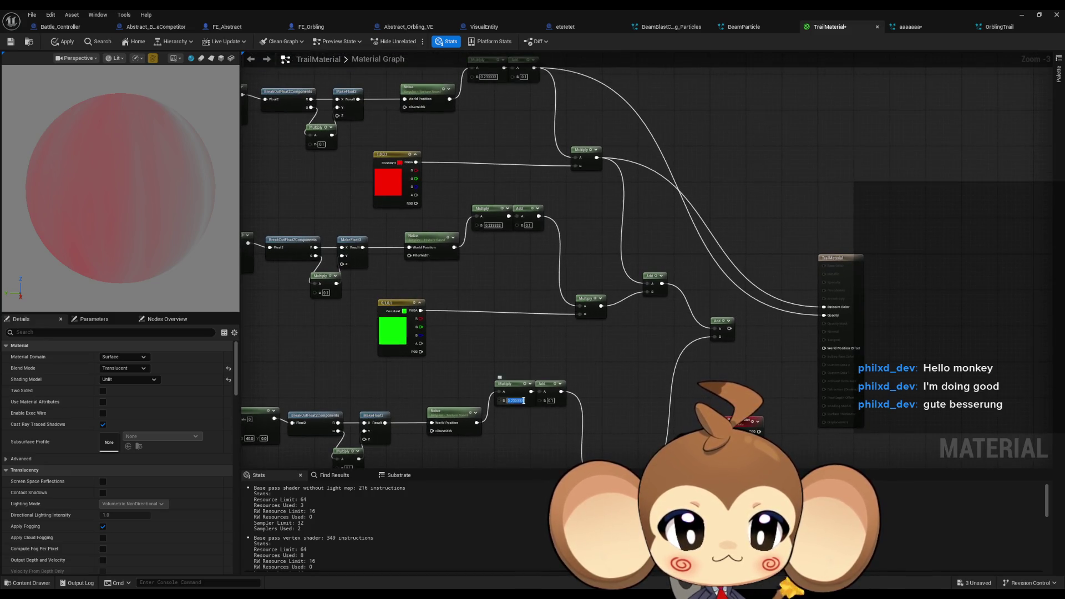
type("0.3")
key("Return")
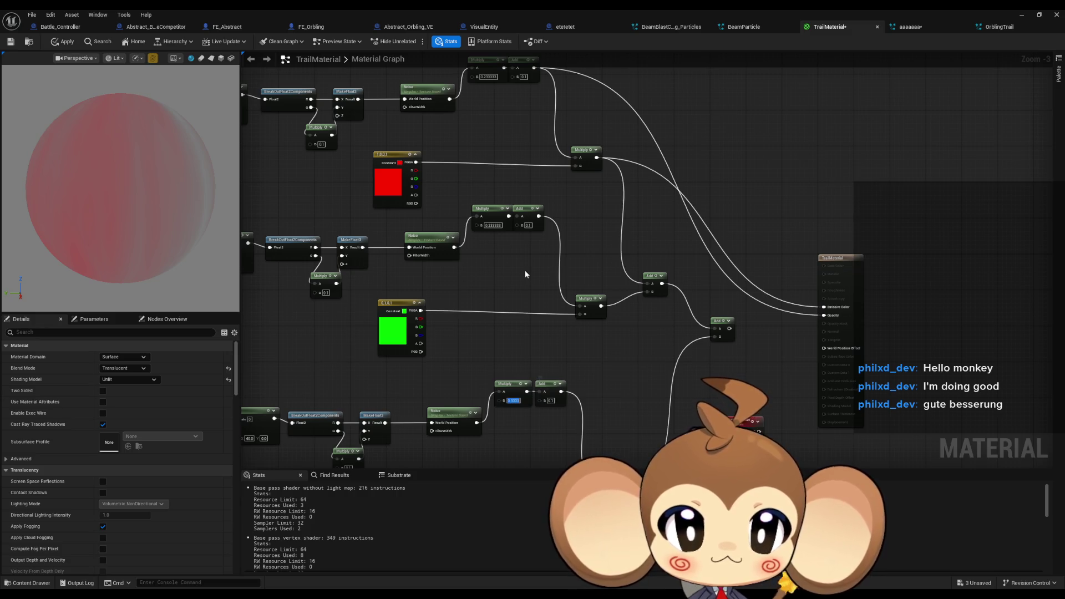
type("0.3333")
key("Return")
left_click_drag(519, 153, 512, 174)
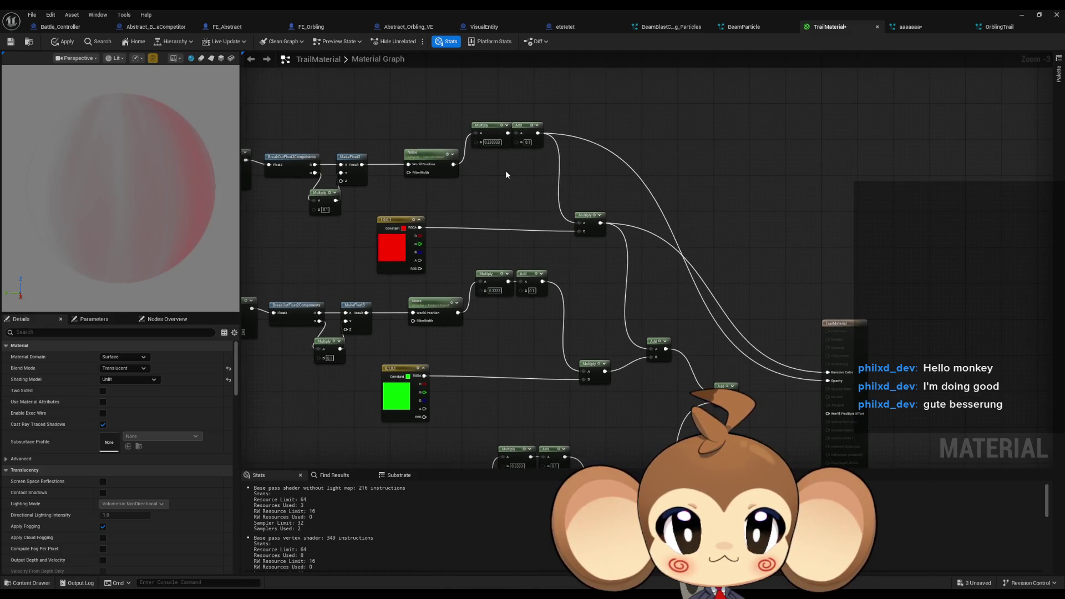
Step: Wire the scaled noise straight into the tint Multiplies and delete the three offset Add nodes
mouse_move(504, 133)
left_mouse_down()
mouse_move(577, 219)
mouse_move(555, 225)
mouse_move(579, 223)
left_mouse_up()
left_click_drag(543, 282, 585, 373)
mouse_move(565, 457)
left_mouse_down()
mouse_move(559, 465)
mouse_move(571, 410)
left_mouse_up()
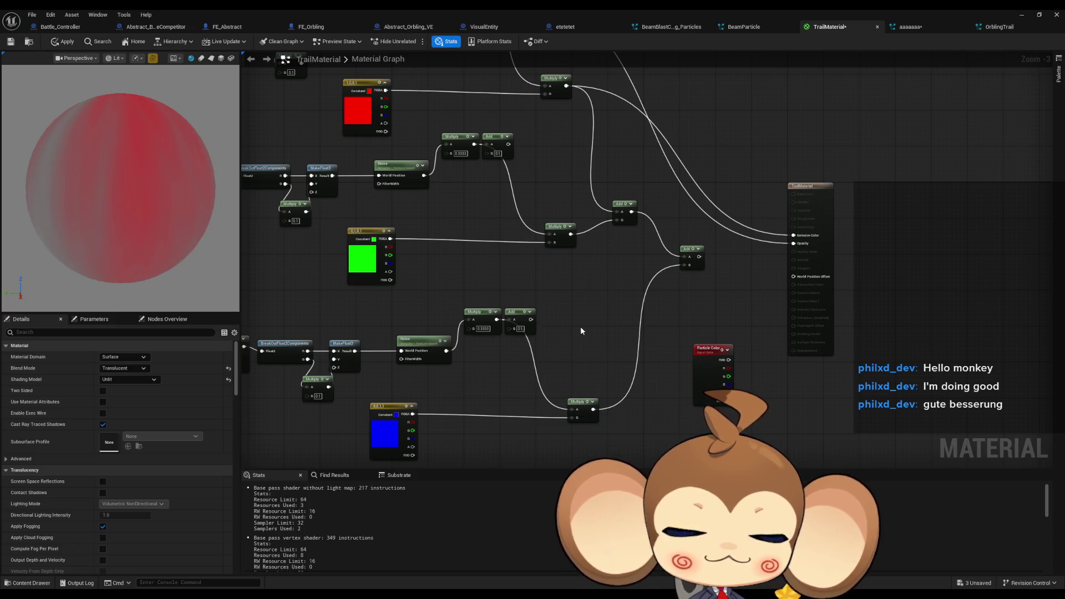
left_click(519, 319)
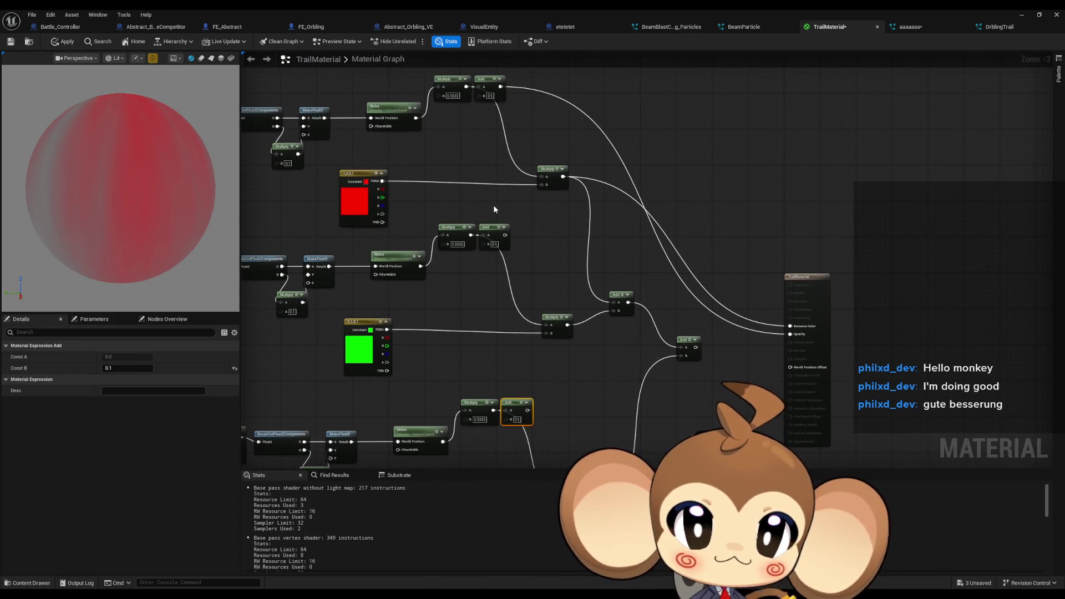
left_click(492, 227, "ctrl")
left_click(482, 78, "ctrl")
key("Delete")
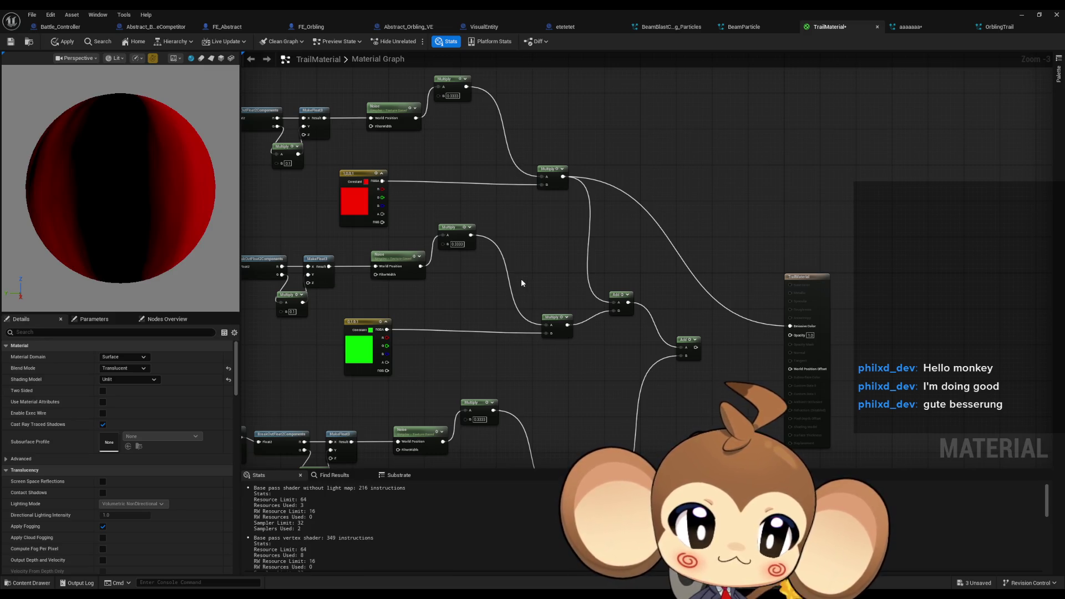
left_click_drag(520, 279, 530, 251)
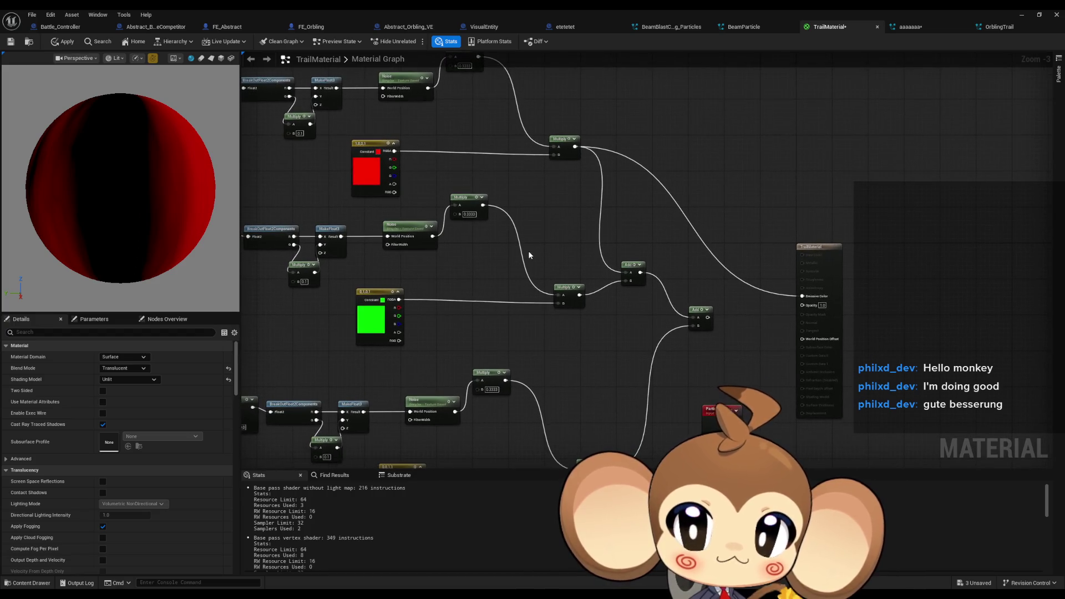
left_click_drag(548, 336, 525, 280)
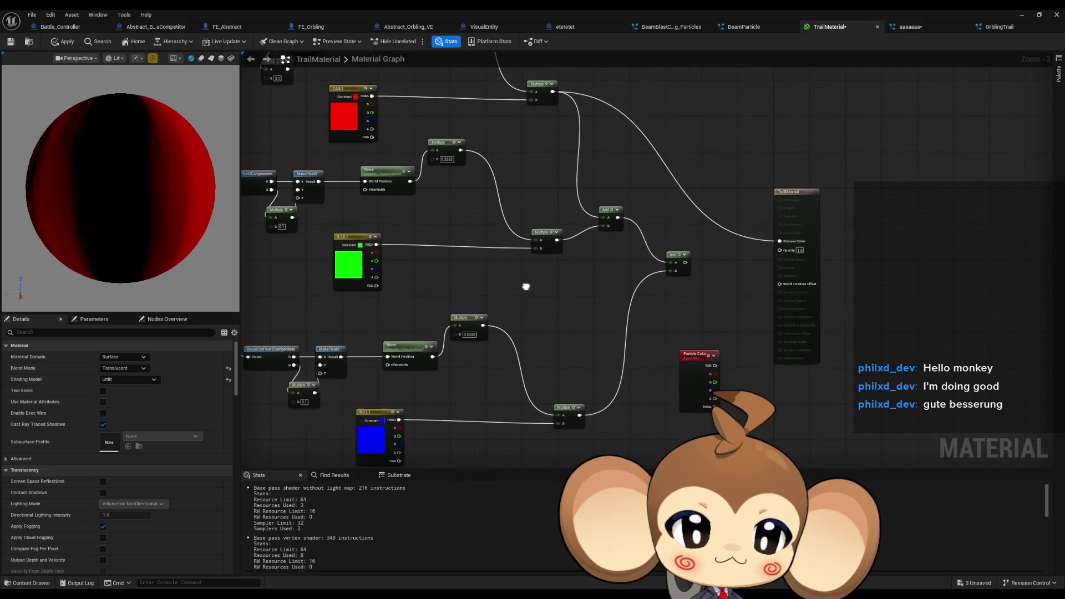
left_click_drag(569, 412, 547, 408)
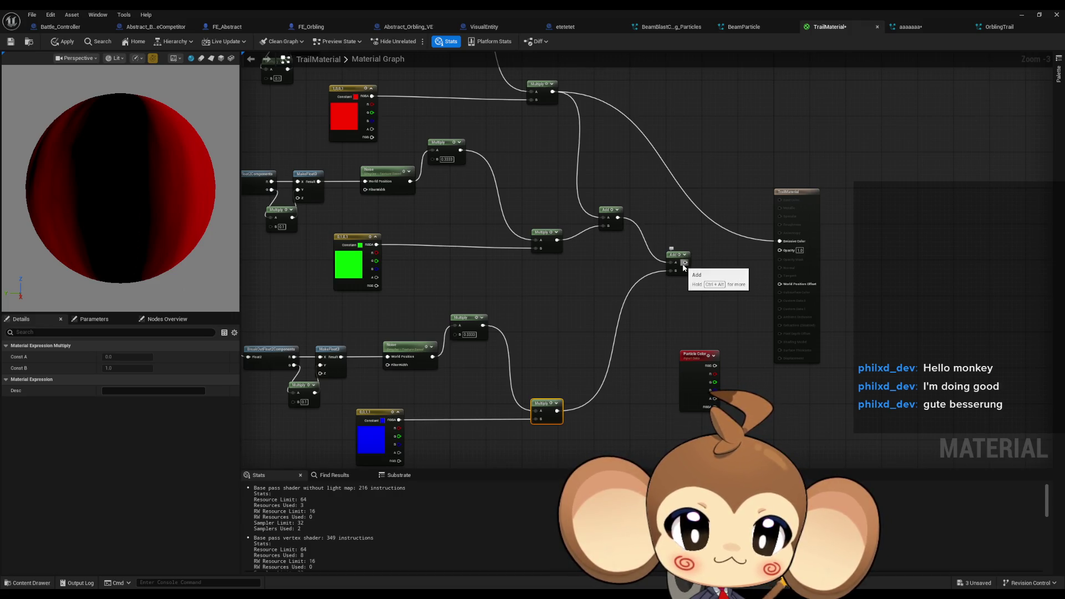
Step: Scale the summed layers by 0.5 with a Multiply, then offset them by 0.3 with an Add
left_click_drag(686, 262, 702, 264)
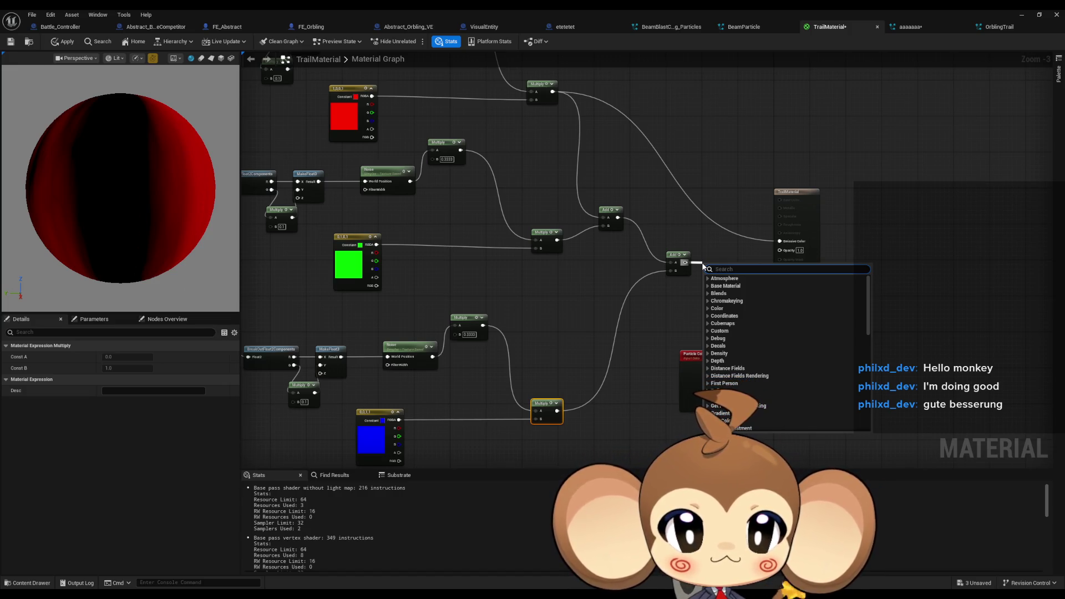
type("multiply")
left_click(716, 286)
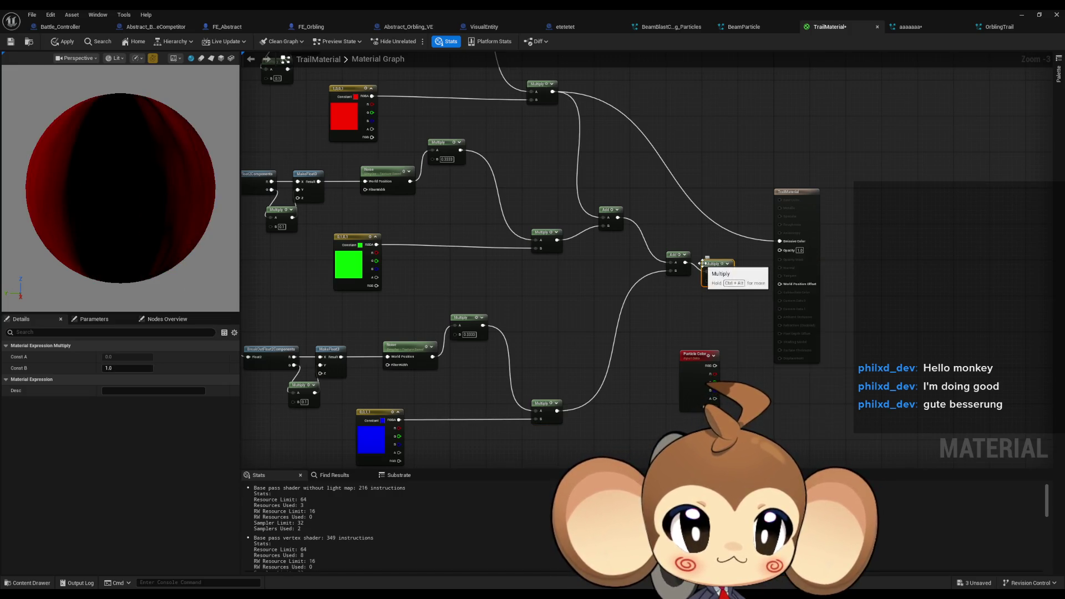
type("0.5")
key("Return")
left_click_drag(726, 272, 743, 268)
type("+")
key("Return")
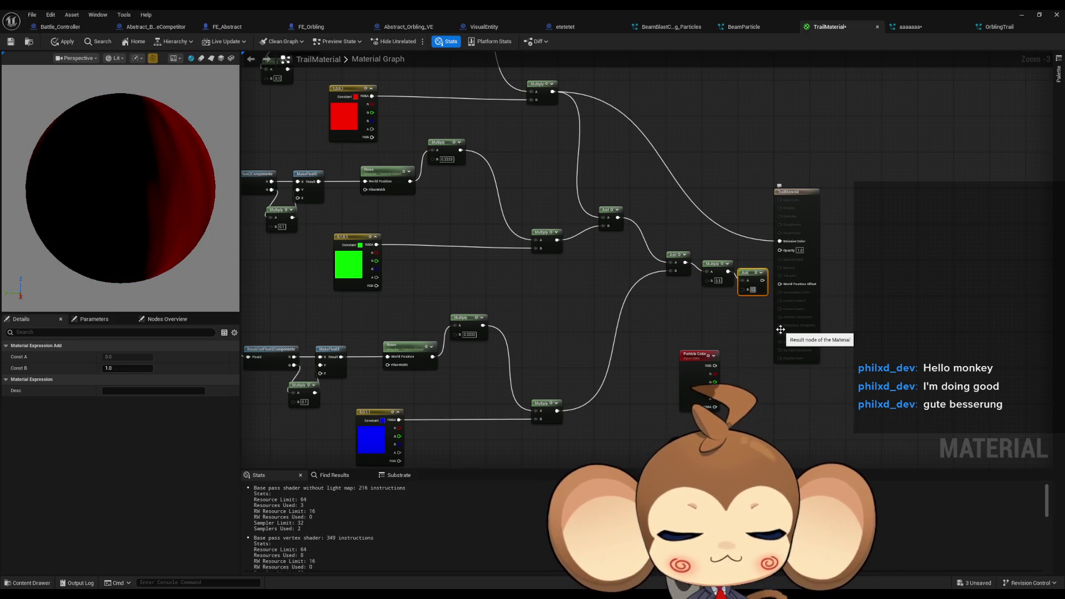
key("Return")
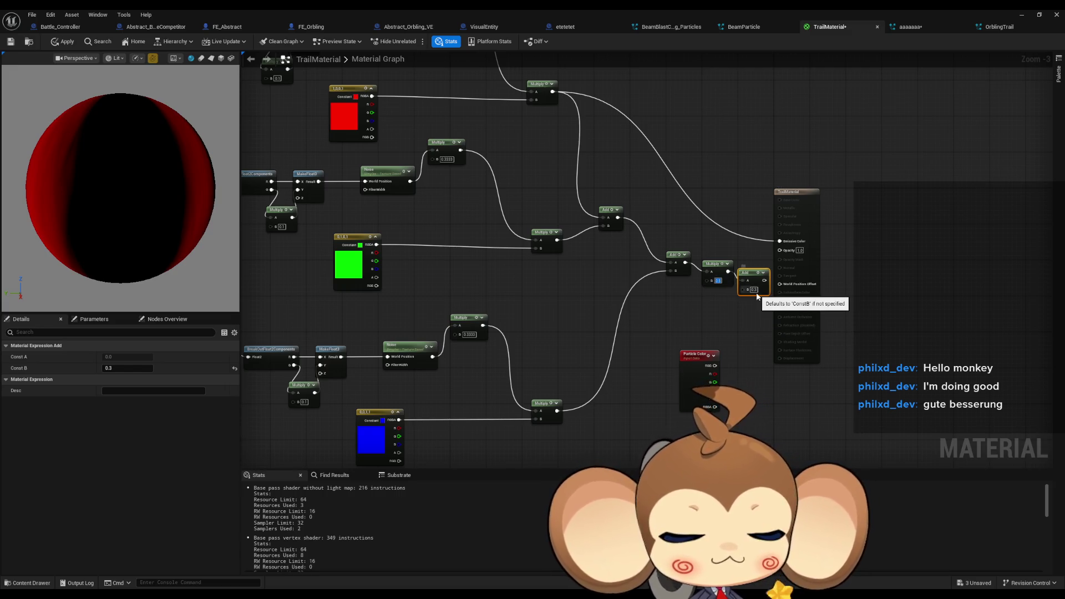
Step: Connect the final Add to Emissive Color and line up the summing, scale and offset nodes
left_click_drag(780, 241, 765, 280)
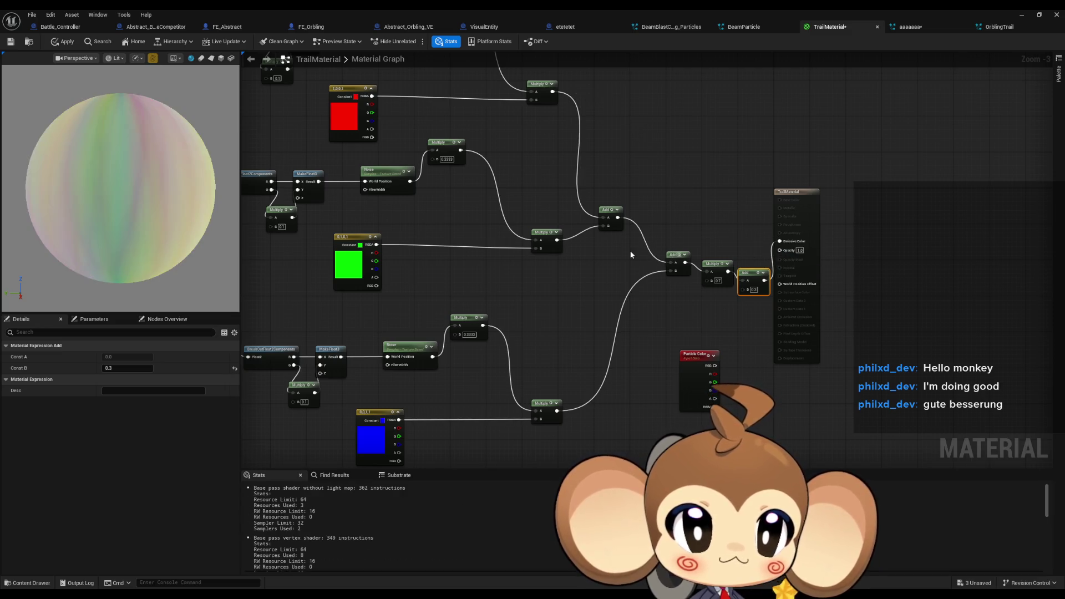
left_click_drag(676, 255, 644, 257)
left_click_drag(716, 266, 681, 254)
left_click_drag(758, 273, 713, 259)
left_click(677, 205)
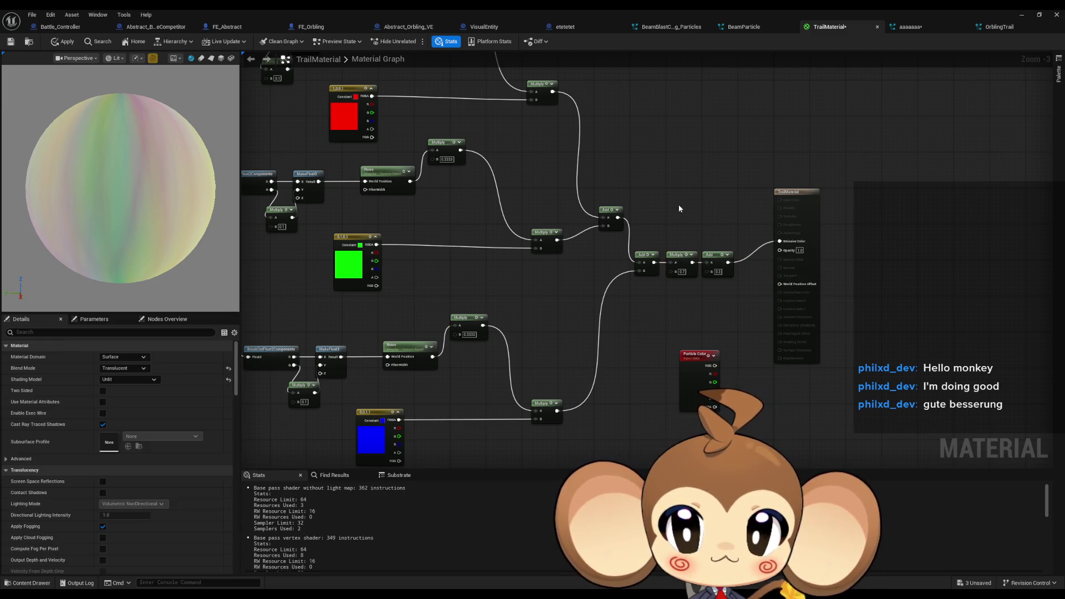
left_click_drag(172, 271, 151, 253)
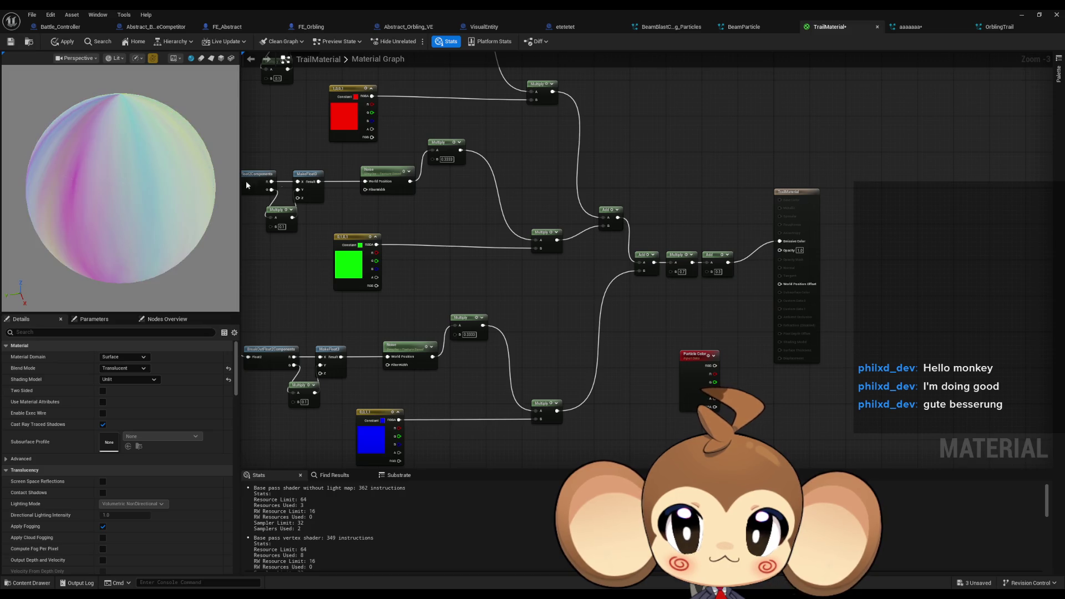
Step: Drive Opacity from the final Add result as well
left_click_drag(697, 168, 726, 253)
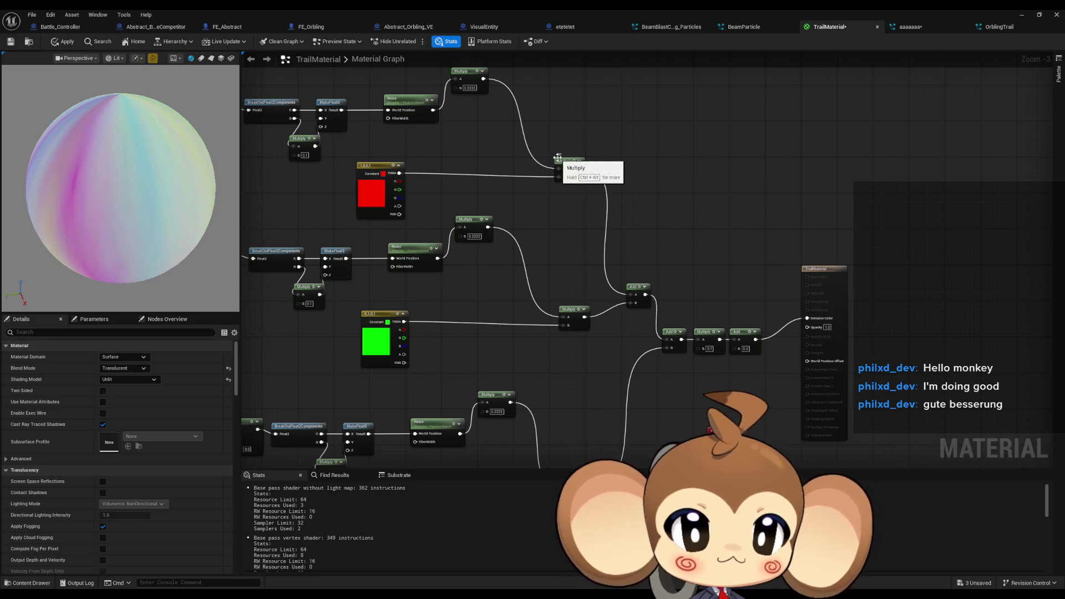
left_click_drag(777, 326, 741, 309)
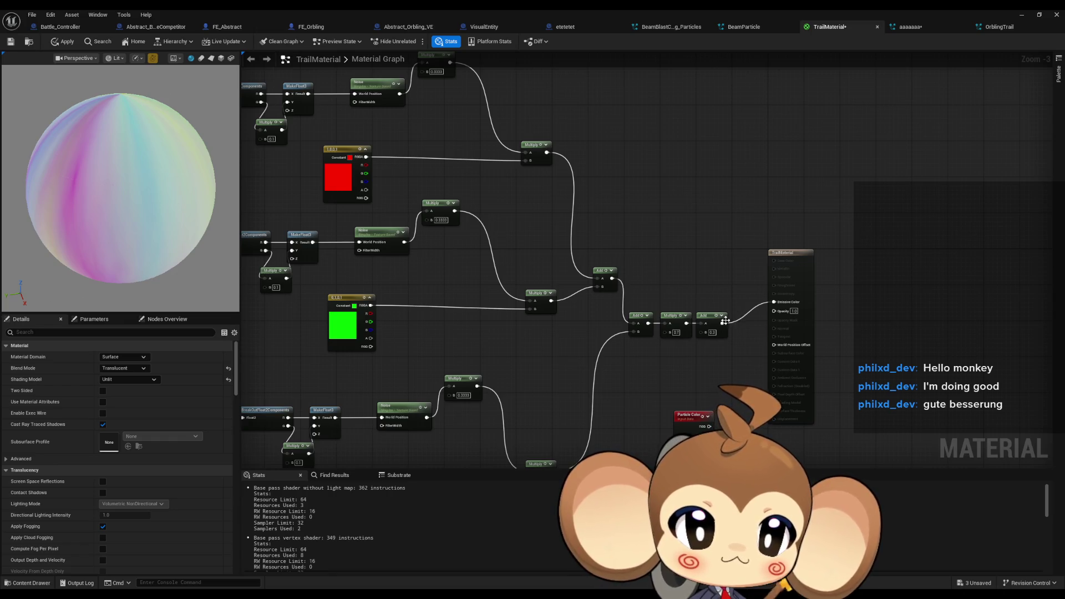
left_click_drag(723, 323, 774, 311)
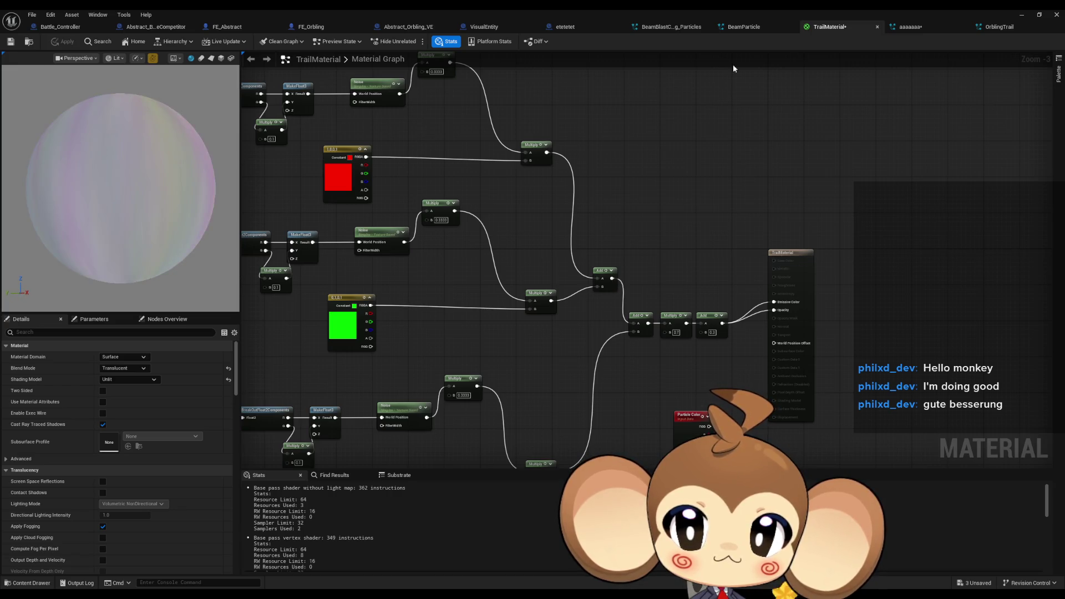
left_click(1055, 15)
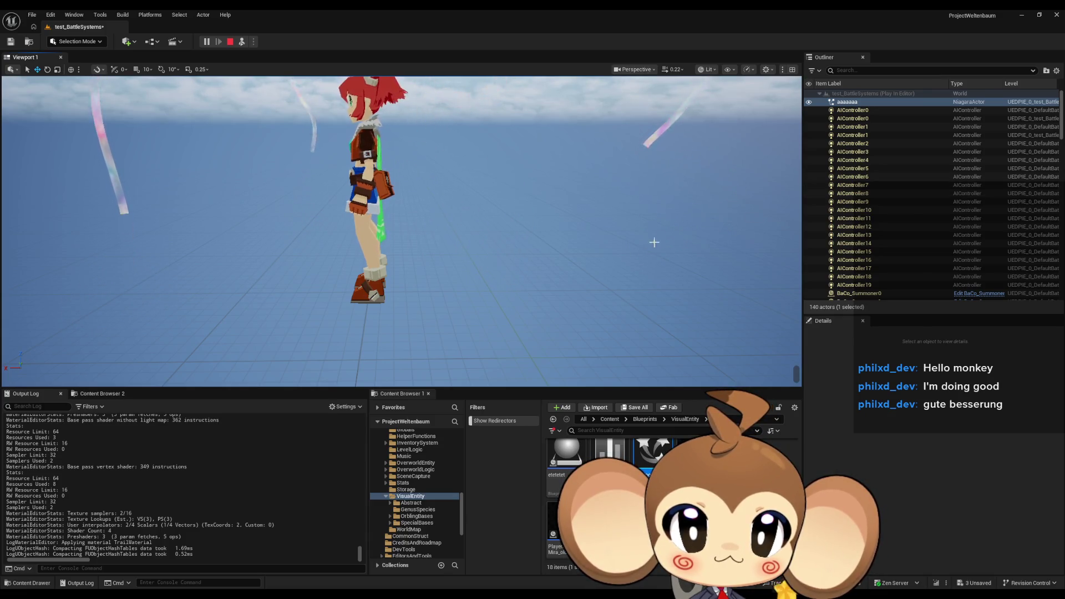
Step: Watch the pastel noise trails in the running level, then bring up the Paint notes
left_click(661, 240)
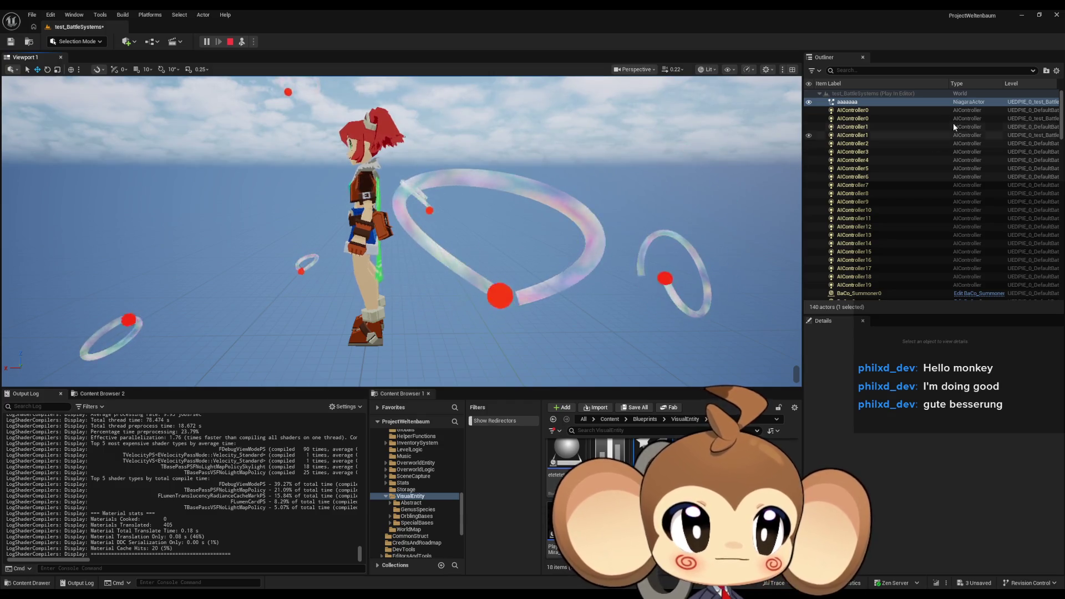
left_click(1022, 15)
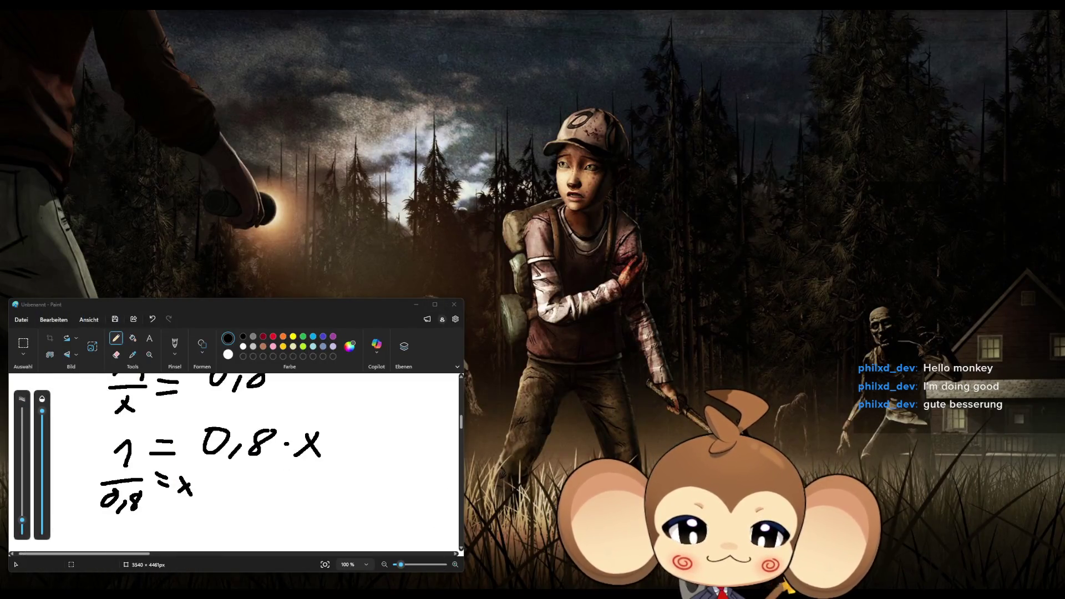
Step: Return to the TrailMaterial graph and shift most of its nodes up and to the left
left_click(479, 594)
left_click(479, 567)
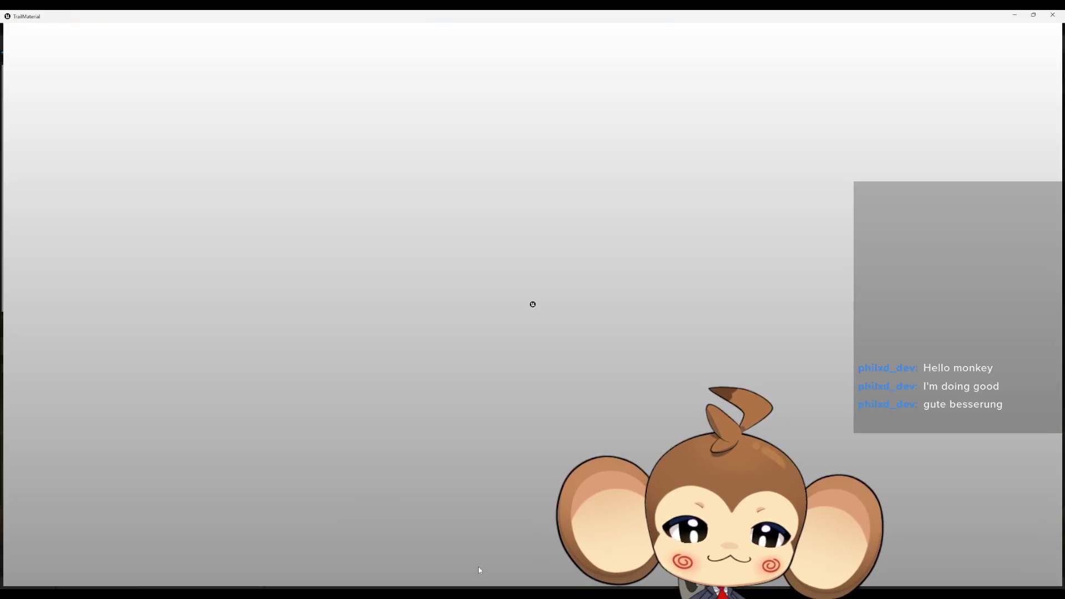
scroll(591, 337, "down", 4)
mouse_move(421, 173)
left_mouse_down()
mouse_move(560, 357)
mouse_move(626, 374)
left_mouse_up()
mouse_move(668, 298)
left_mouse_down()
mouse_move(621, 227)
mouse_move(616, 182)
left_mouse_up()
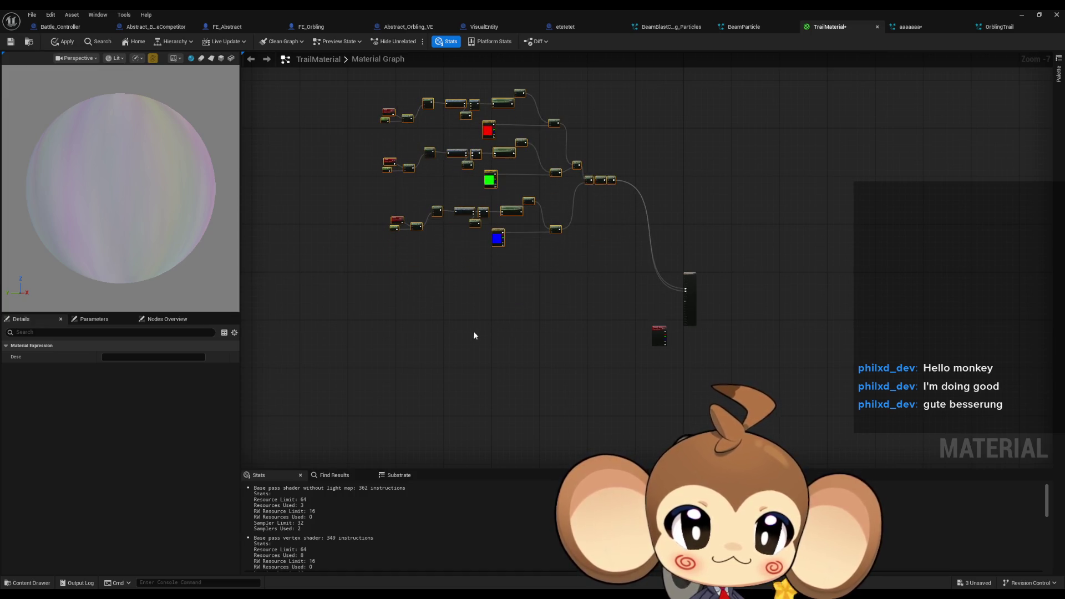
Step: Duplicate the selected noise node group and position the copy below the original
key("ctrl+d")
scroll(584, 313, "up", 3)
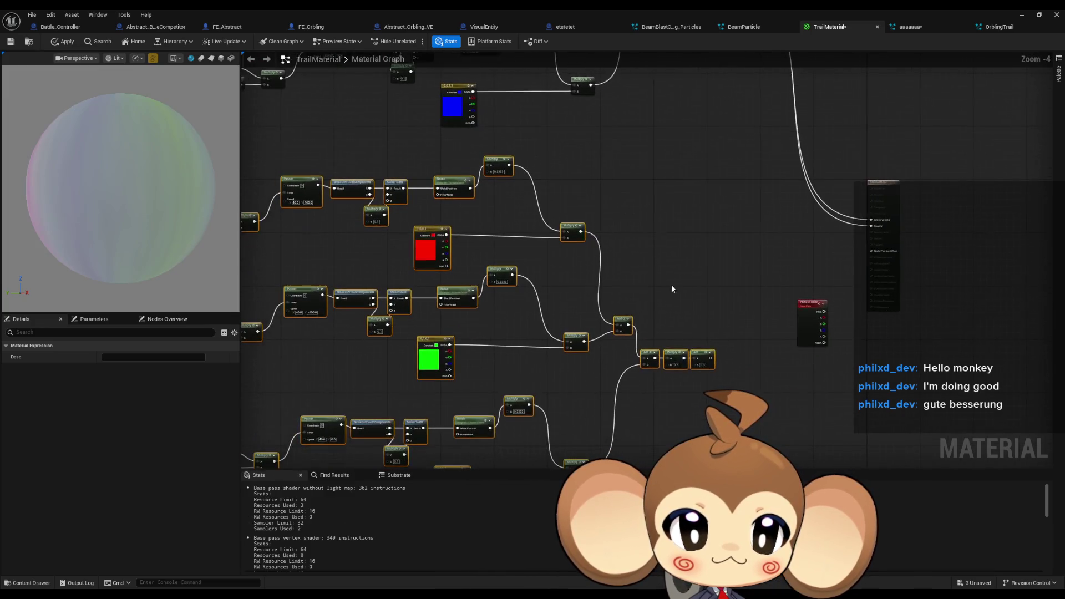
left_click_drag(674, 351, 676, 367)
left_click(644, 288)
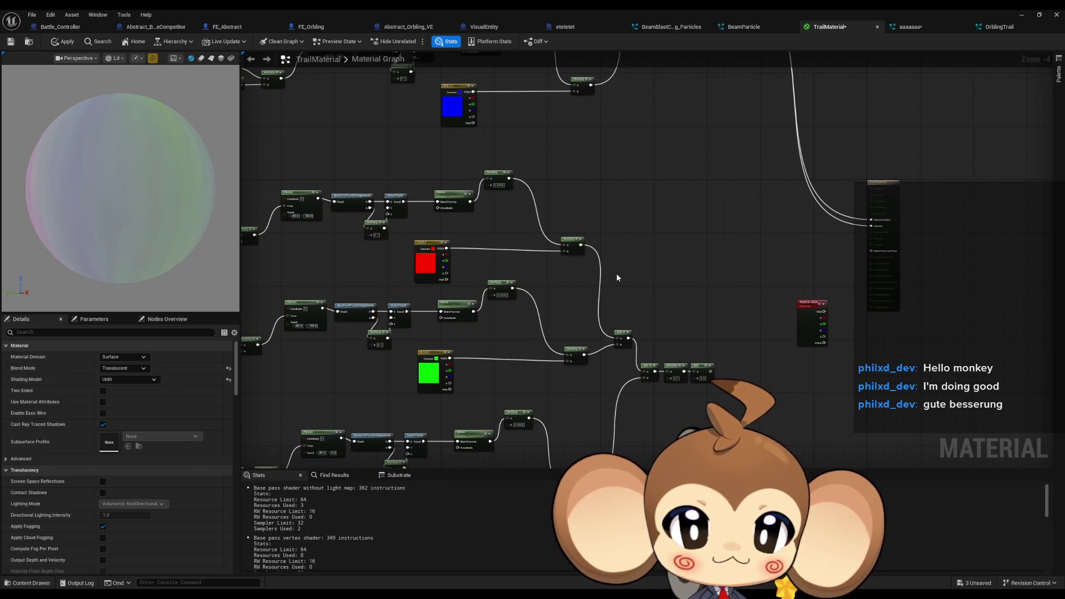
left_click_drag(617, 271, 661, 261)
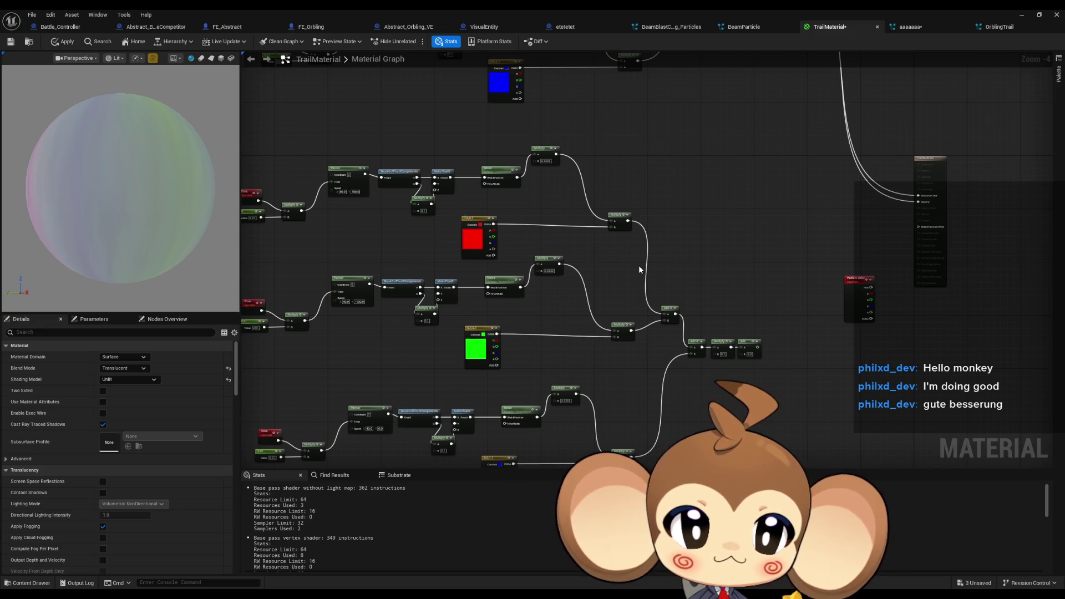
Step: Recolour the red layer constant to cyan (RGB 0, 1, 1)
scroll(638, 264, "up", 2)
scroll(632, 325, "up", 1)
mouse_move(631, 325)
left_mouse_down()
mouse_move(655, 333)
mouse_move(651, 357)
left_mouse_up()
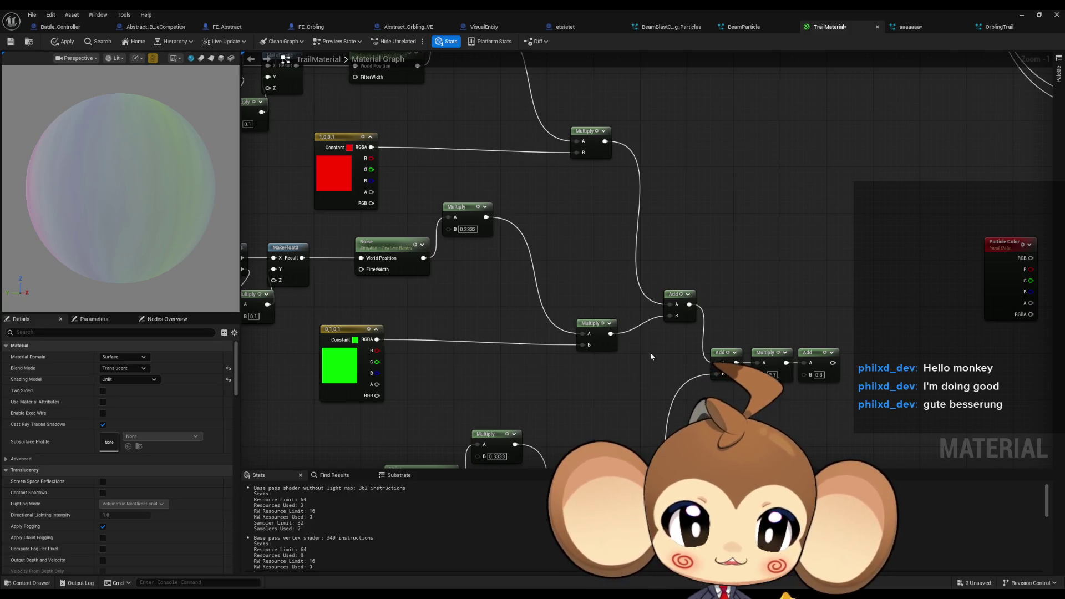
mouse_move(613, 276)
left_mouse_down()
mouse_move(648, 323)
mouse_move(693, 339)
left_mouse_up()
left_click(414, 236)
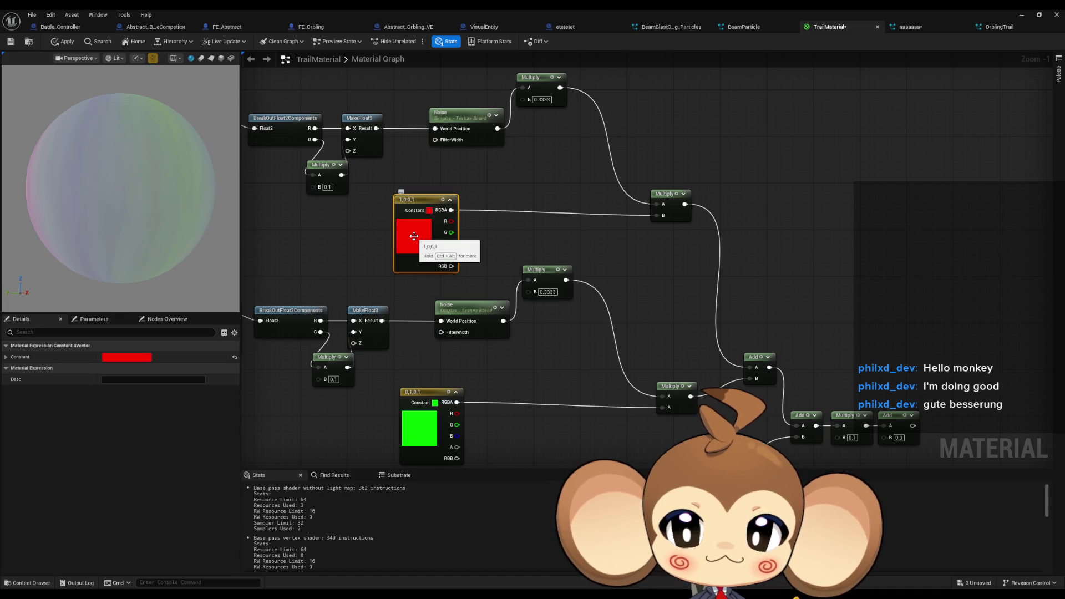
double_click(414, 236)
left_click(492, 363)
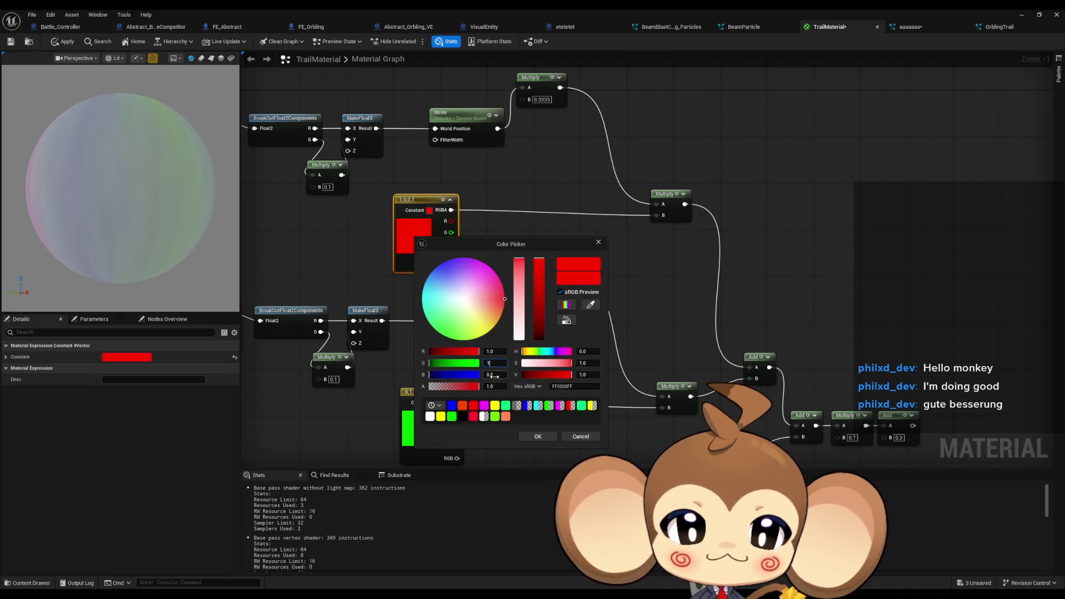
type("1")
key("Tab")
type("1")
key("Tab")
left_click(496, 352)
type("0")
left_click(538, 436)
Step: Recolour the green layer constant to magenta (RGB 1, 0, 1)
left_click_drag(515, 369, 538, 311)
double_click(443, 371)
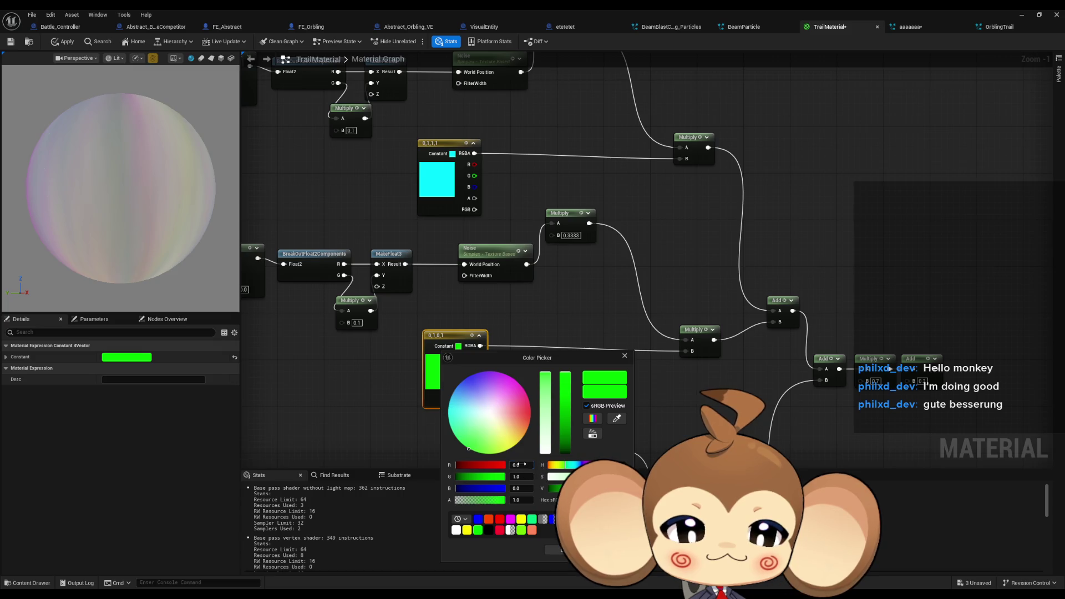
key("Tab")
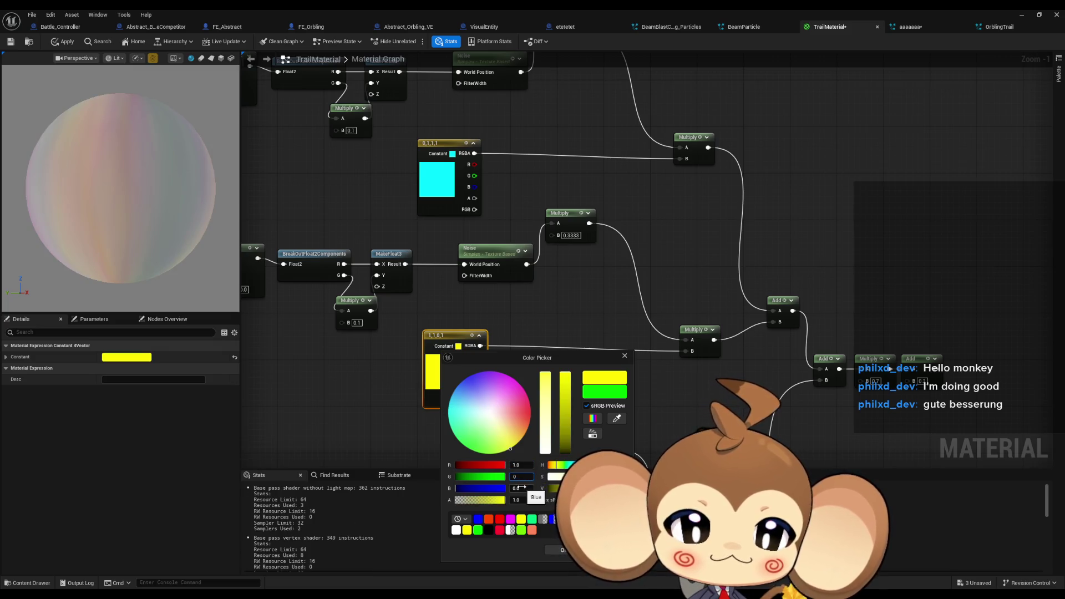
type("0")
key("Tab")
type("1")
key("Return")
Step: Recolour the blue layer constant to yellow (RGB 1, 1, 0)
double_click(472, 439)
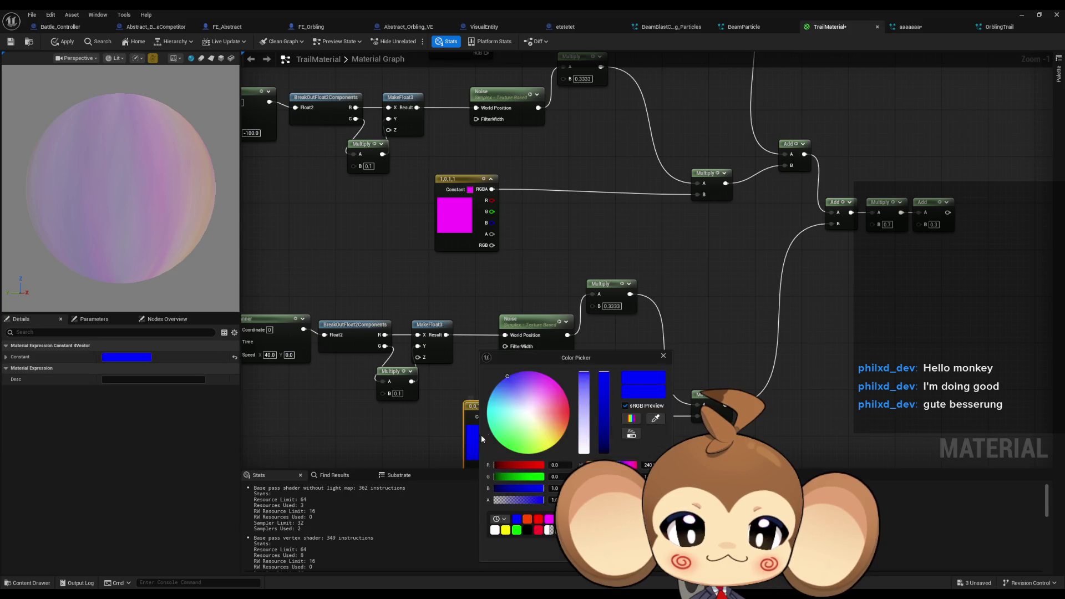
type("1")
key("Tab")
type("1")
key("Tab")
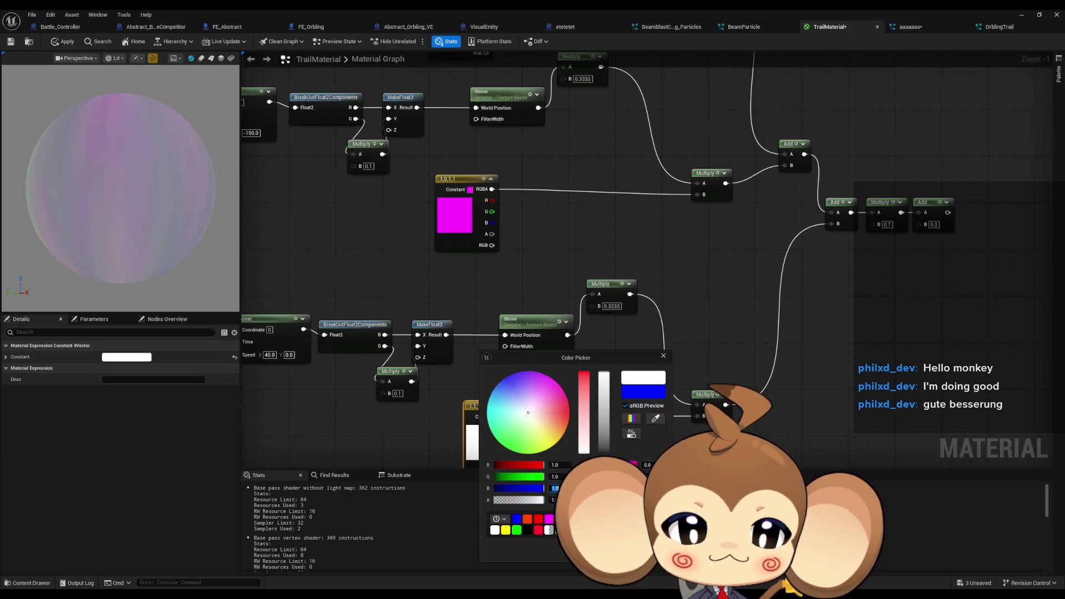
type("0")
left_click(667, 278)
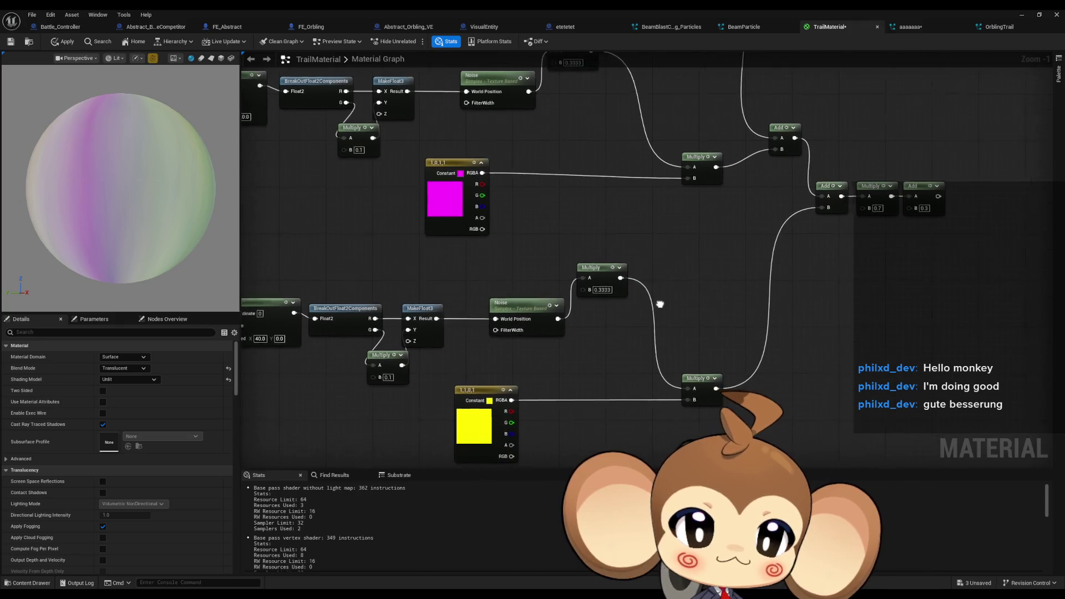
left_click_drag(705, 335, 668, 371)
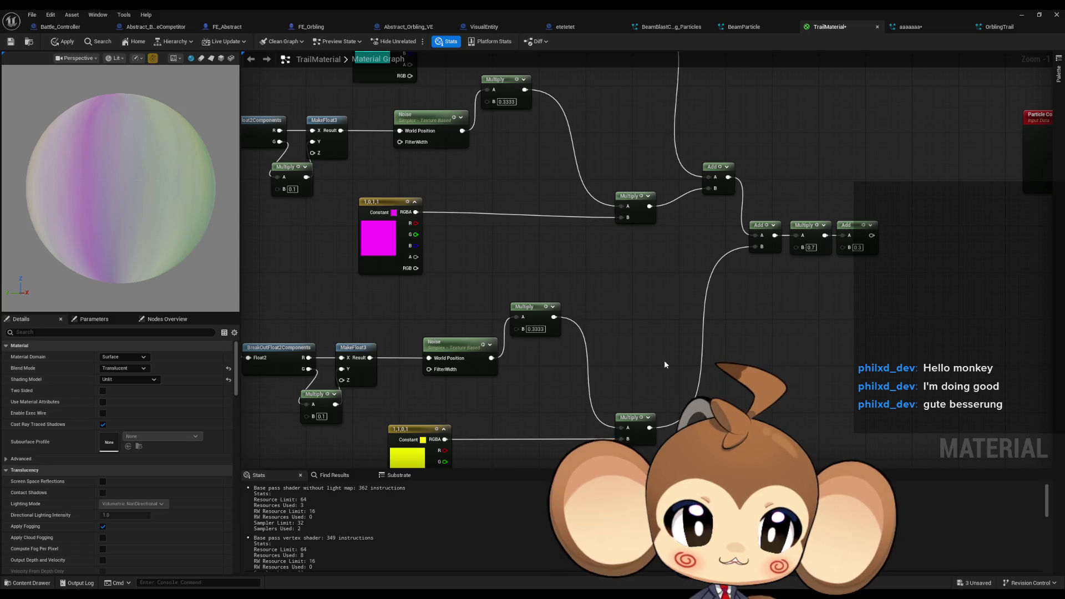
mouse_move(702, 262)
left_mouse_down()
mouse_move(668, 400)
mouse_move(670, 442)
left_mouse_up()
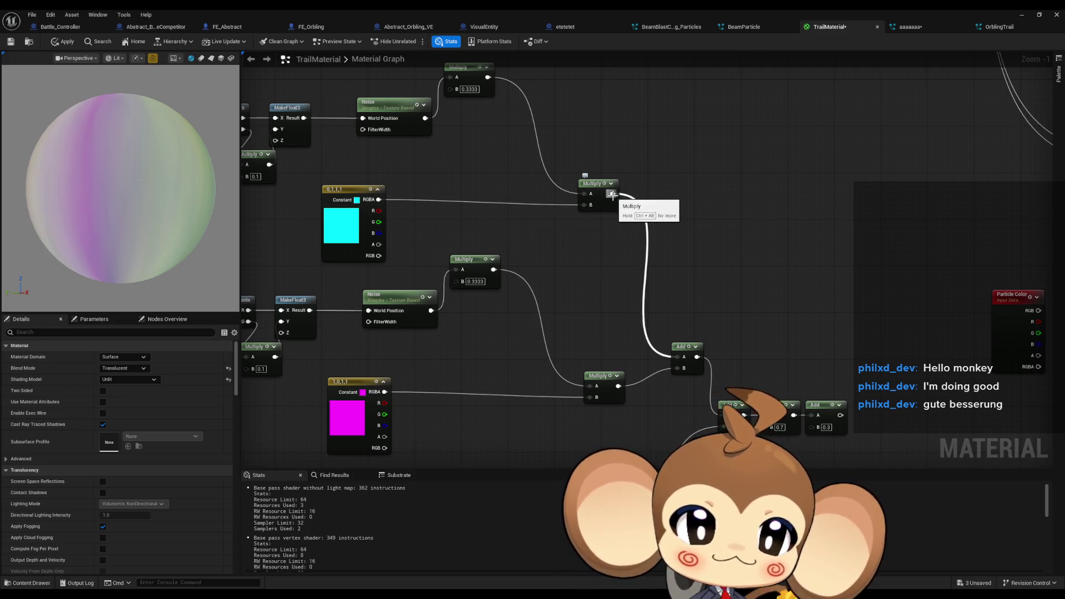
left_click_drag(612, 194, 545, 254)
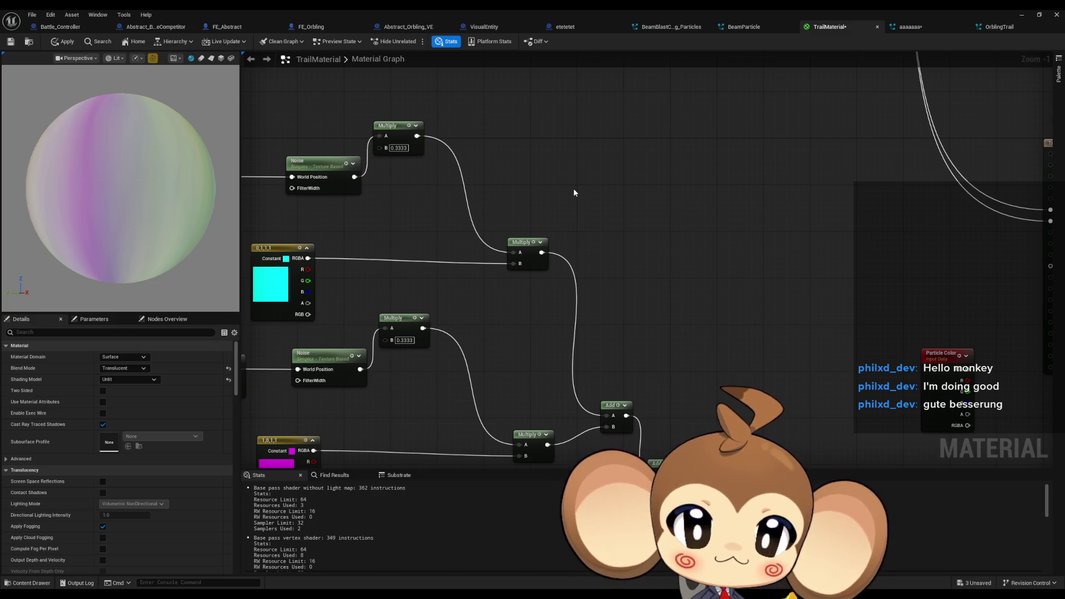
scroll(571, 230, "down", 2)
left_click_drag(632, 316, 620, 248)
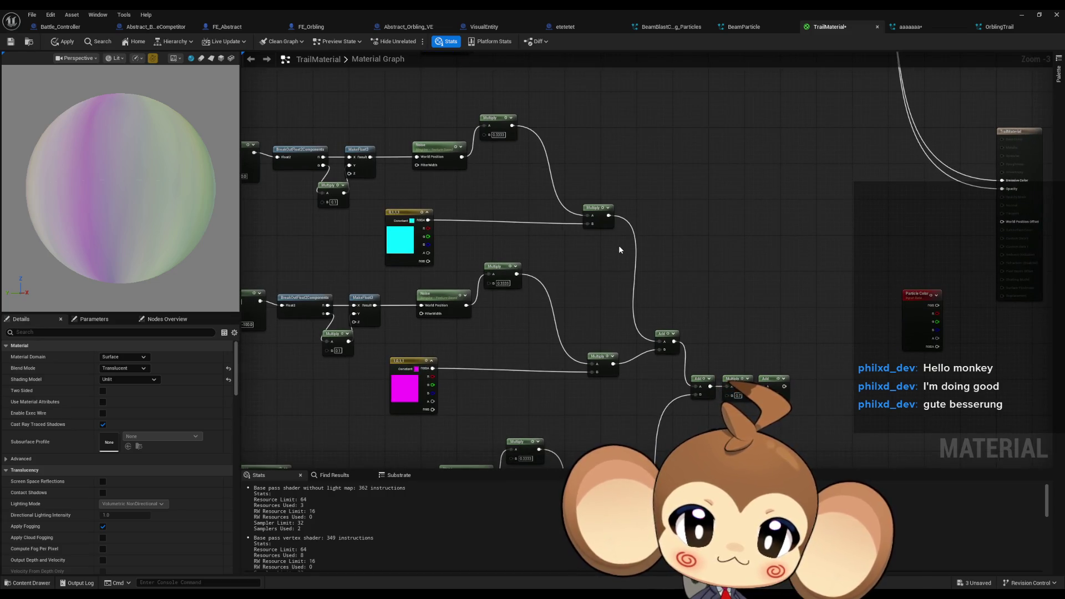
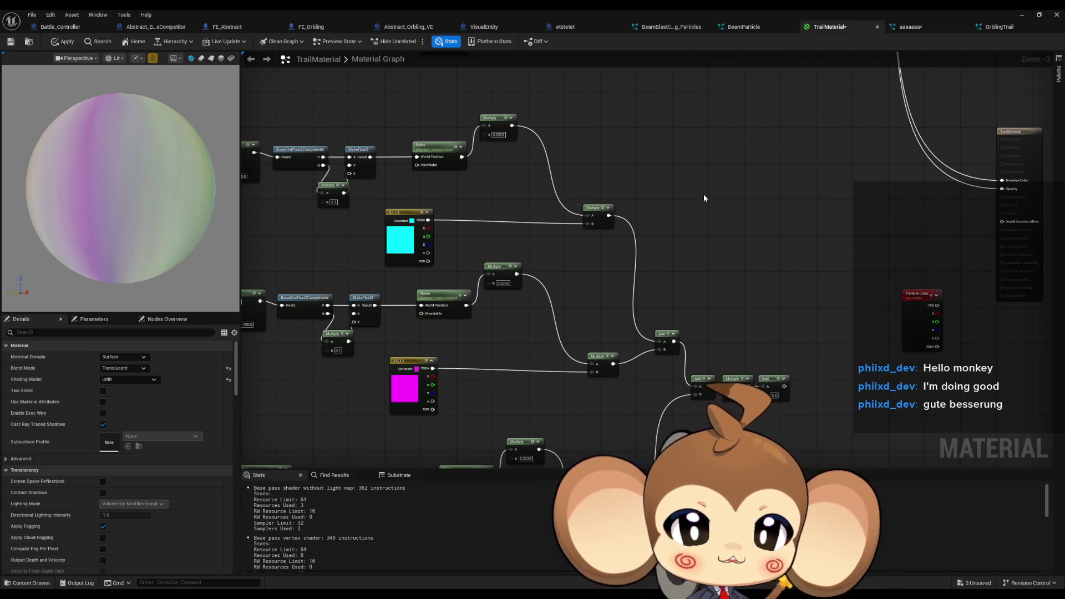
Step: Inspect the cyan colour constant in its colour picker, then dismiss it
left_click(391, 250)
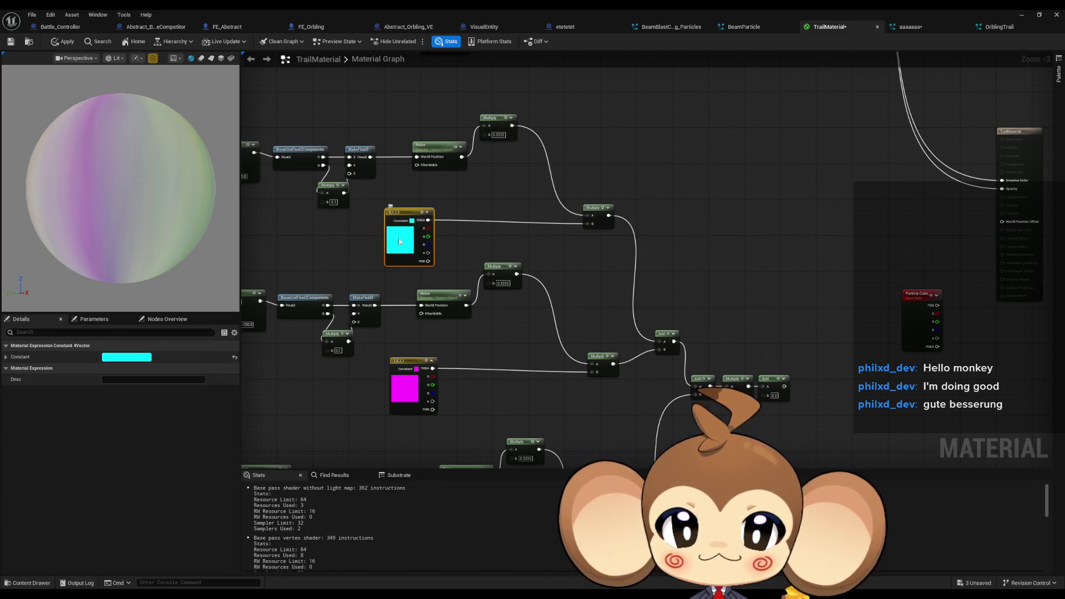
double_click(399, 238)
left_click(694, 238)
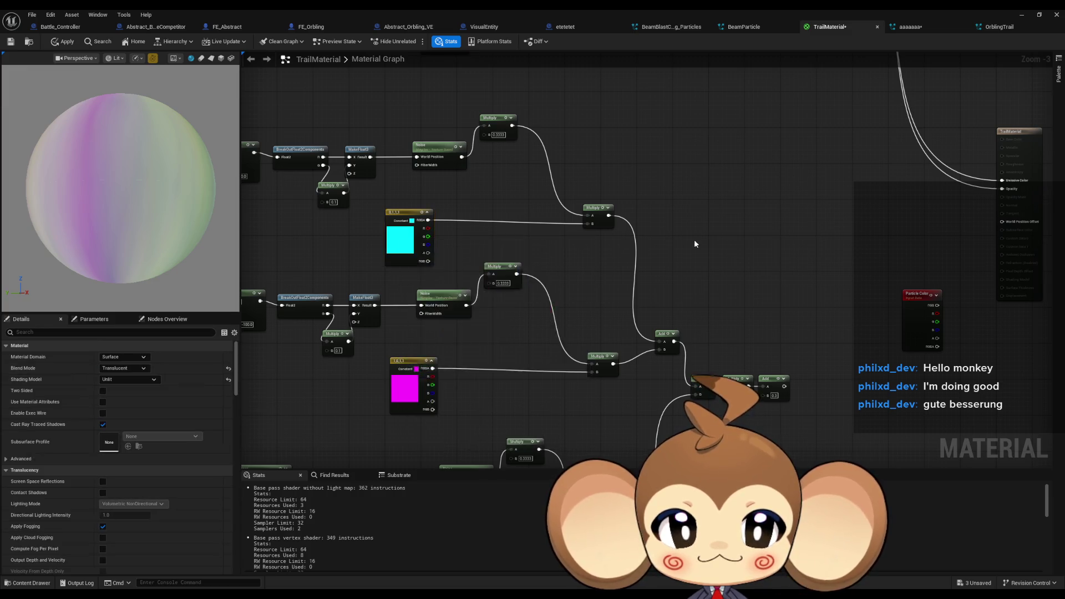
Step: Delete the lower cyan, magenta and yellow groups and paste red, green, blue copies in their place
scroll(523, 191, "down", 8)
mouse_move(476, 244)
left_mouse_down()
mouse_move(548, 306)
mouse_move(630, 352)
left_mouse_up()
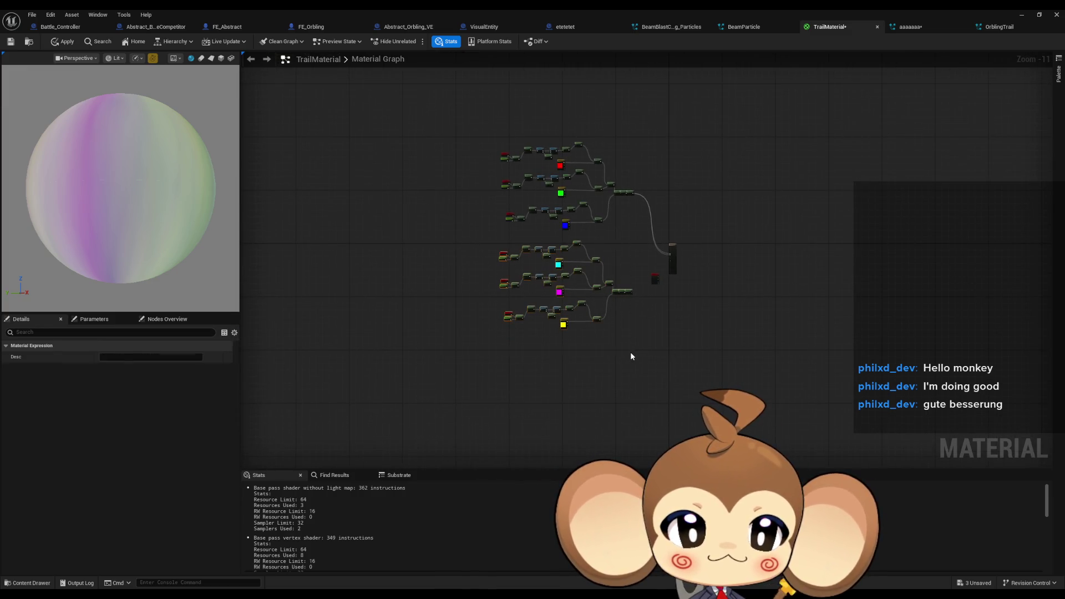
key("Delete")
key("ctrl+v")
left_click_drag(575, 268, 592, 272)
scroll(591, 248, "up", 7)
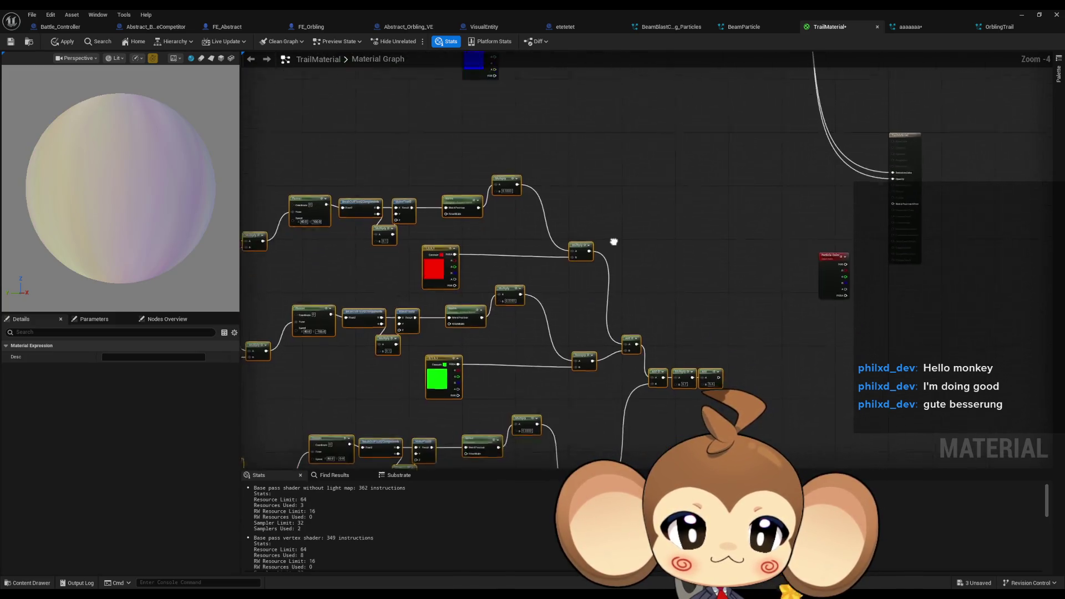
scroll(612, 246, "up", 1)
left_click_drag(580, 235, 607, 211)
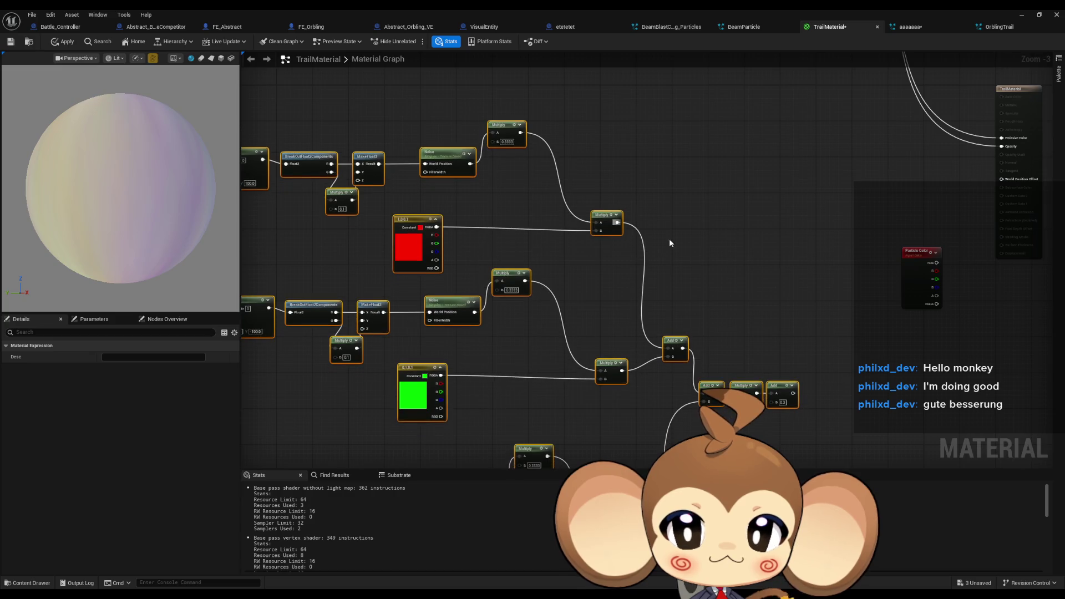
left_click(749, 278)
Step: Pan to the end of the colour chain and search for an 'inver' node
left_click_drag(804, 305, 730, 217)
mouse_move(702, 273)
left_mouse_down()
mouse_move(596, 268)
mouse_move(567, 317)
left_mouse_up()
type("inver")
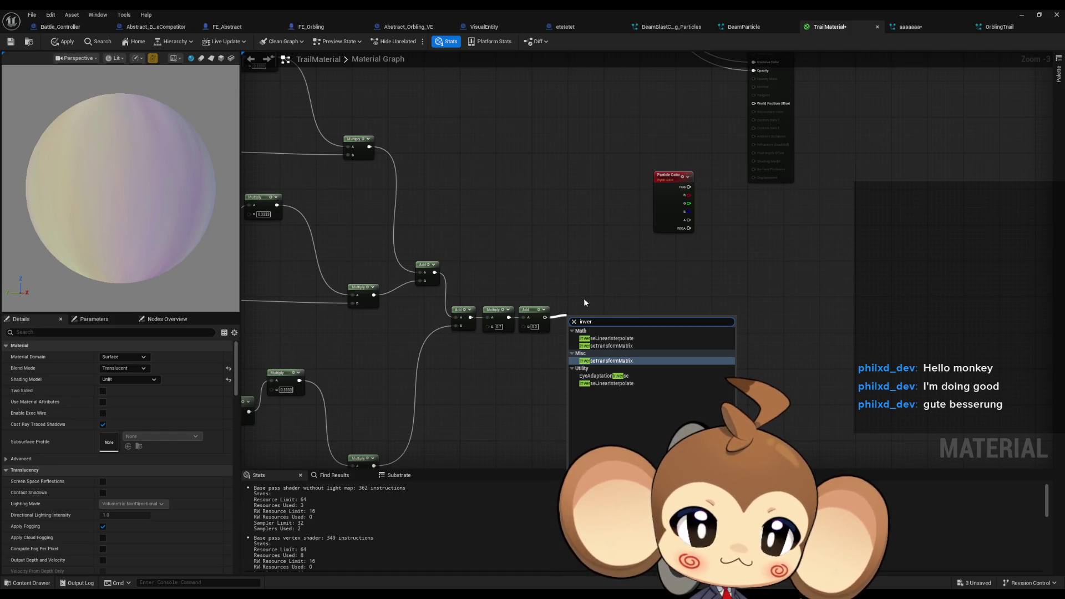
Step: Add a OneMinus (1-x) node after the final Add and wire it into Opacity
key("Escape")
left_click_drag(548, 319, 579, 320)
type("onem")
key("Return")
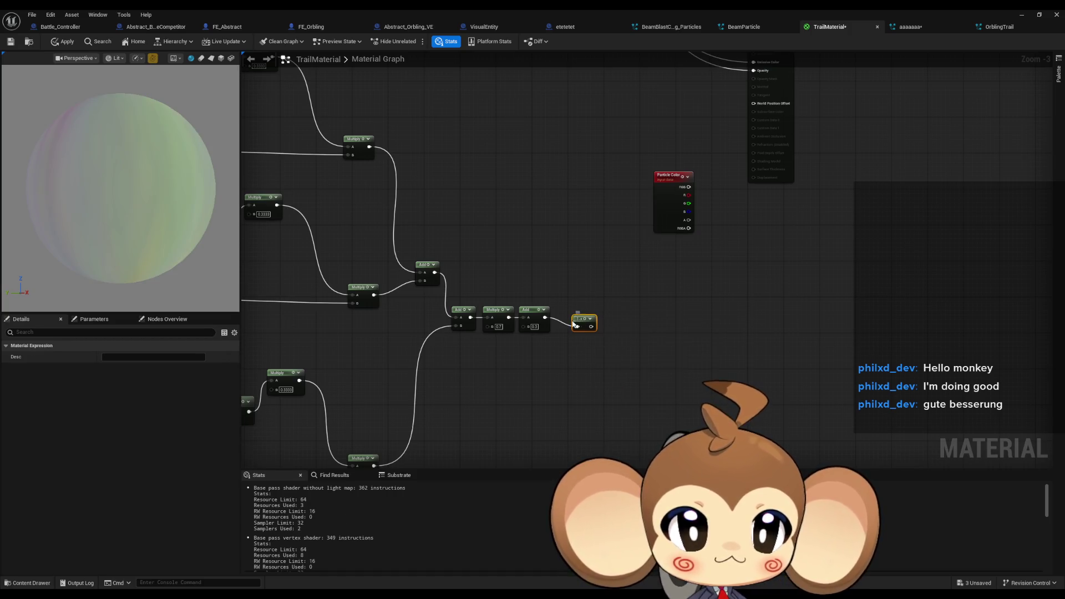
scroll(581, 304, "down", 1)
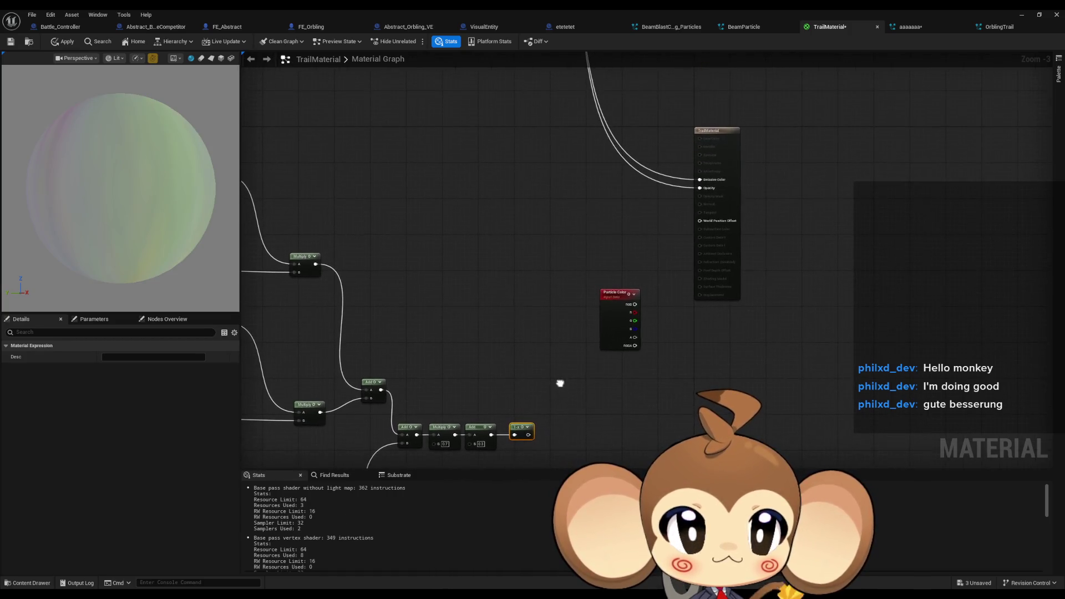
scroll(561, 381, "down", 1)
mouse_move(544, 411)
left_mouse_down()
mouse_move(639, 279)
mouse_move(543, 414)
left_mouse_up()
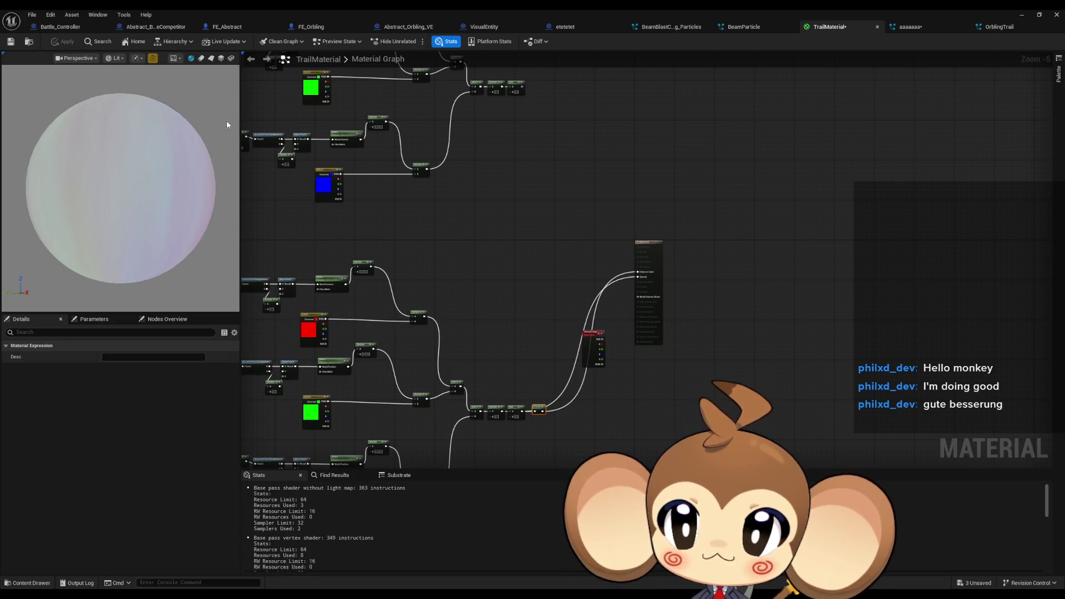
left_click(1021, 17)
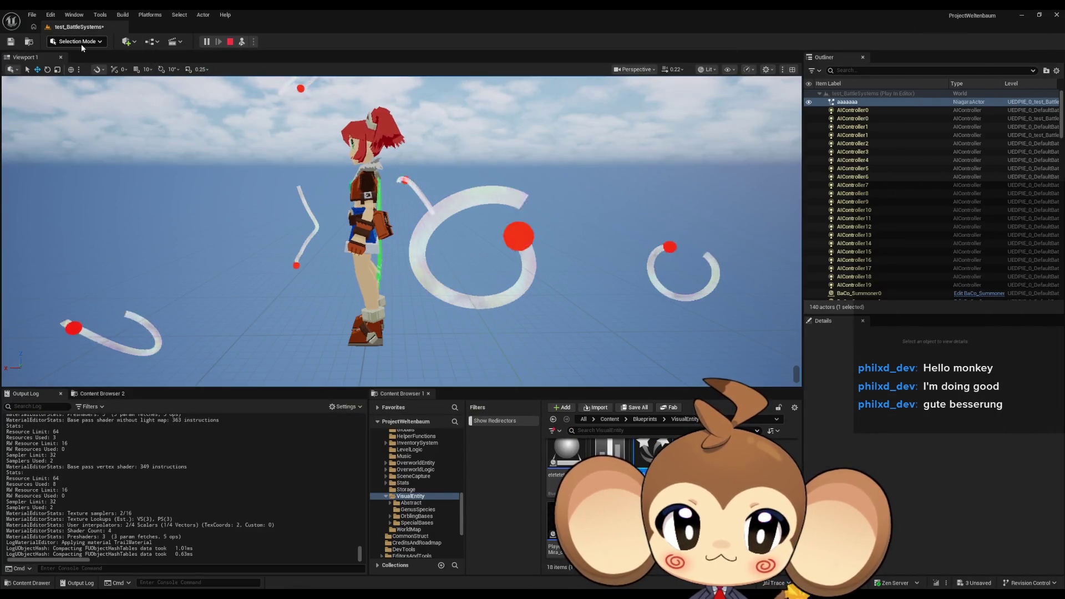
mouse_move(433, 589)
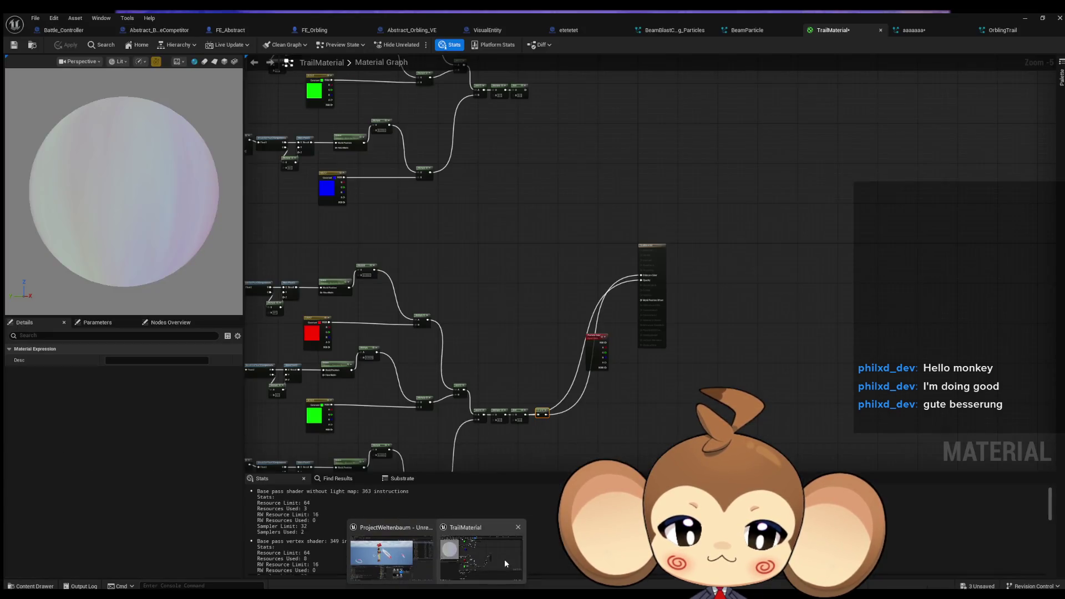
left_click(504, 559)
scroll(510, 394, "down", 1)
scroll(510, 395, "up", 2)
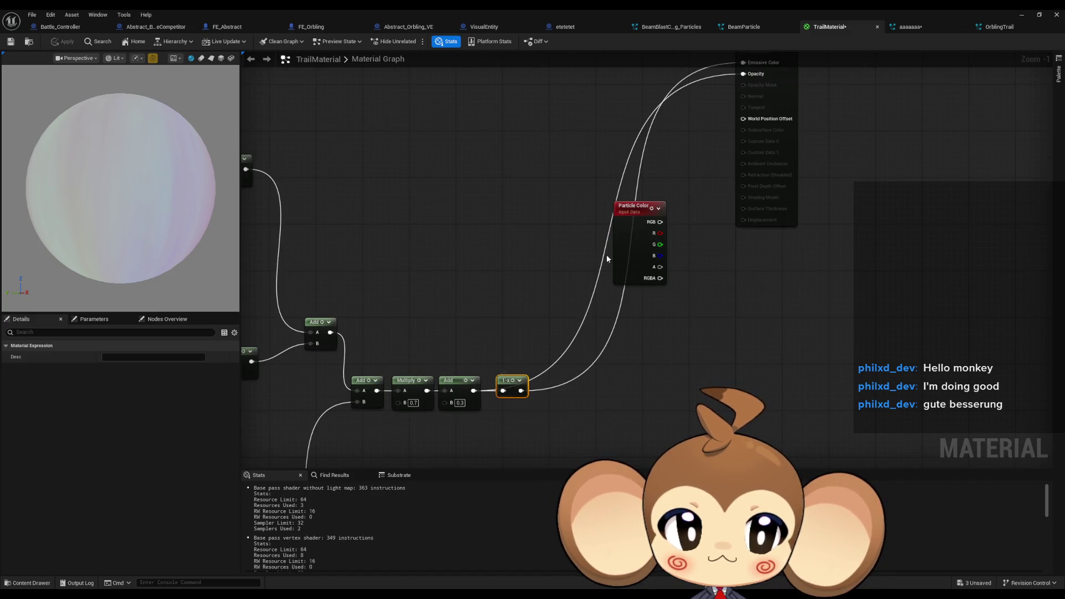
Step: Disconnect Opacity, wire the 1-x chain into Emissive Color, and apply TrailMaterial
left_click(689, 225, "alt")
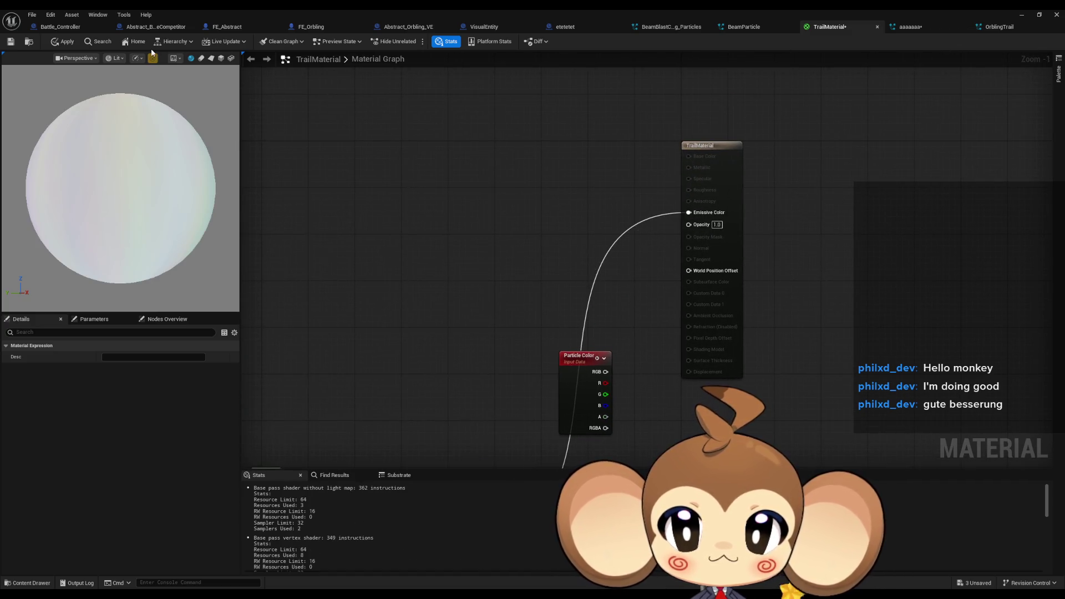
left_click(62, 42)
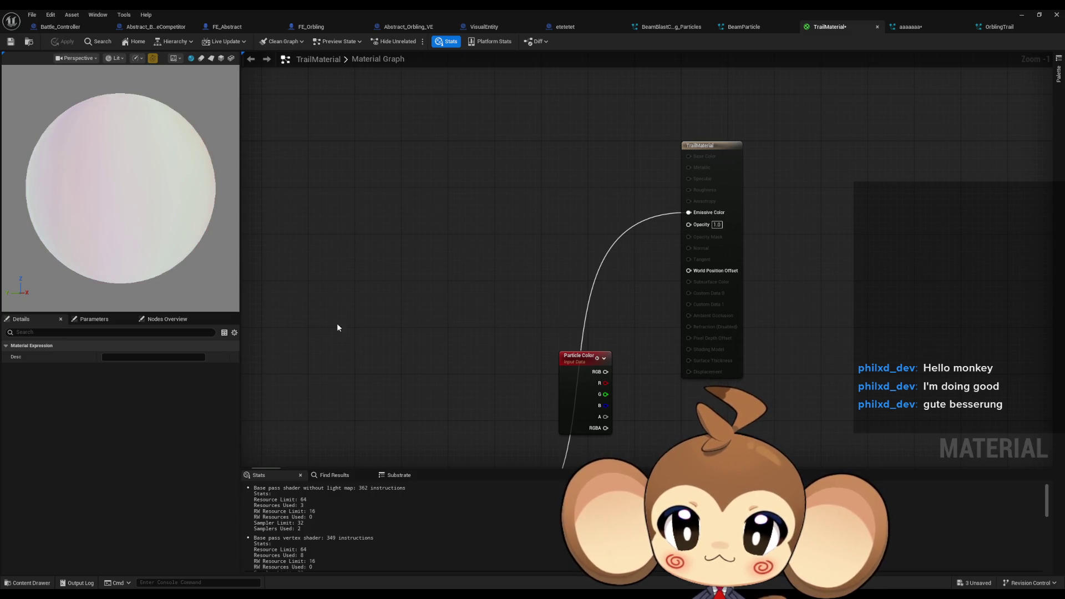
left_click_drag(337, 318, 415, 136)
left_click_drag(524, 306, 516, 338)
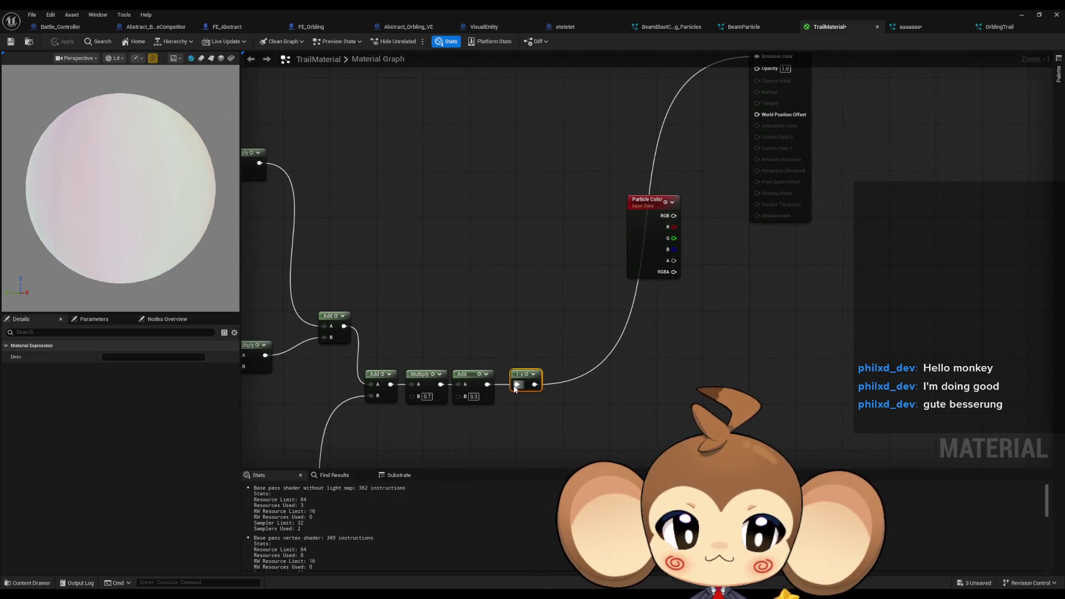
mouse_move(488, 384)
left_mouse_down()
mouse_move(648, 161)
mouse_move(758, 158)
left_mouse_up()
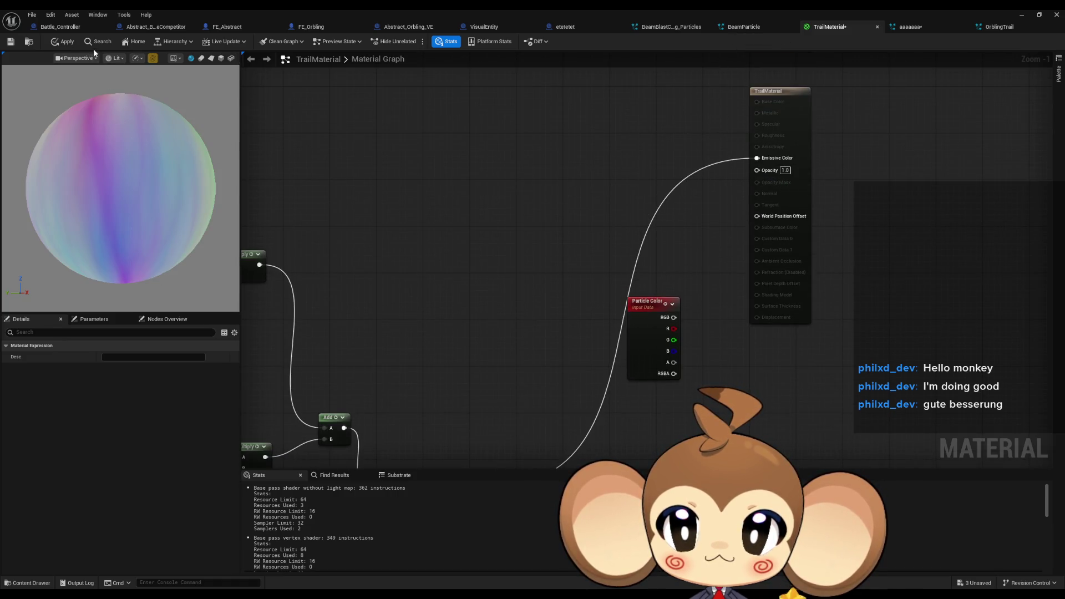
left_click(63, 46)
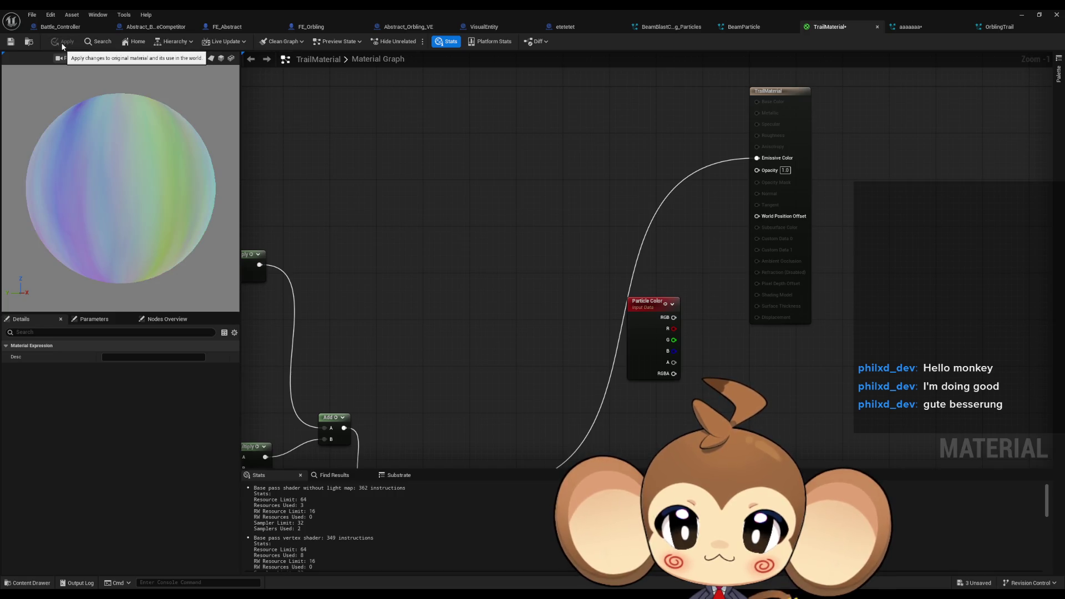
Step: Pan to the red Multiply and drag a new wire from its output
left_click_drag(378, 291, 391, 185)
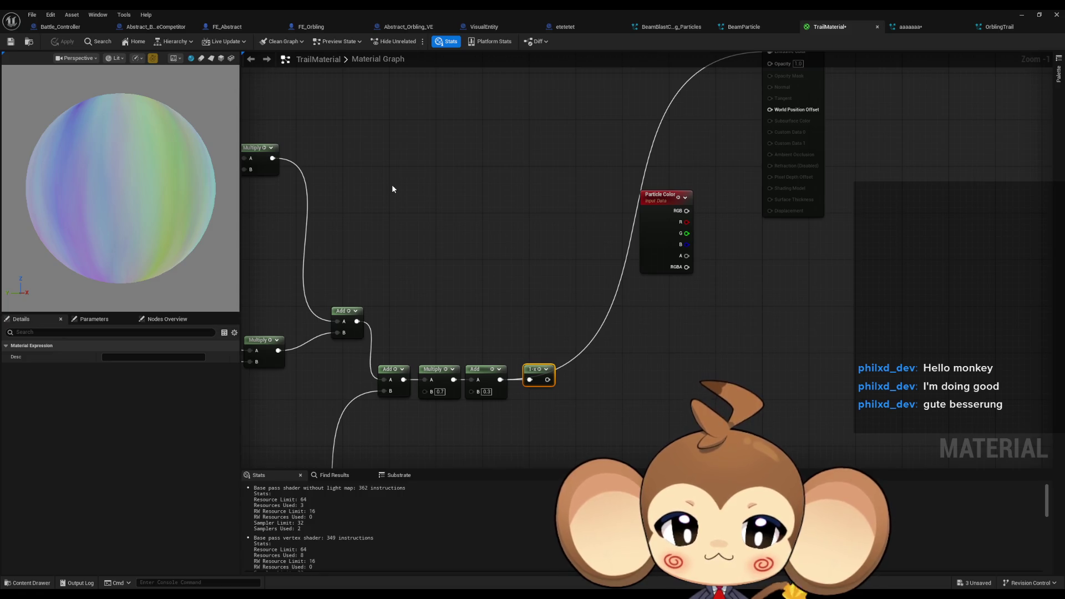
scroll(472, 194, "down", 2)
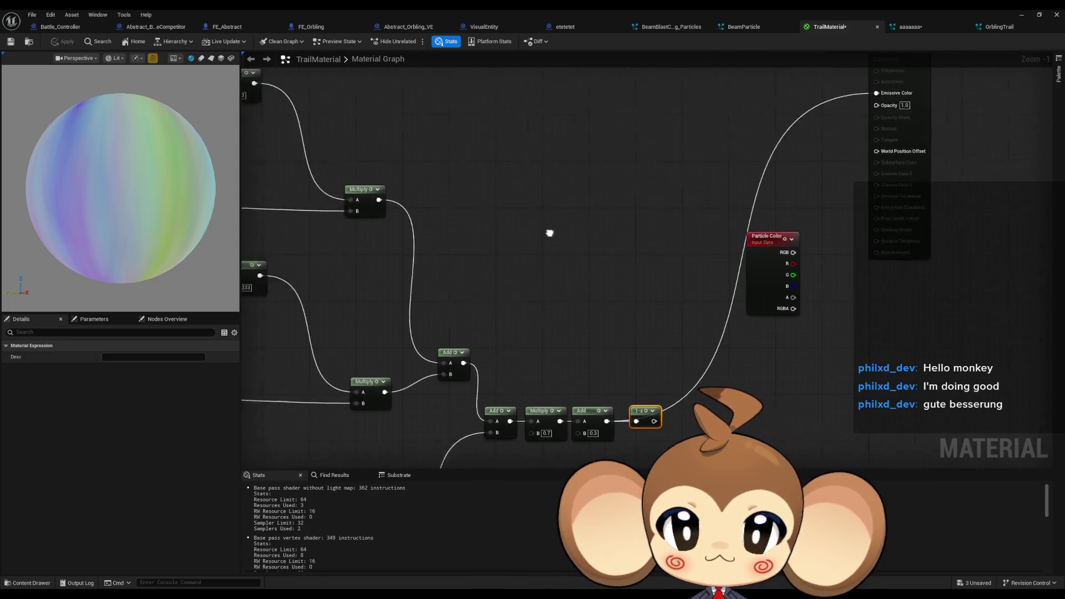
mouse_move(529, 322)
left_mouse_down()
mouse_move(557, 288)
mouse_move(583, 283)
left_mouse_up()
left_click_drag(536, 243, 564, 243)
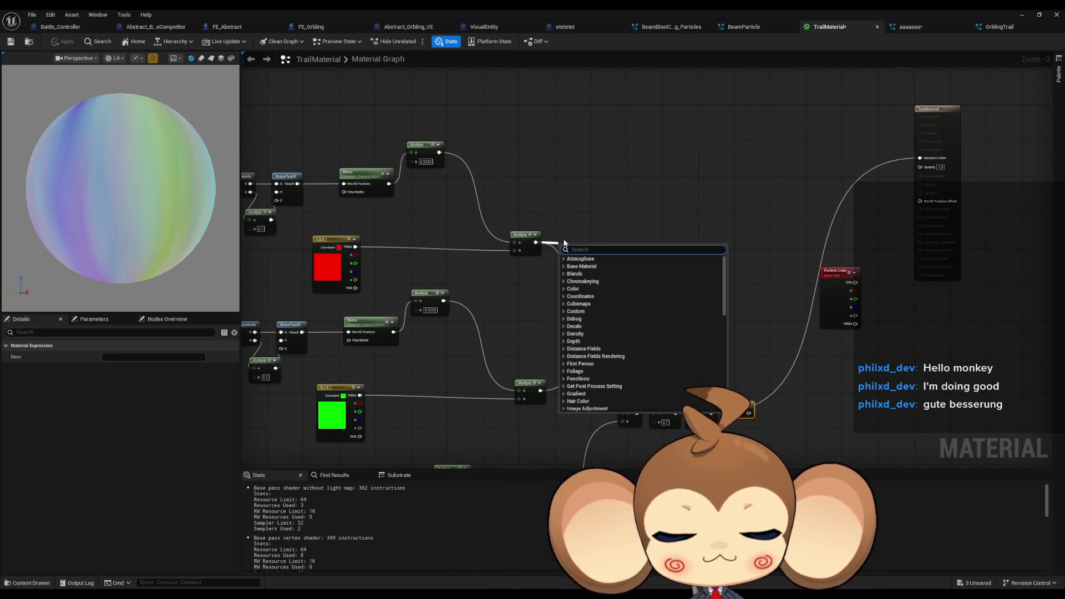
Step: Insert an abs node after the red Multiply and 1-x nodes after the green and blue Multiplies
type("abs")
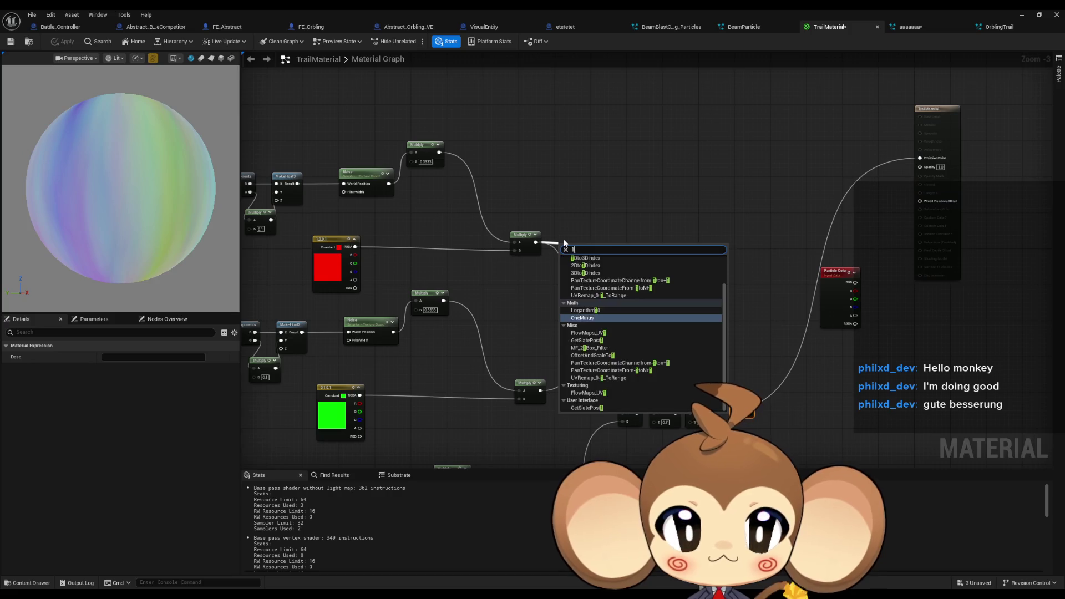
key("Return")
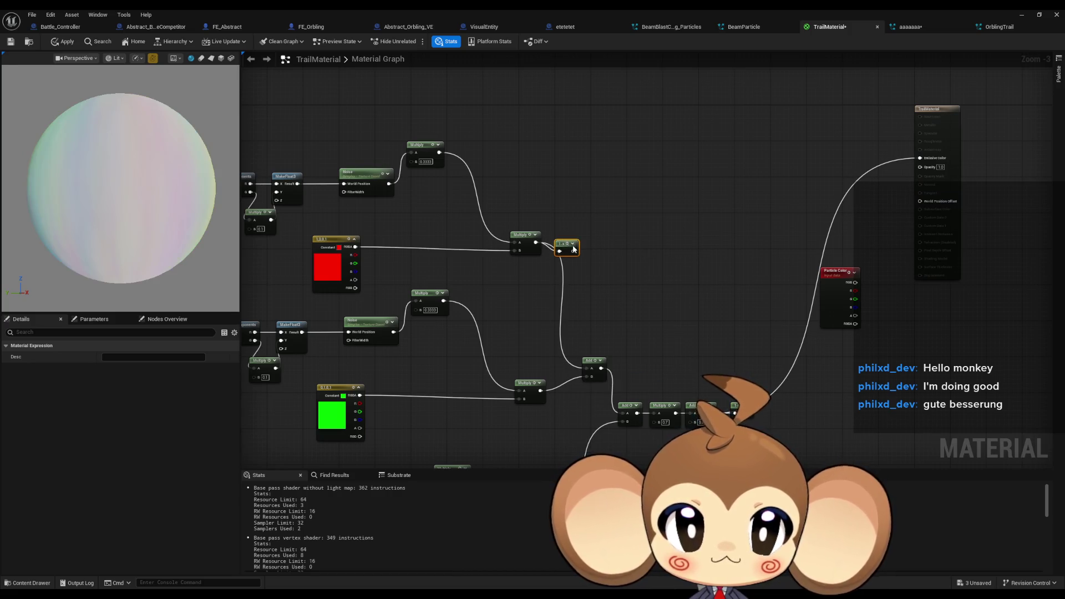
mouse_move(573, 251)
left_mouse_down()
mouse_move(586, 368)
mouse_move(542, 390)
left_mouse_up()
key("ctrl+d")
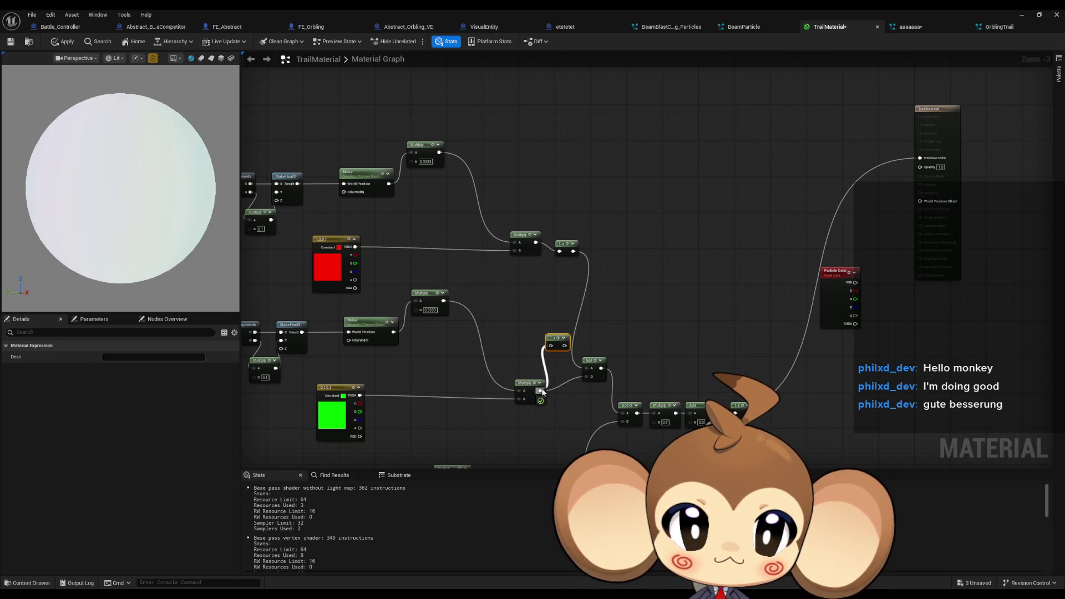
mouse_move(565, 346)
left_mouse_down()
mouse_move(585, 377)
mouse_move(579, 256)
left_mouse_up()
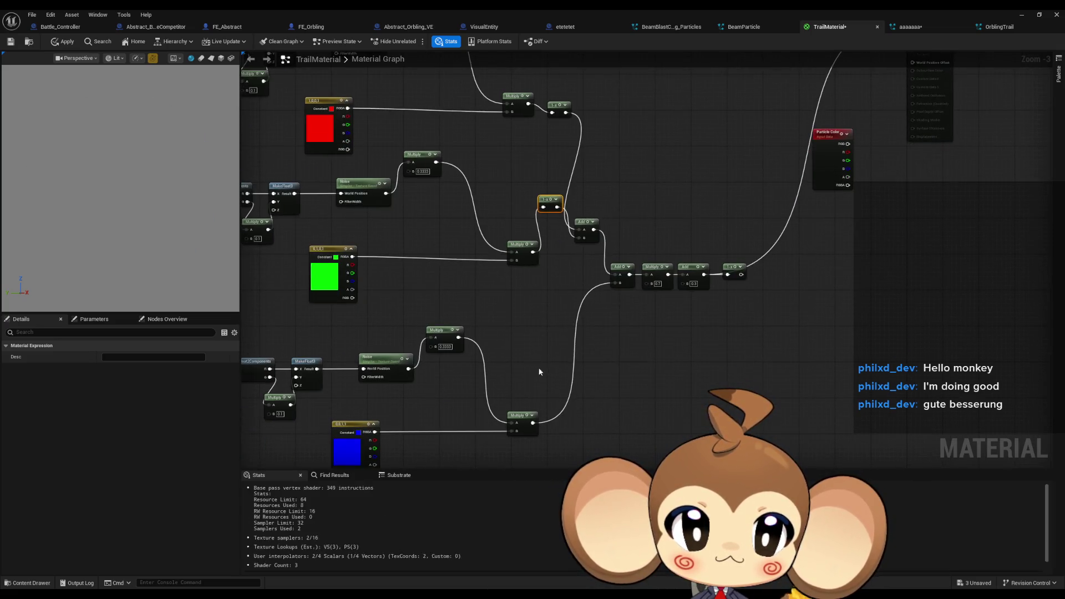
key("ctrl+d")
left_click_drag(533, 423, 553, 399)
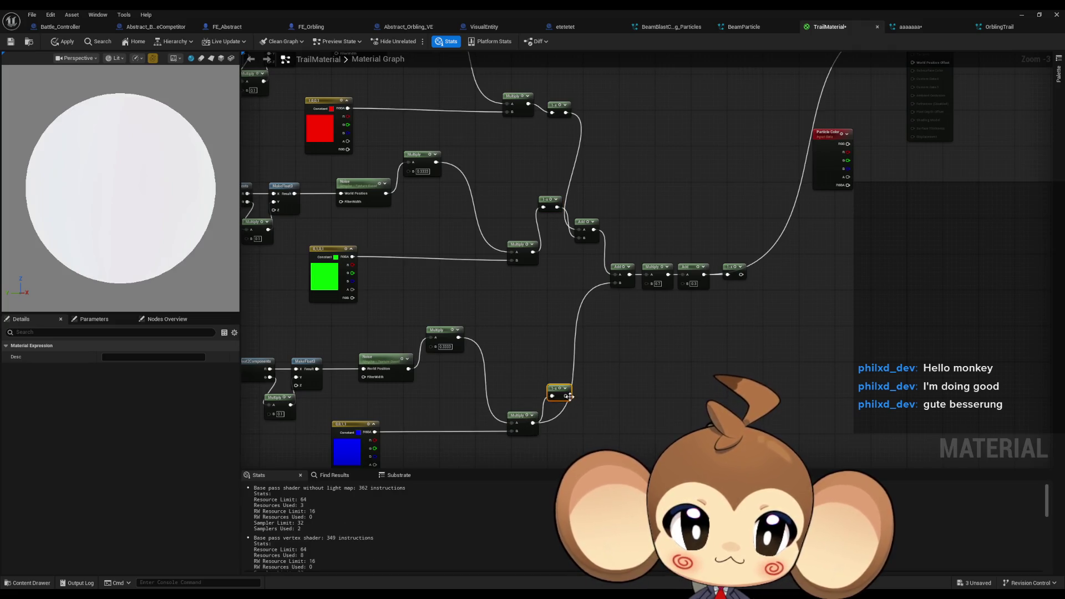
left_click(620, 349)
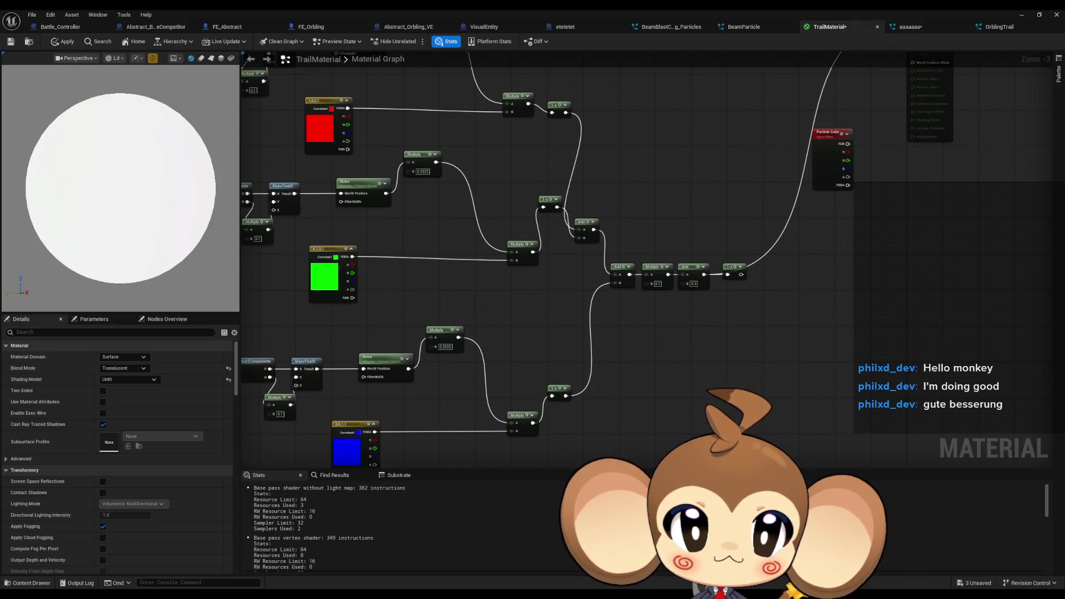
Step: Rewire the Multiply outputs straight into Add B and delete the extra 1-x nodes
left_click_drag(662, 337, 564, 377)
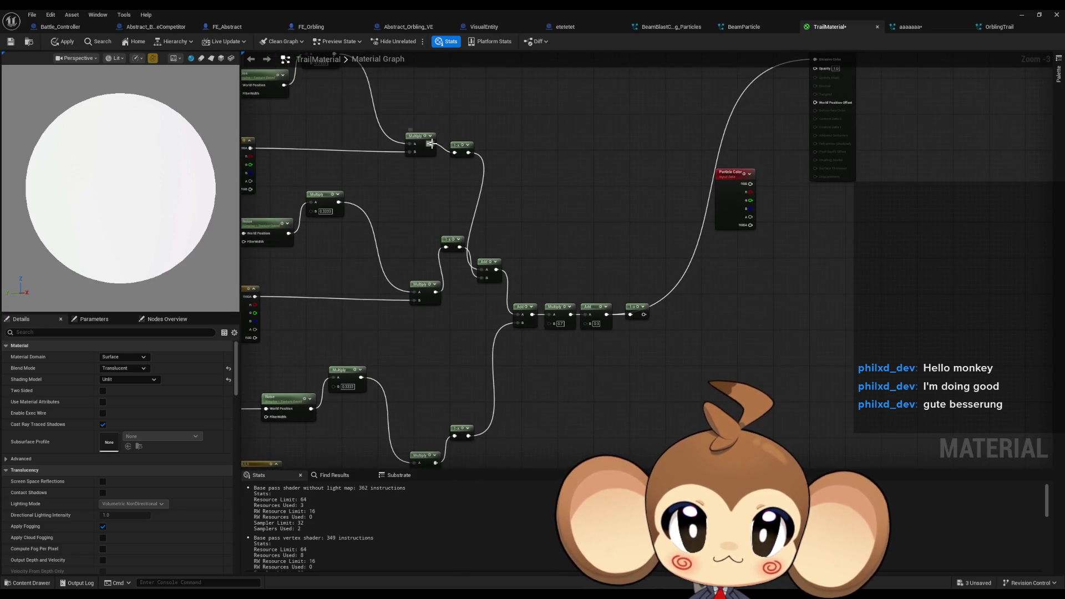
mouse_move(480, 269)
left_mouse_down()
mouse_move(446, 247)
mouse_move(437, 292)
left_mouse_up()
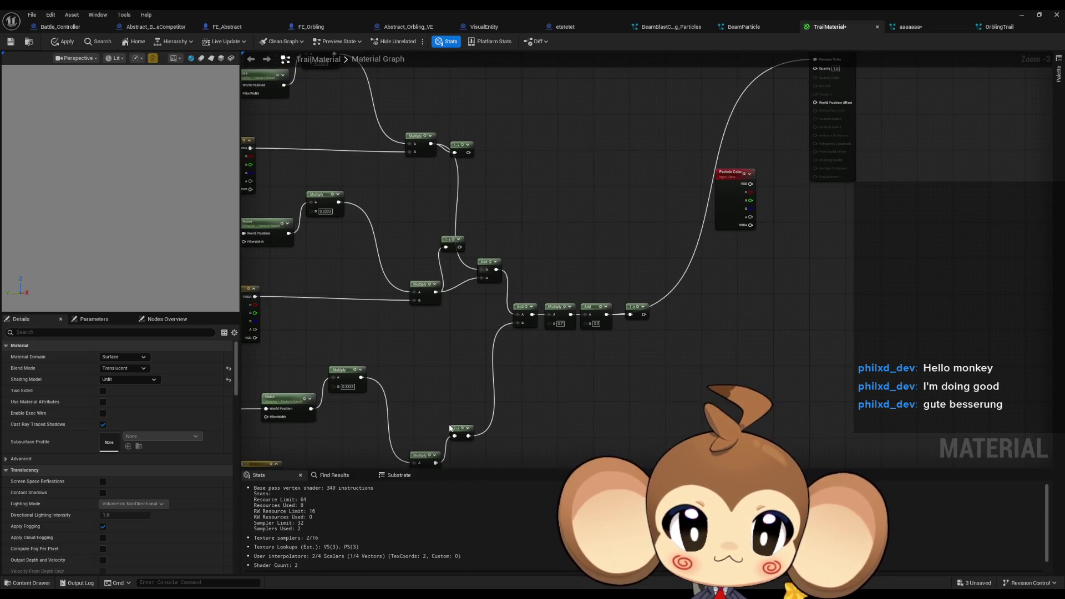
mouse_move(435, 463)
left_mouse_down()
mouse_move(521, 340)
mouse_move(518, 318)
left_mouse_up()
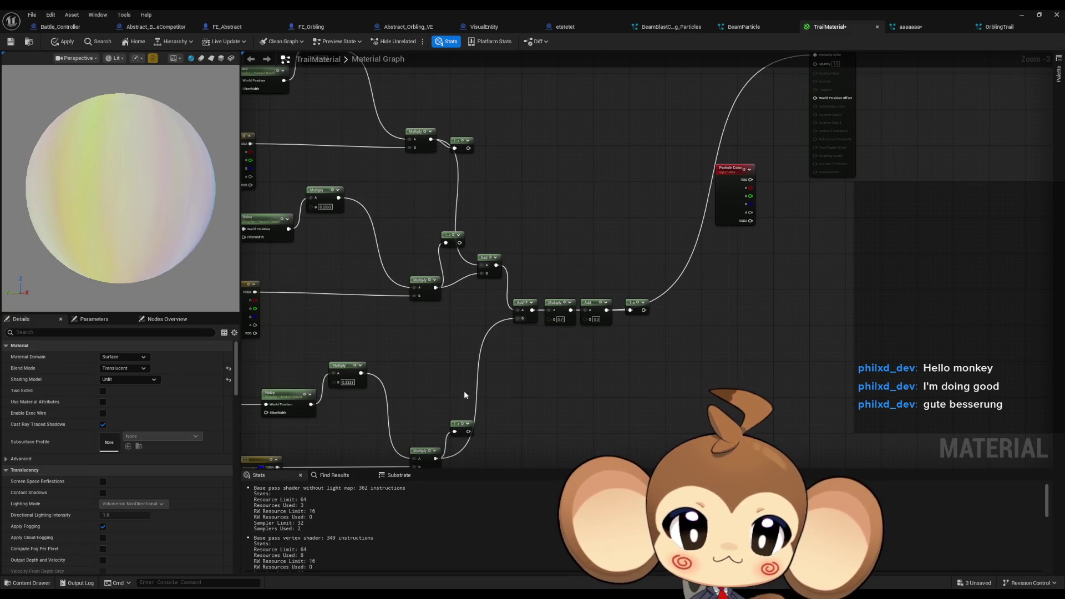
left_click(452, 235)
key("Delete")
left_click(469, 146)
key("Delete")
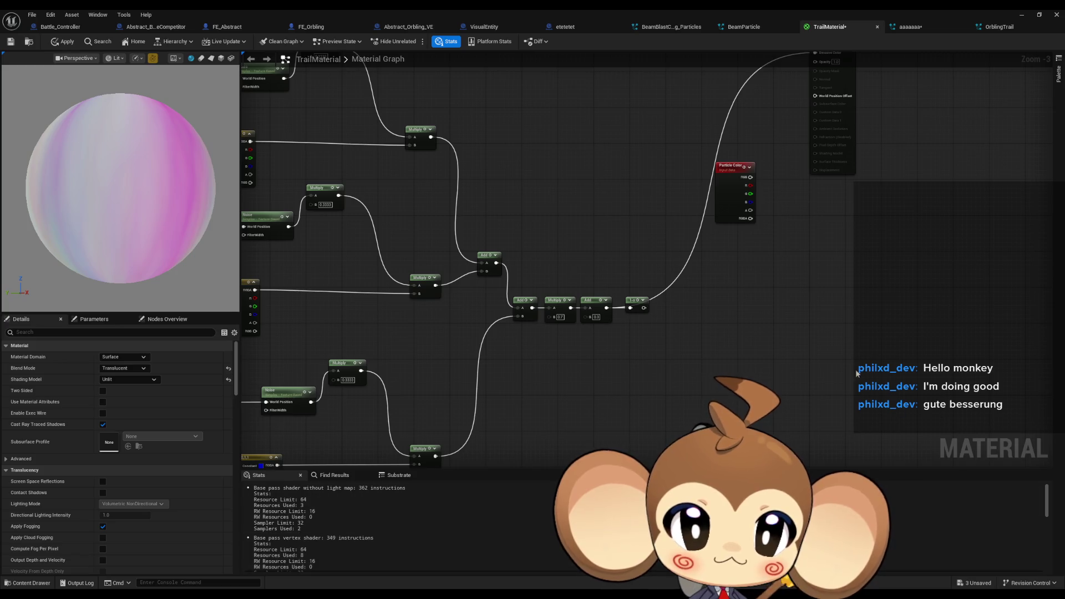
Step: Move the 1-x node out of the chain and rearrange the Add and Multiply nodes
left_click_drag(640, 306, 564, 258)
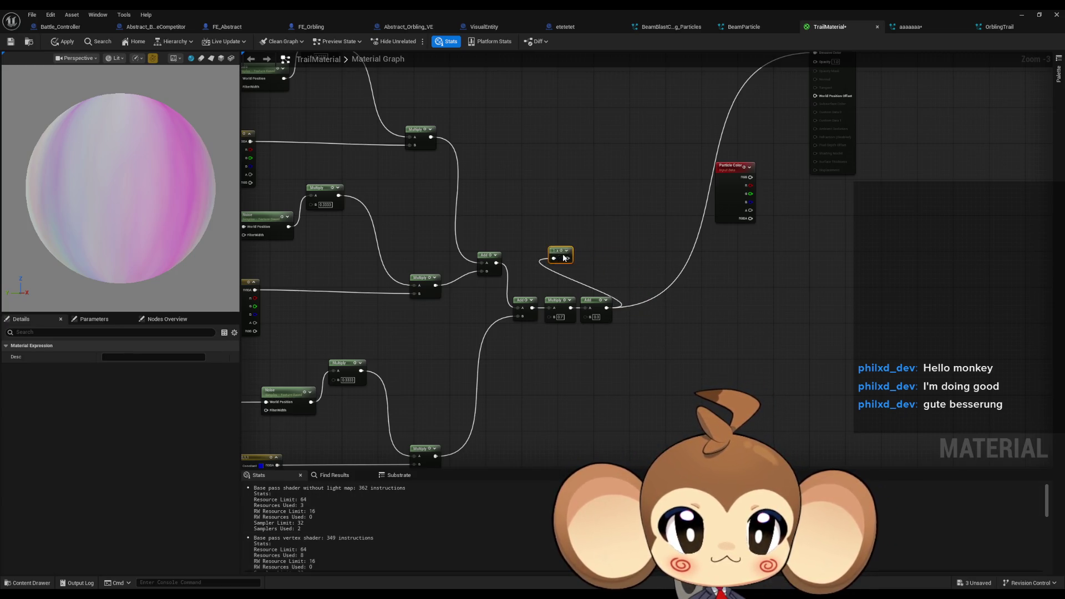
left_click(555, 258, "alt")
mouse_move(532, 309)
left_mouse_down()
mouse_move(554, 258)
mouse_move(552, 311)
left_mouse_up()
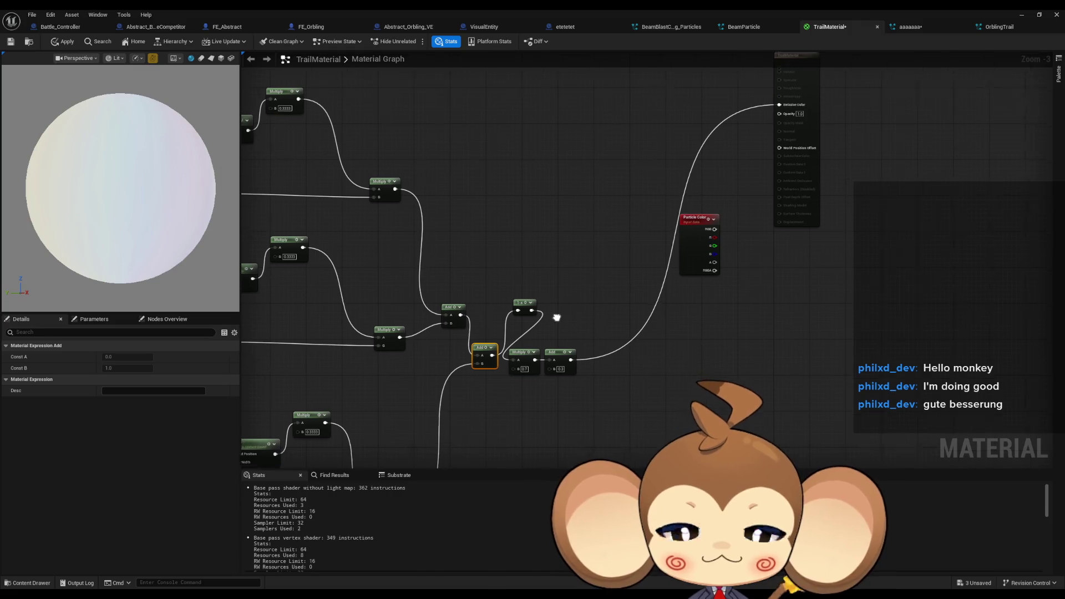
left_click(544, 361, "ctrl")
left_click_drag(544, 361, 584, 358)
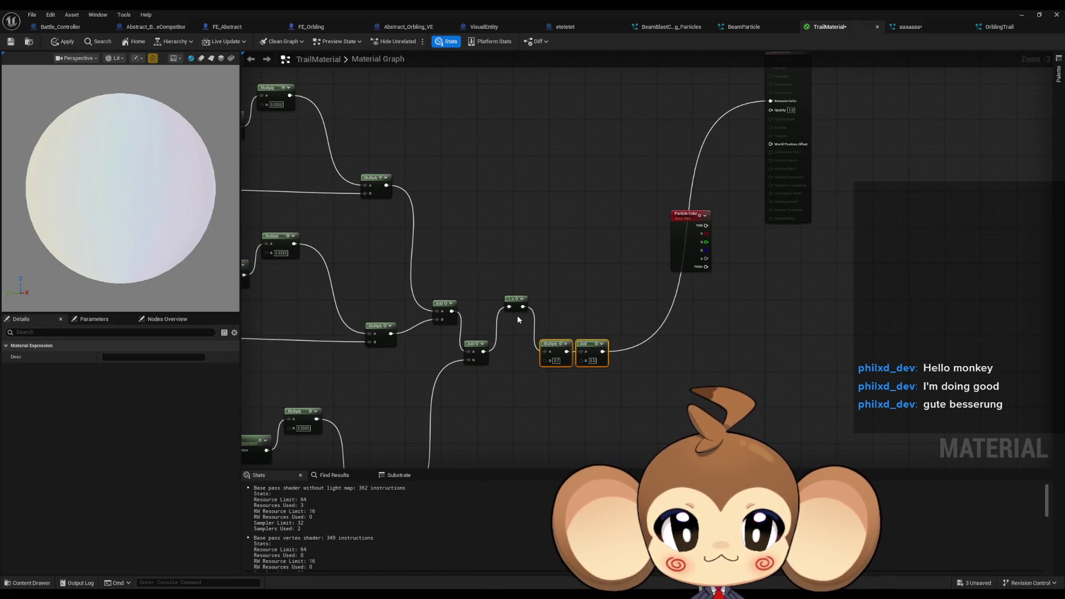
left_click_drag(489, 349, 547, 352)
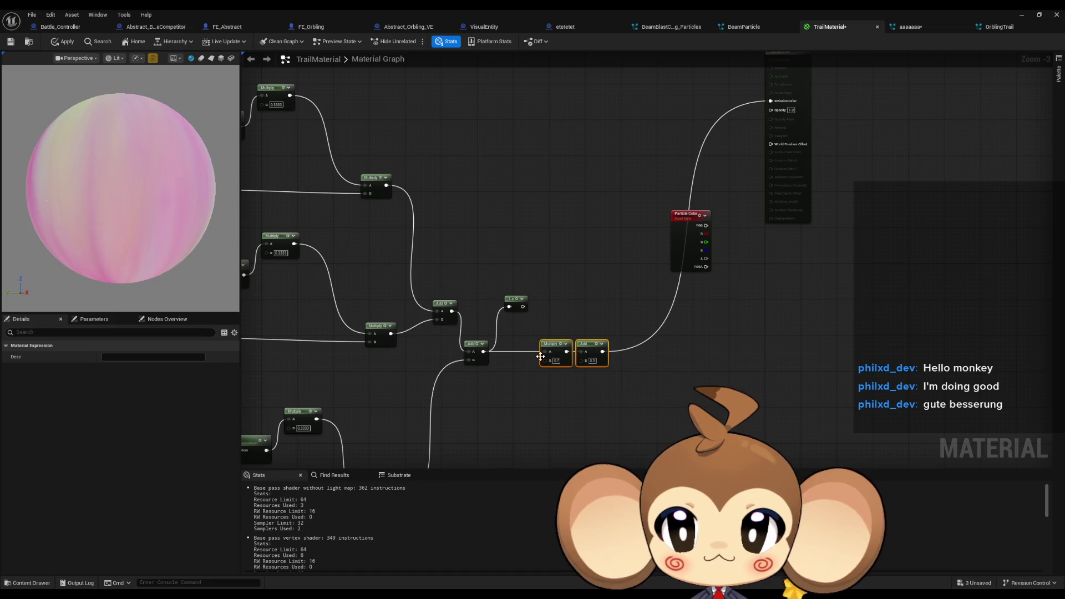
left_click(517, 376)
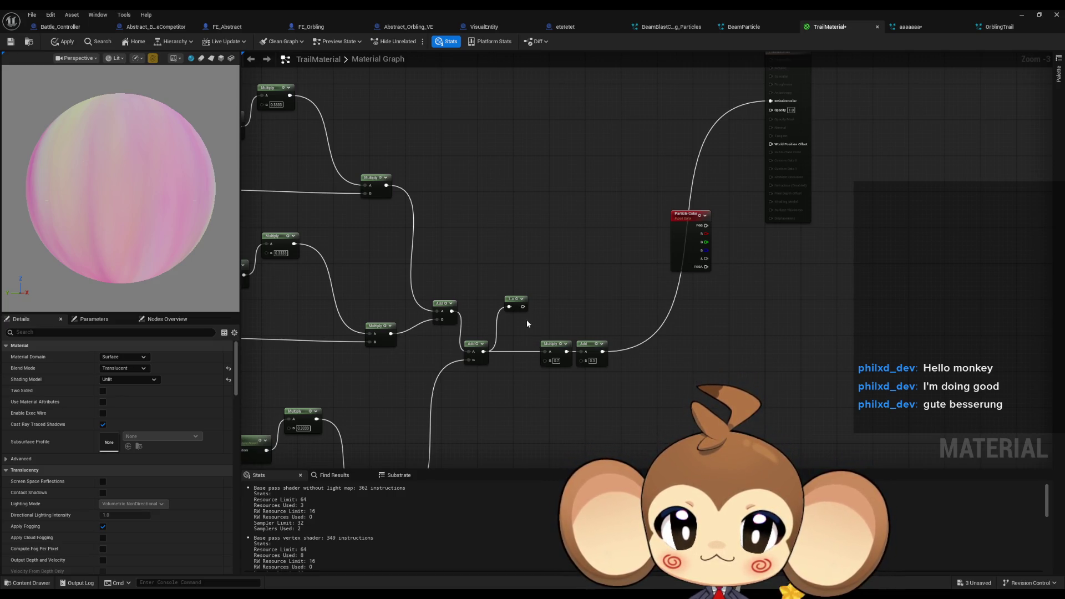
Step: Connect the final Add output to Emissive Color on the result node
mouse_move(483, 351)
left_mouse_down()
mouse_move(748, 134)
mouse_move(771, 101)
left_mouse_up()
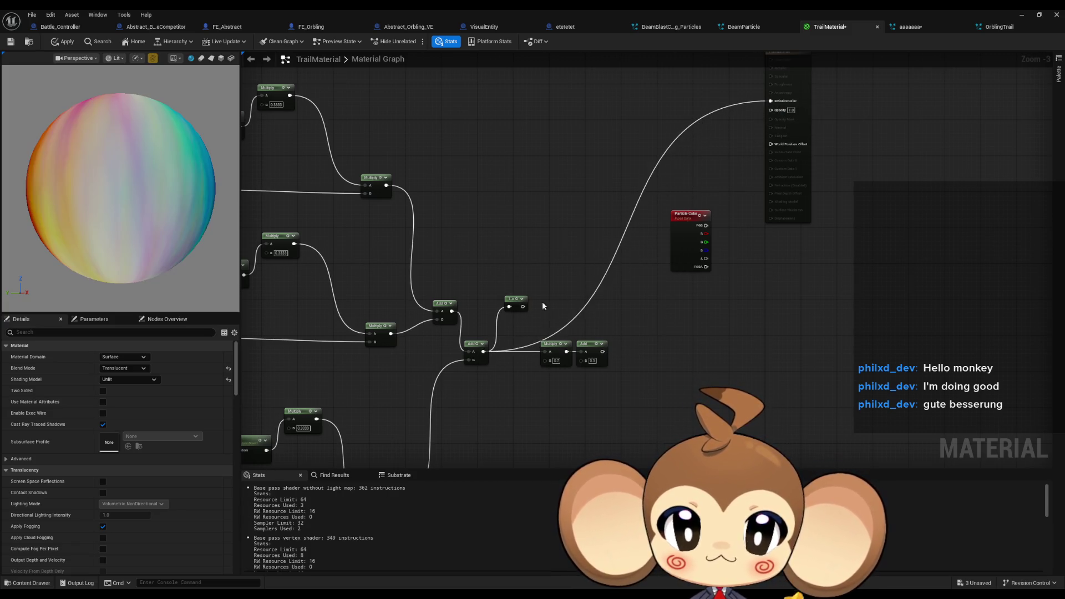
mouse_move(524, 308)
left_mouse_down()
mouse_move(658, 186)
mouse_move(773, 101)
left_mouse_up()
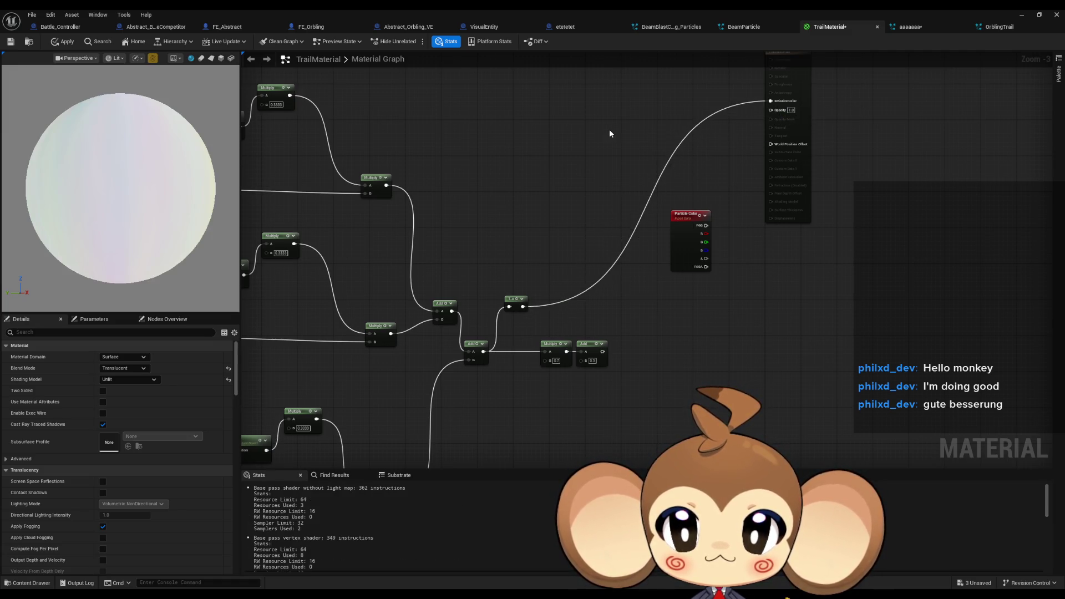
mouse_move(483, 352)
left_mouse_down()
mouse_move(748, 136)
mouse_move(774, 101)
left_mouse_up()
mouse_move(453, 207)
left_mouse_down()
mouse_move(822, 203)
mouse_move(723, 215)
left_mouse_up()
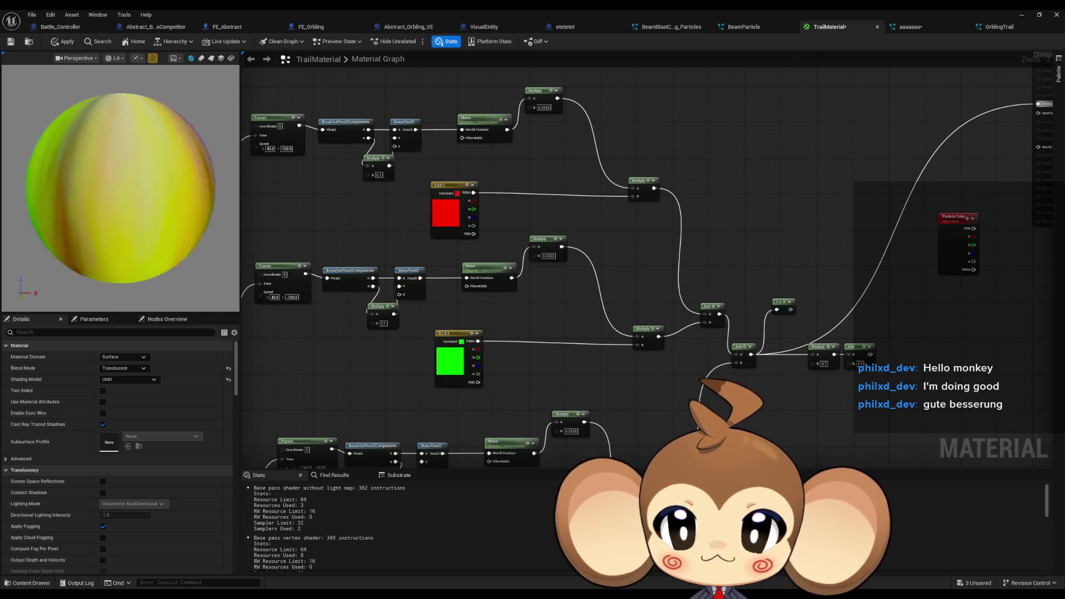
Step: Check the preview toolbar's realtime and scene options, then restore the editor to a window
left_click(136, 58)
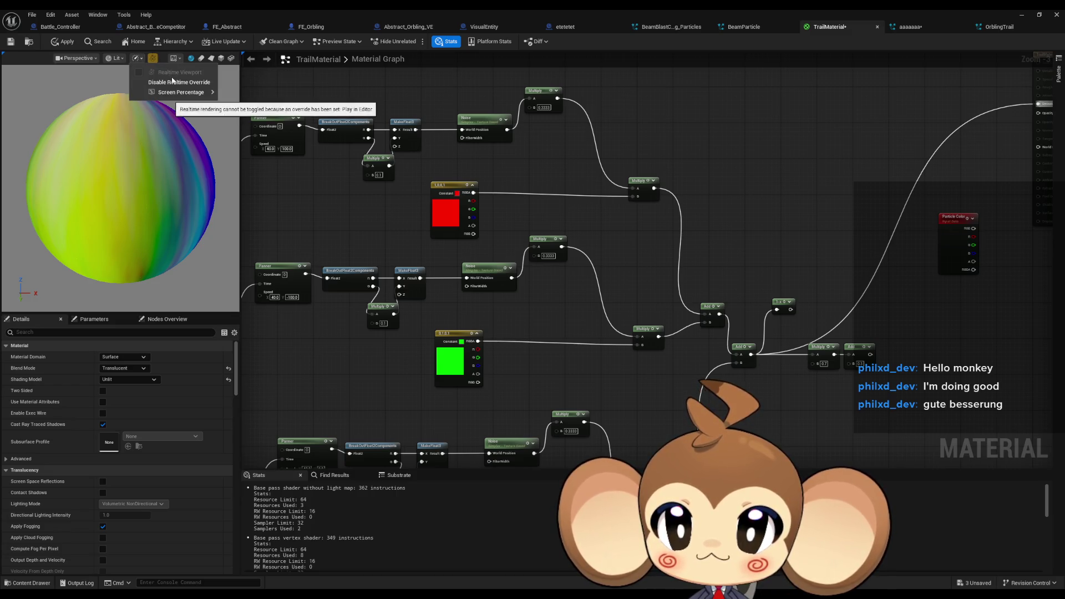
left_click(166, 62)
left_click(169, 59)
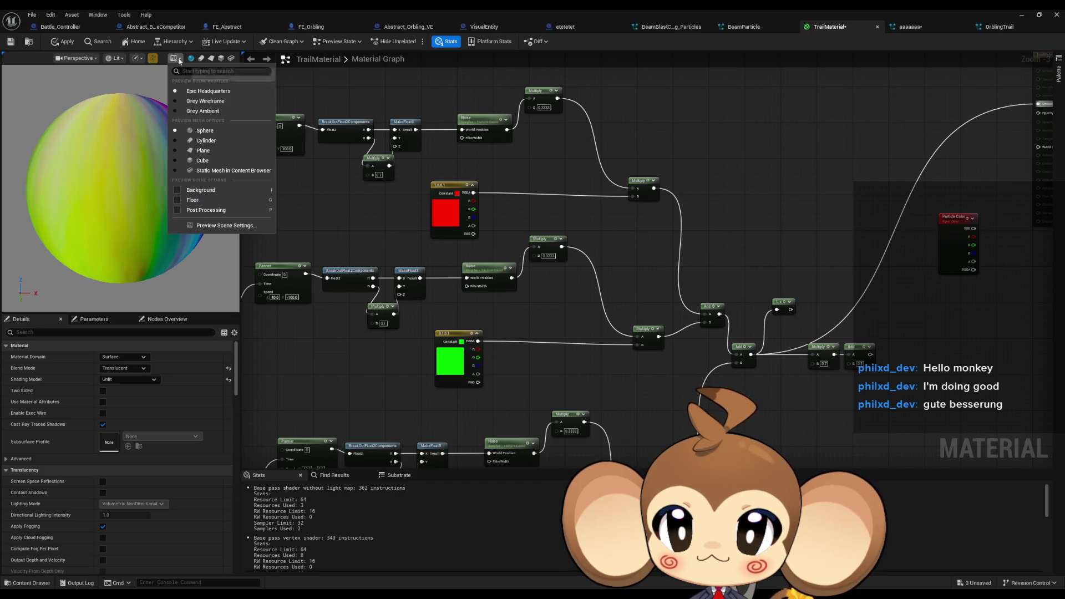
left_click(153, 63)
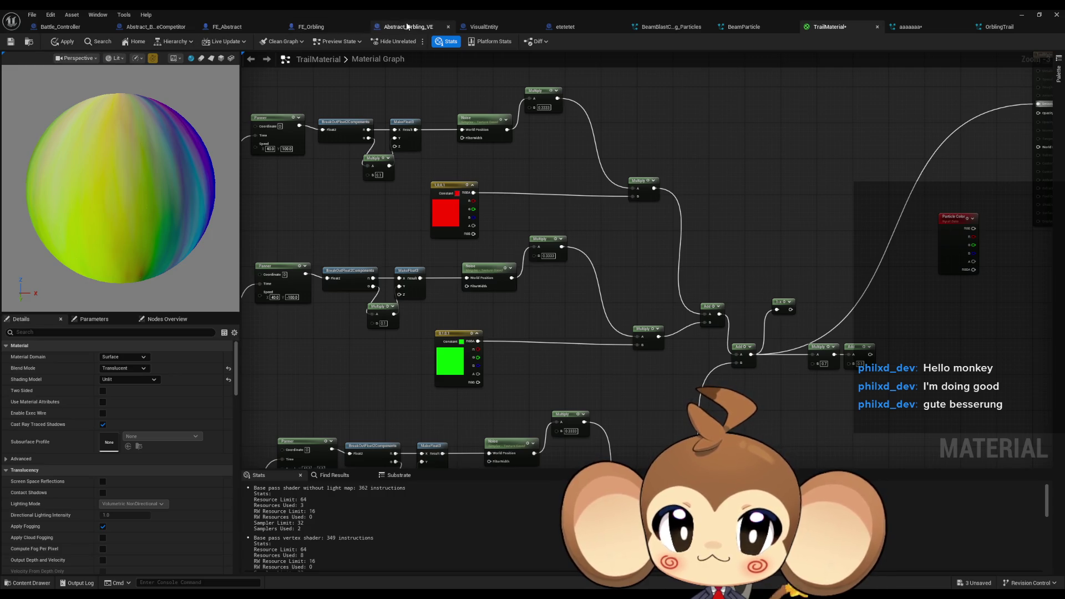
double_click(473, 13)
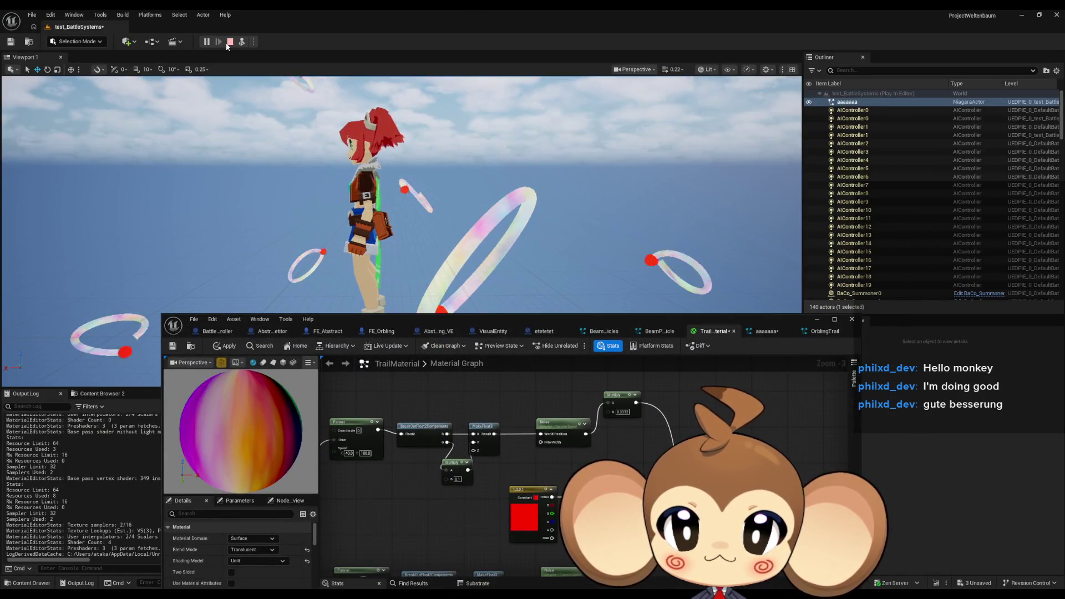
Step: Enable Realtime Viewport in the preview's options and re-maximize the Material Editor
left_click(308, 363)
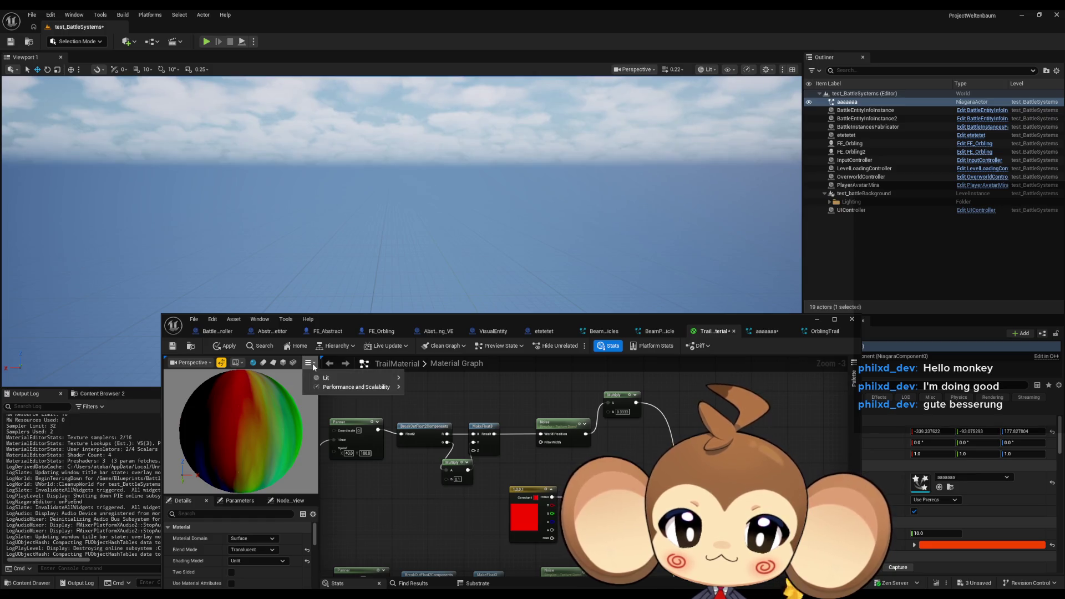
mouse_move(345, 389)
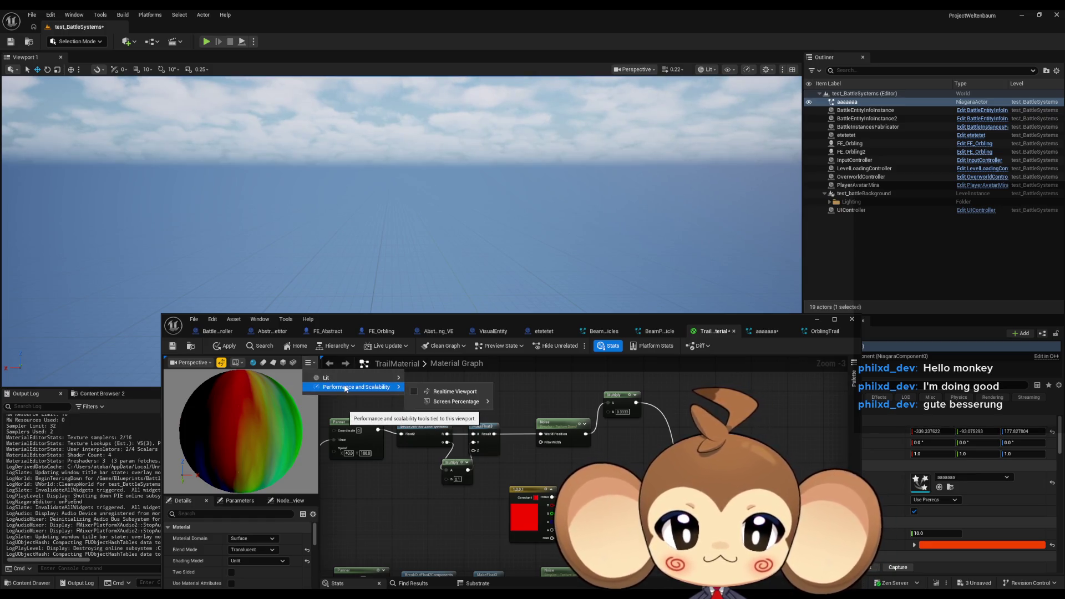
left_click(450, 391)
mouse_move(451, 402)
left_click(411, 474)
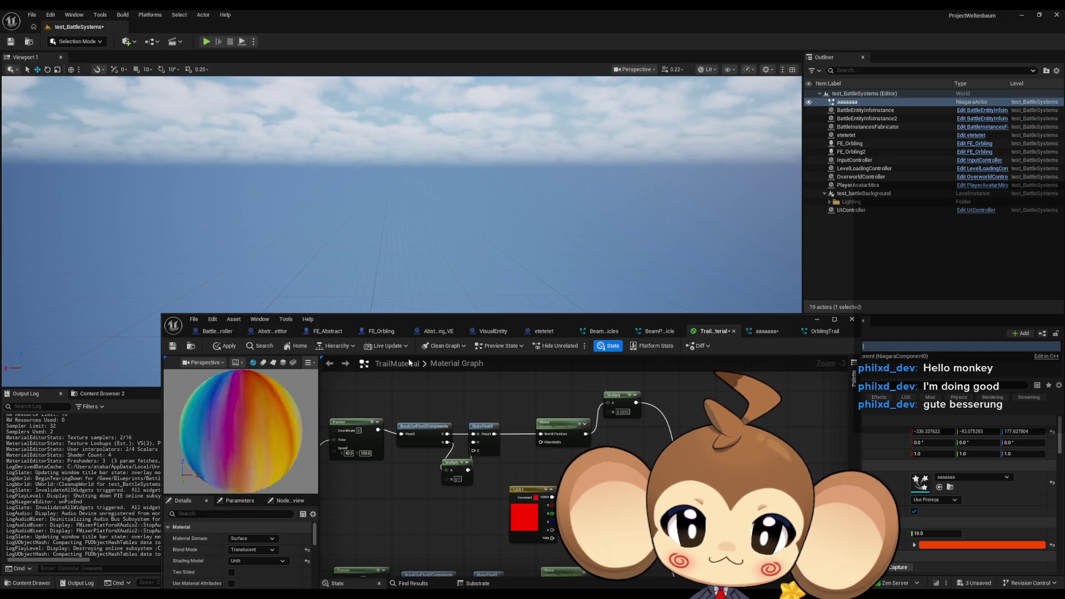
double_click(424, 321)
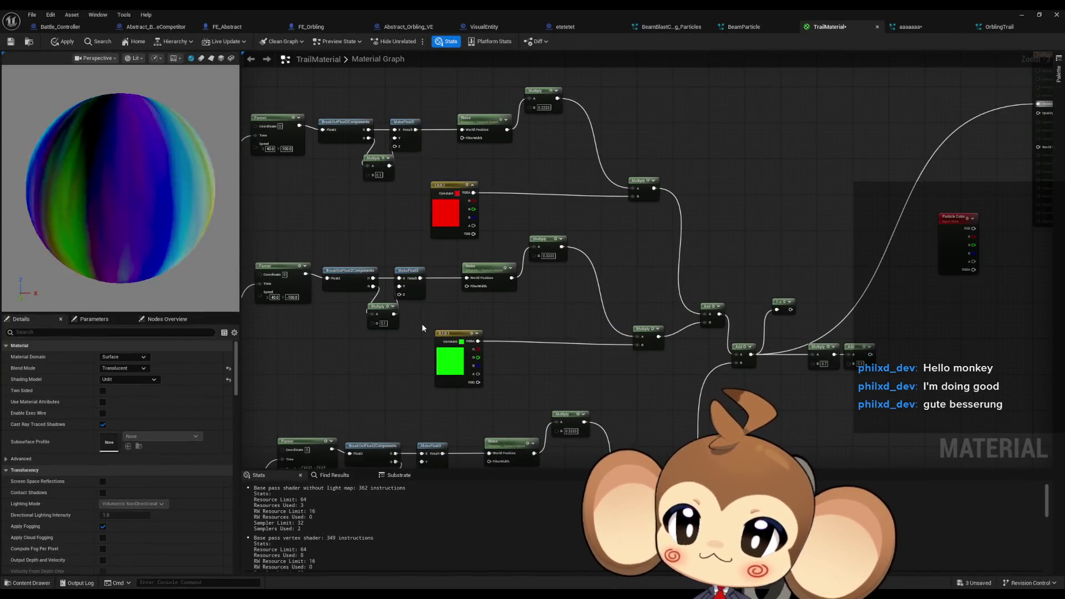
scroll(421, 325, "down", 2)
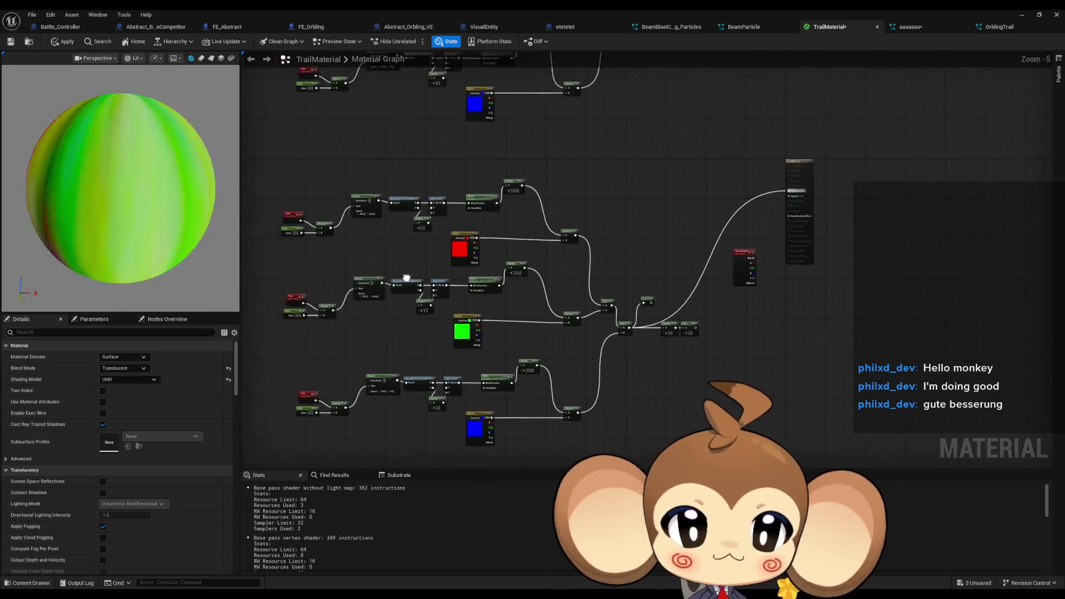
scroll(461, 252, "up", 3)
left_click_drag(434, 281, 448, 214)
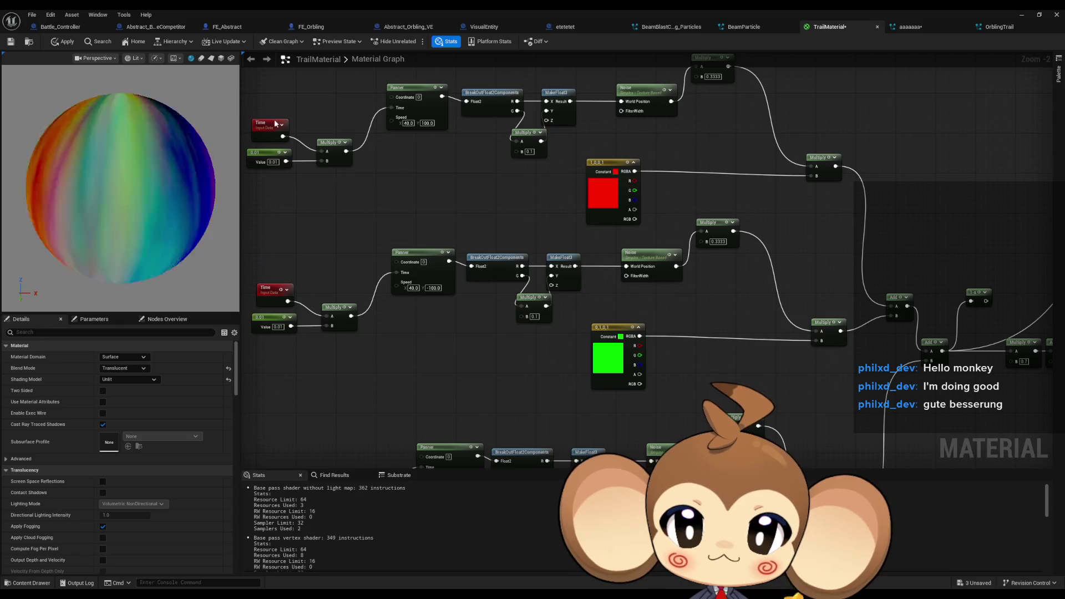
Step: Switch the preview mesh from the sphere to a flat plane and frame it
left_click(221, 58)
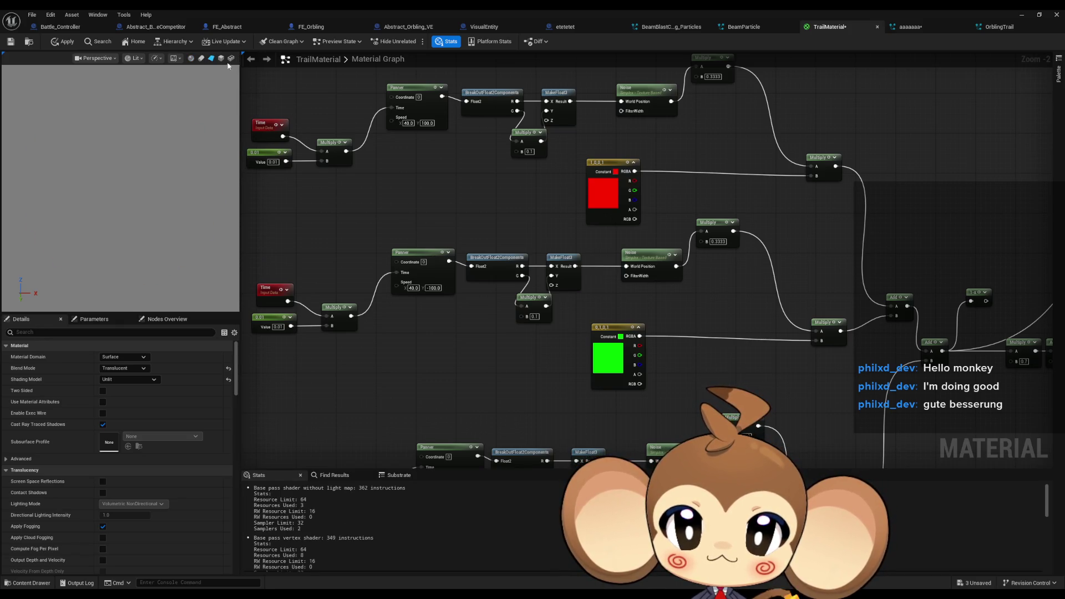
left_click(206, 61)
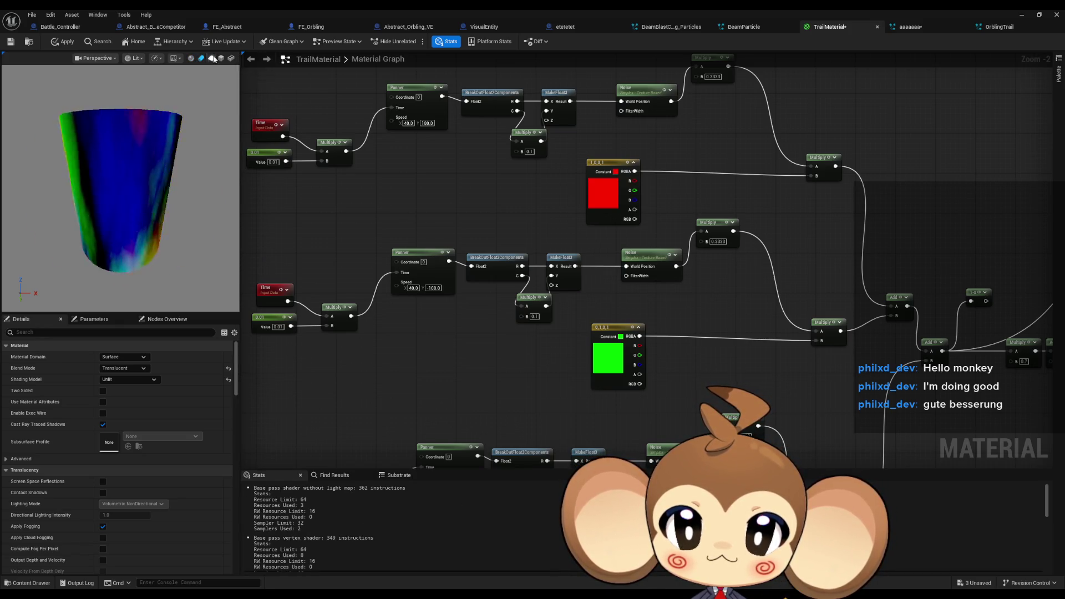
scroll(187, 150, "down", 5)
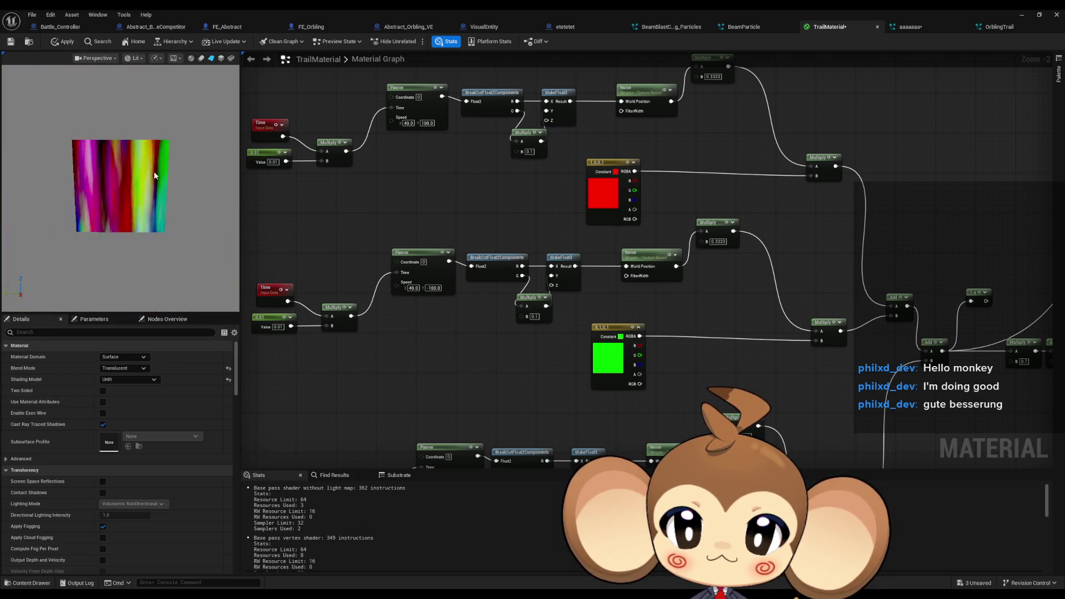
scroll(154, 175, "up", 5)
scroll(155, 176, "down", 3)
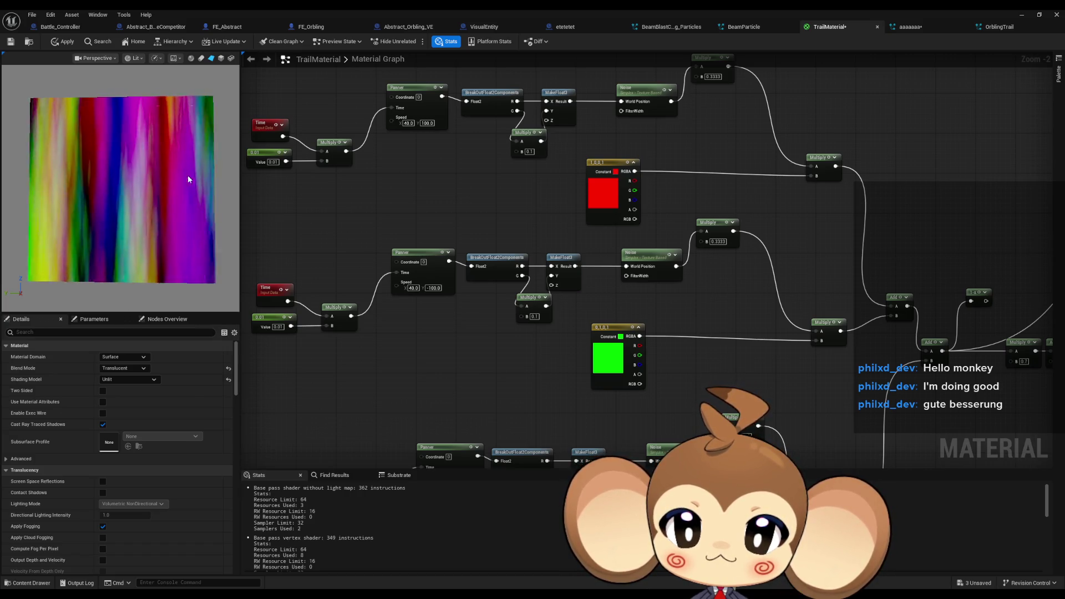
mouse_move(957, 318)
left_mouse_down()
mouse_move(823, 319)
mouse_move(574, 395)
mouse_move(878, 152)
left_mouse_up()
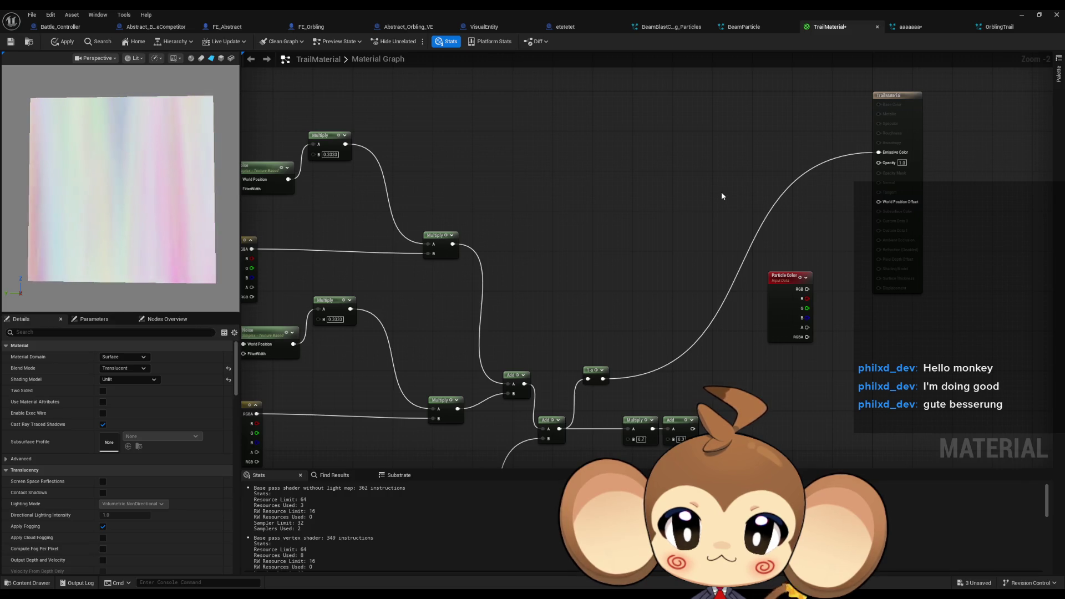
Step: Wire the colour sum into Emissive Color and delete the leftover 1-x, Multiply and Add nodes
left_click_drag(560, 429, 879, 153)
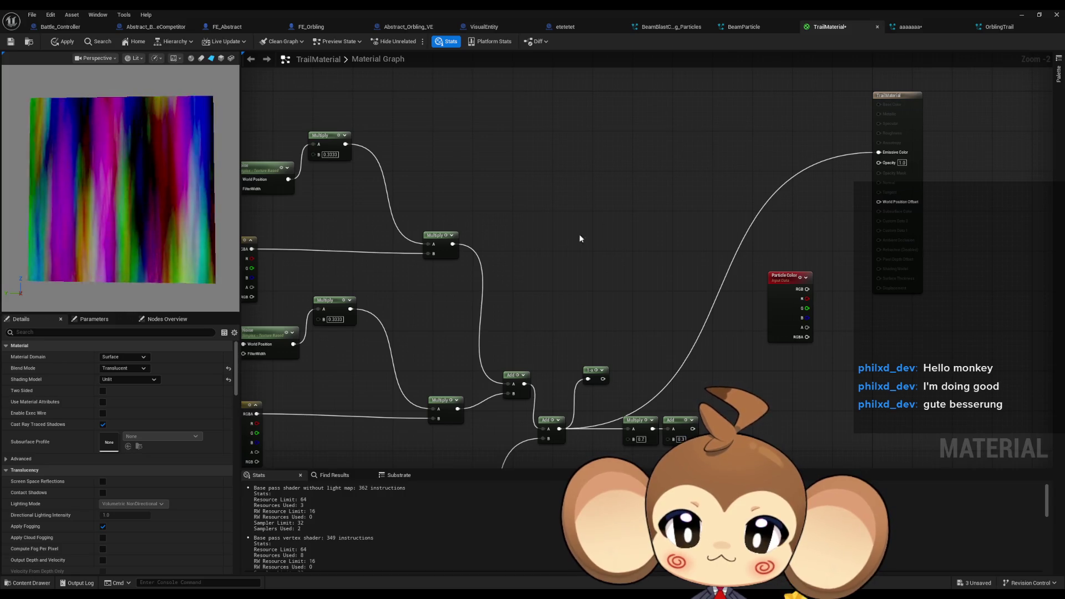
scroll(542, 236, "down", 3)
left_click_drag(543, 242, 658, 237)
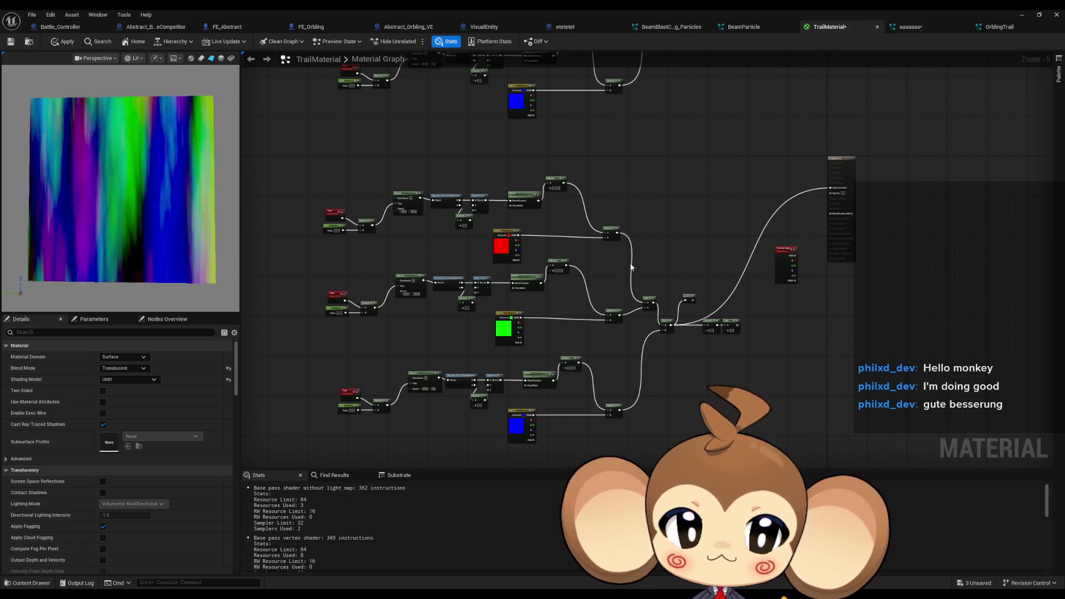
scroll(631, 268, "up", 1)
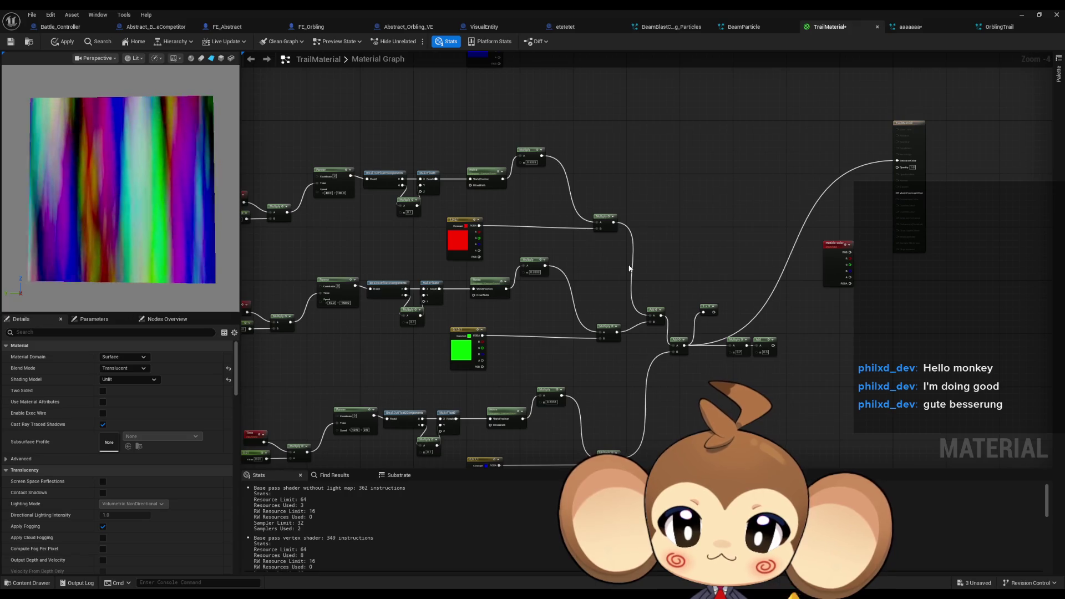
mouse_move(630, 268)
left_mouse_down()
mouse_move(614, 276)
mouse_move(590, 332)
left_mouse_up()
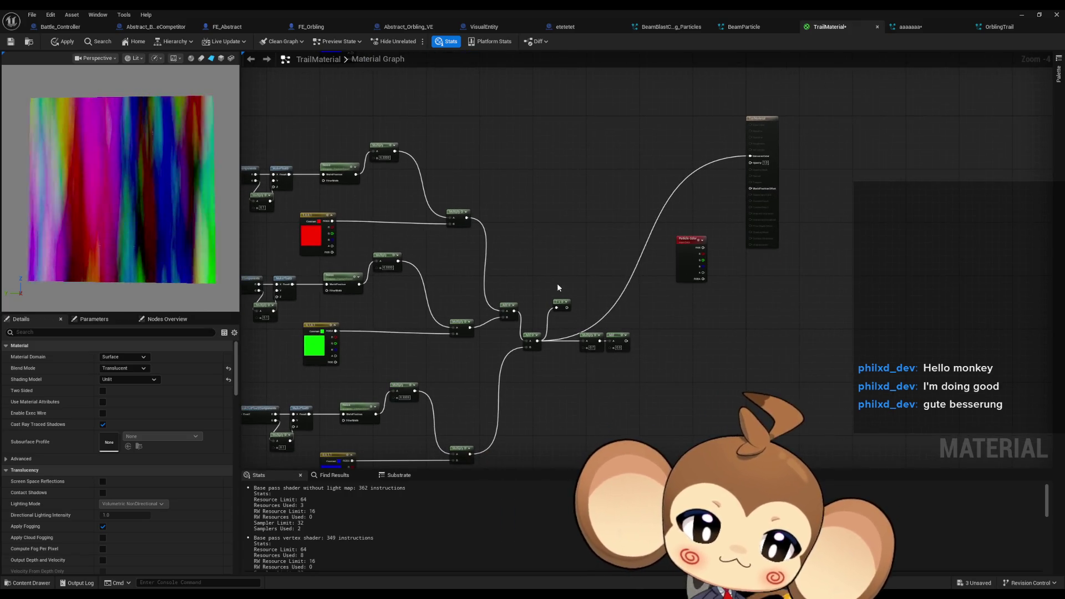
left_click_drag(619, 367, 621, 366)
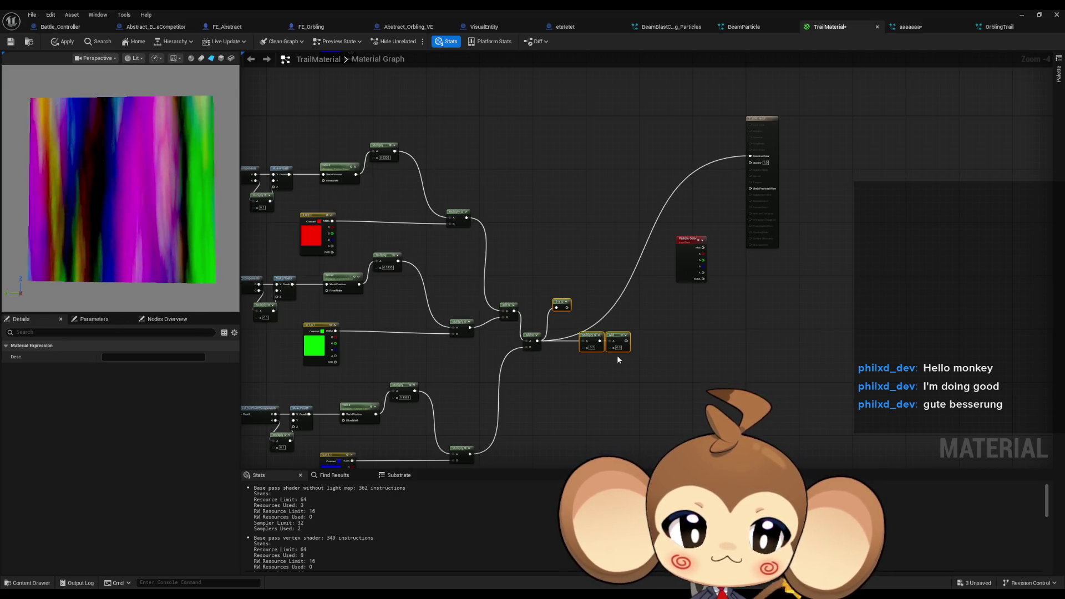
key("Delete")
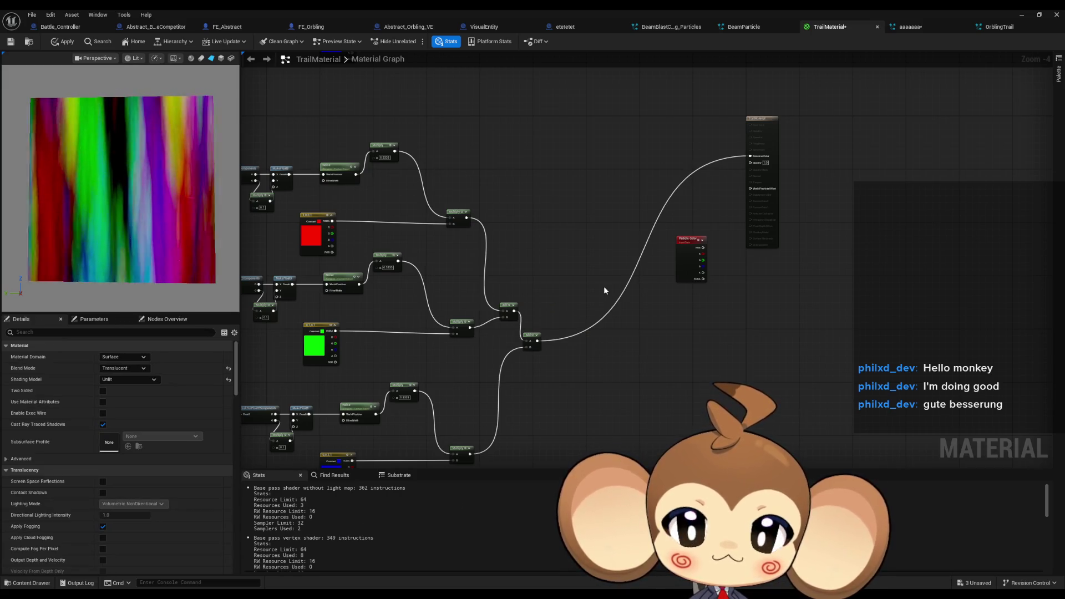
scroll(604, 290, "down", 2)
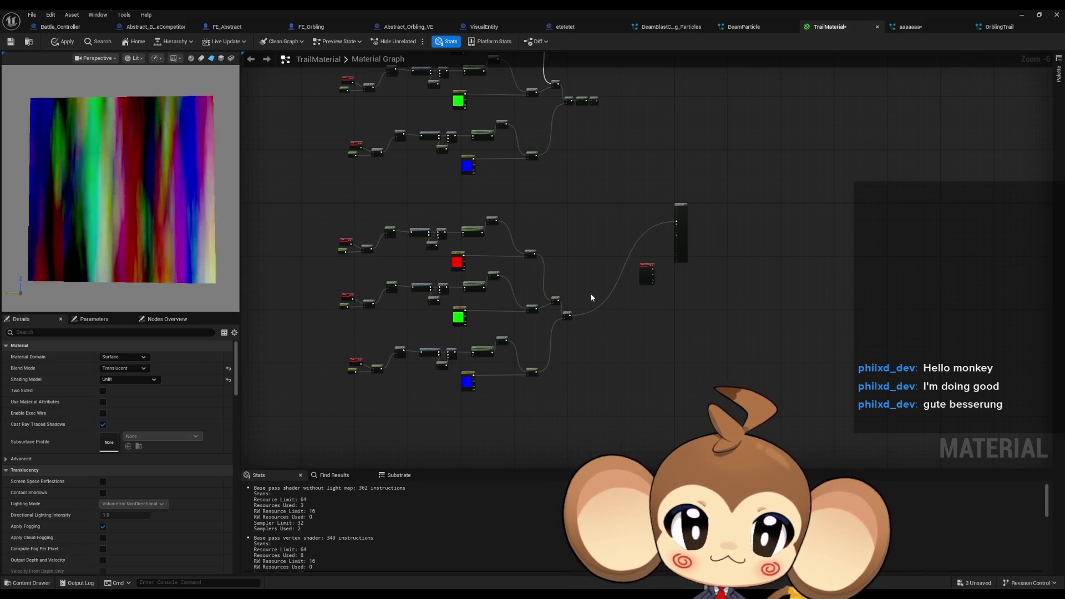
double_click(471, 9)
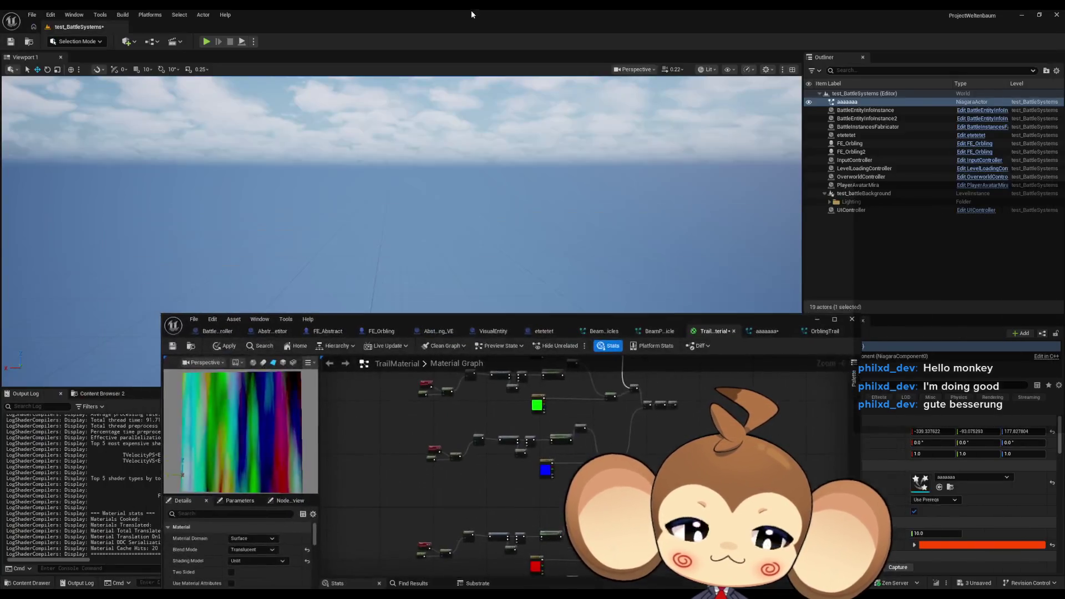
Step: Browse Content > Maps > BackgroundMap > Sea and open BG_SeaMaterial_Master
left_click_drag(634, 323, 503, 56)
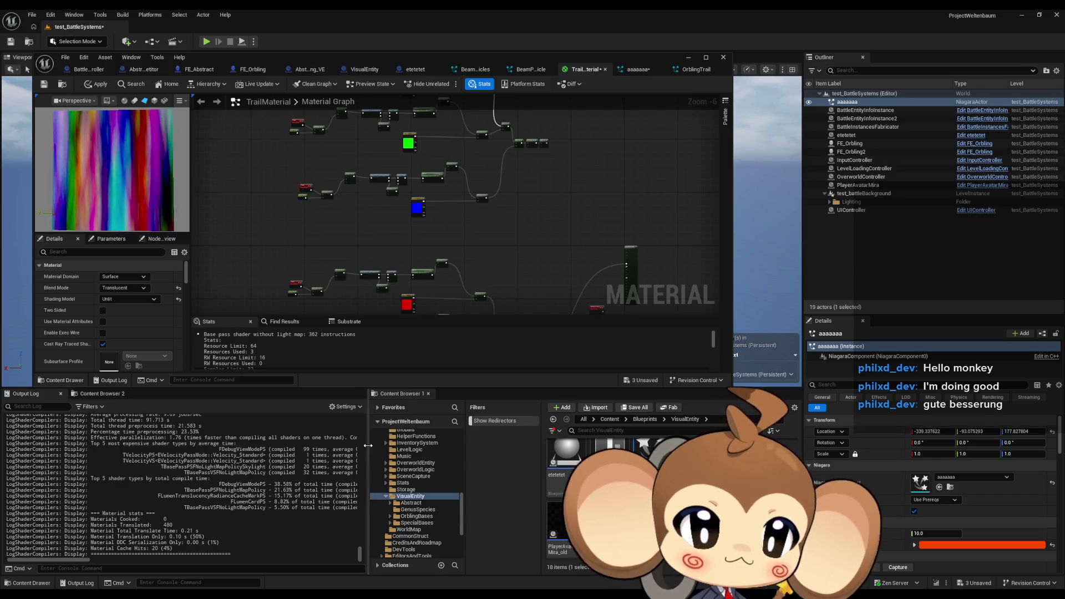
left_click(610, 419)
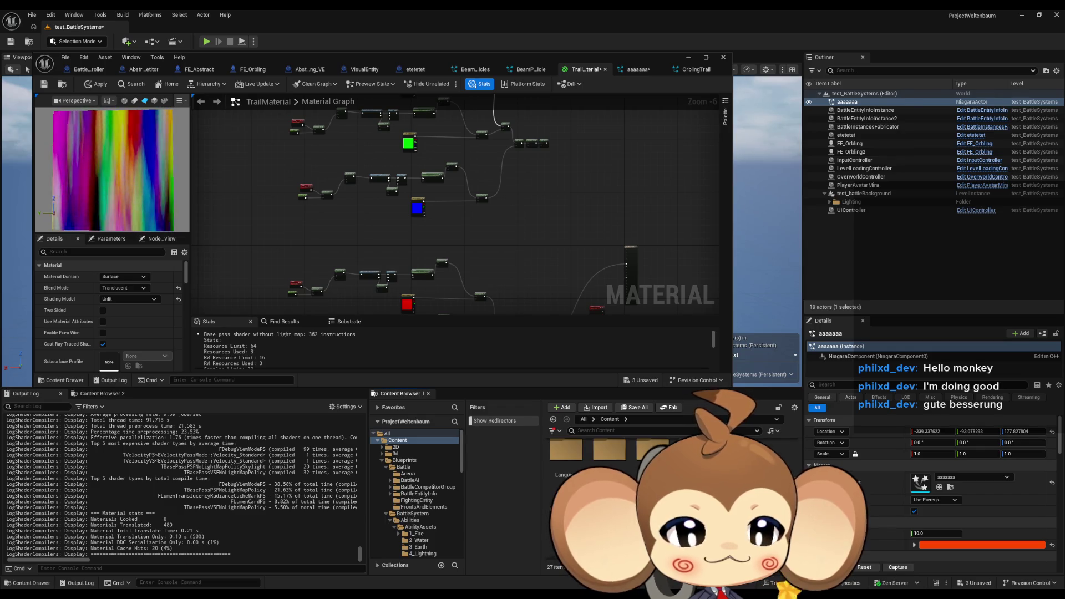
double_click(609, 444)
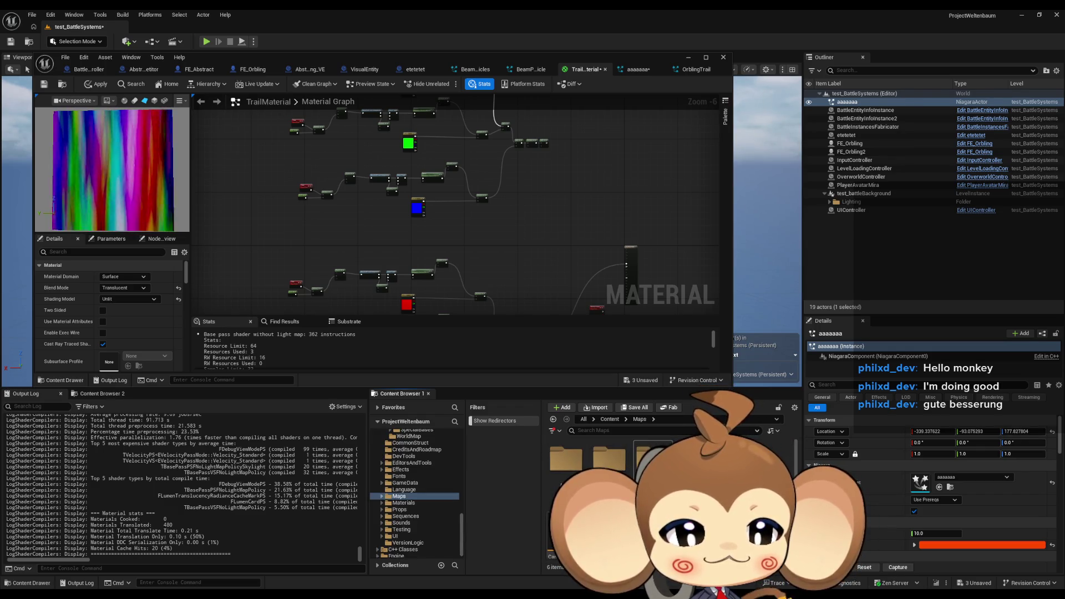
double_click(610, 458)
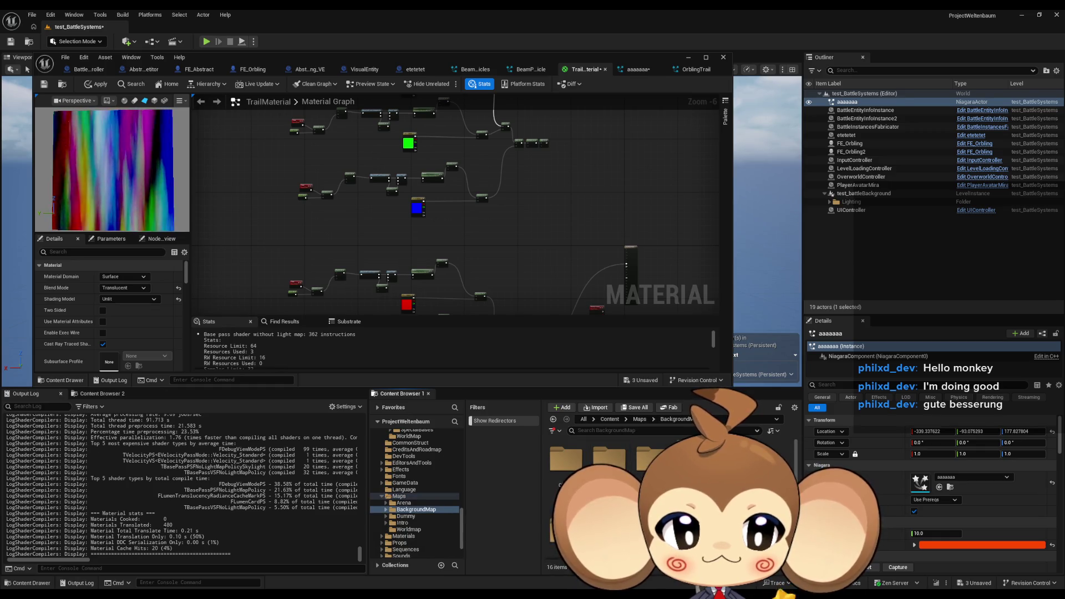
double_click(696, 458)
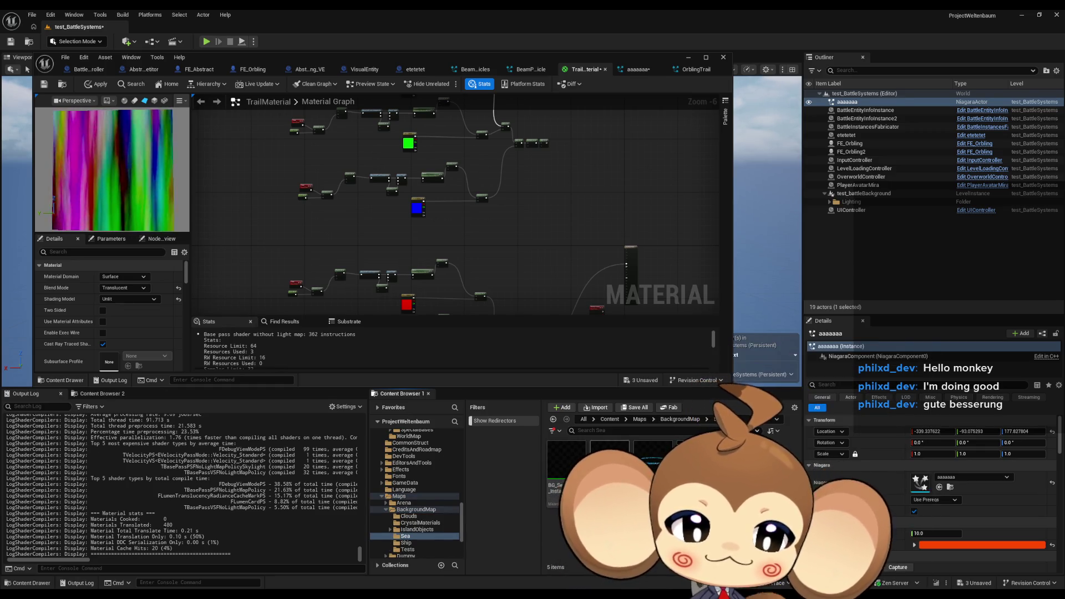
double_click(610, 460)
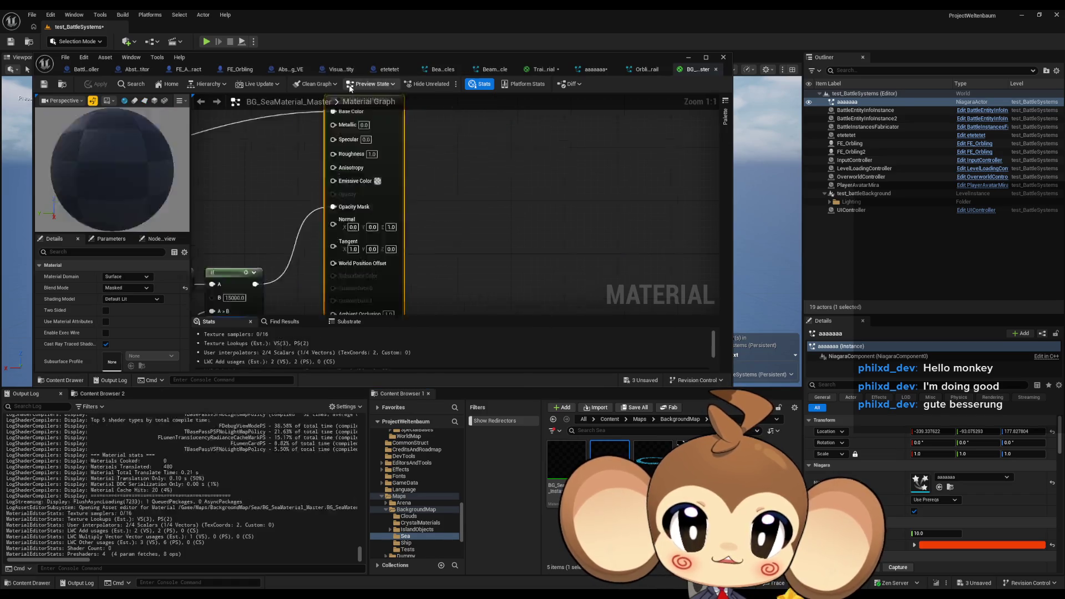
double_click(318, 57)
scroll(780, 339, "down", 2)
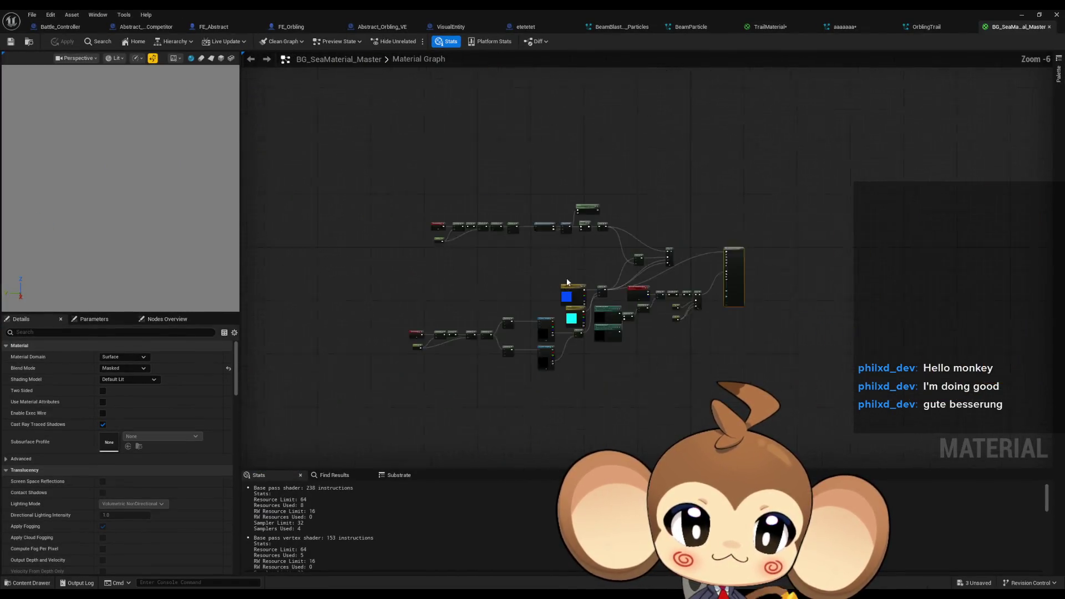
scroll(508, 293, "up", 6)
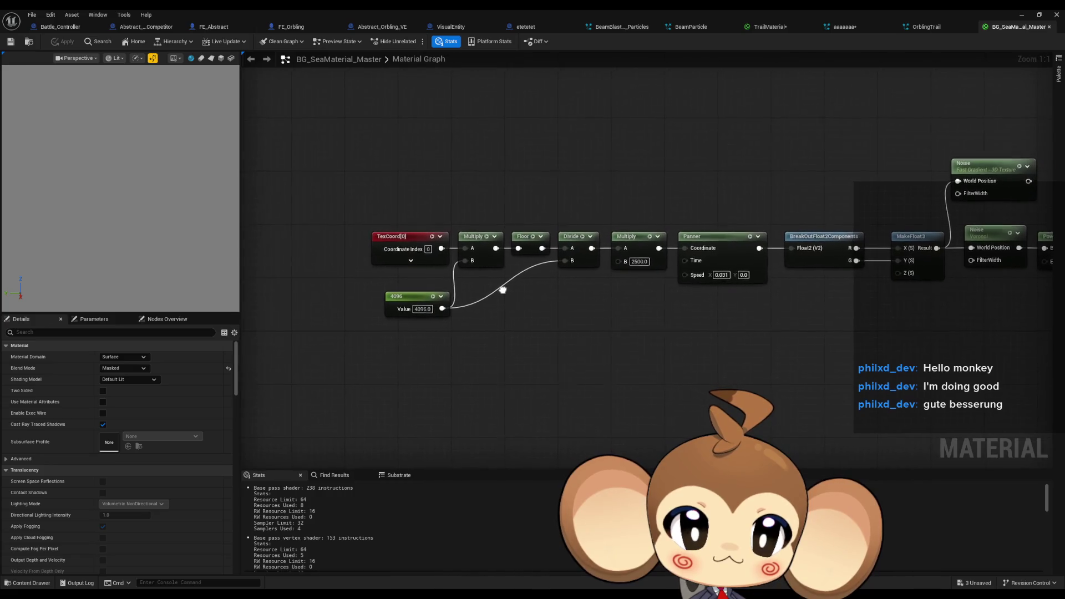
scroll(443, 294, "down", 2)
mouse_move(302, 159)
left_mouse_down()
mouse_move(438, 228)
mouse_move(868, 325)
mouse_move(625, 291)
mouse_move(634, 150)
mouse_move(863, 77)
mouse_move(834, 125)
left_mouse_up()
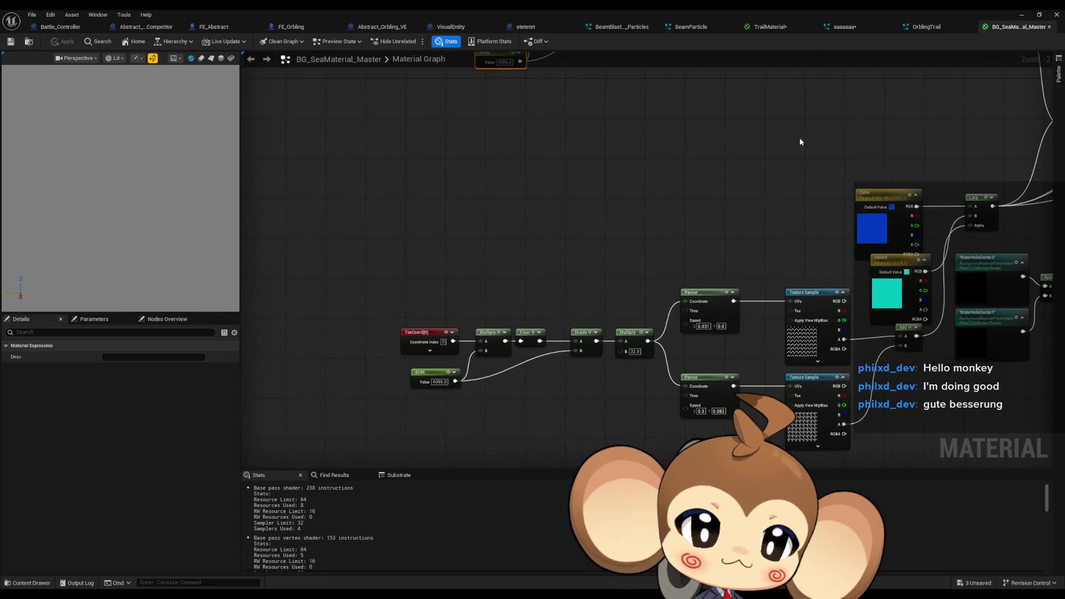
left_click(537, 182)
mouse_move(403, 223)
left_mouse_down()
mouse_move(640, 388)
mouse_move(648, 425)
mouse_move(737, 442)
left_mouse_up()
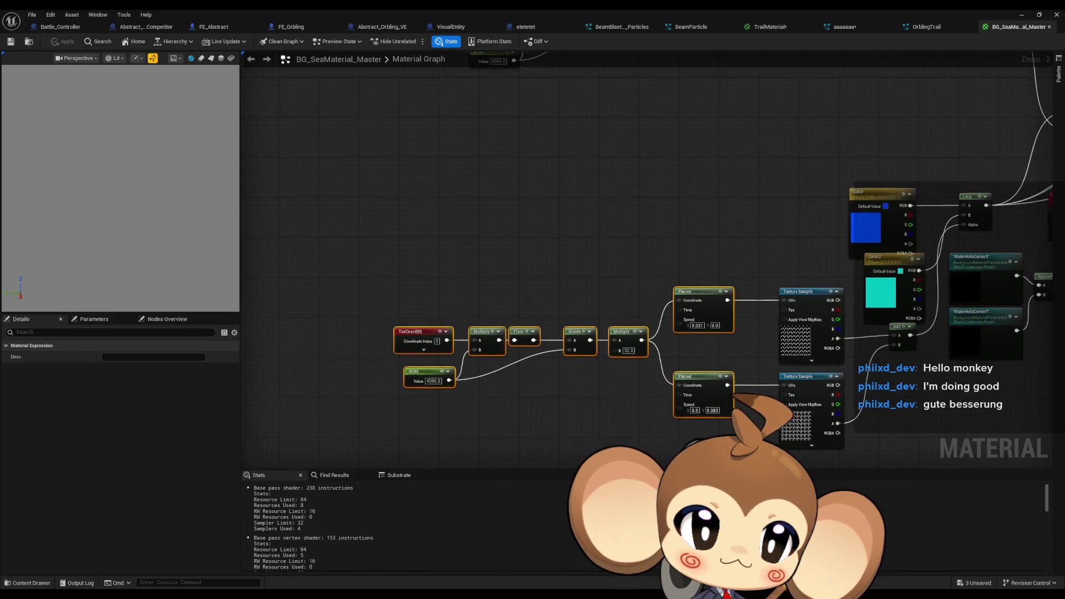
scroll(562, 329, "down", 1)
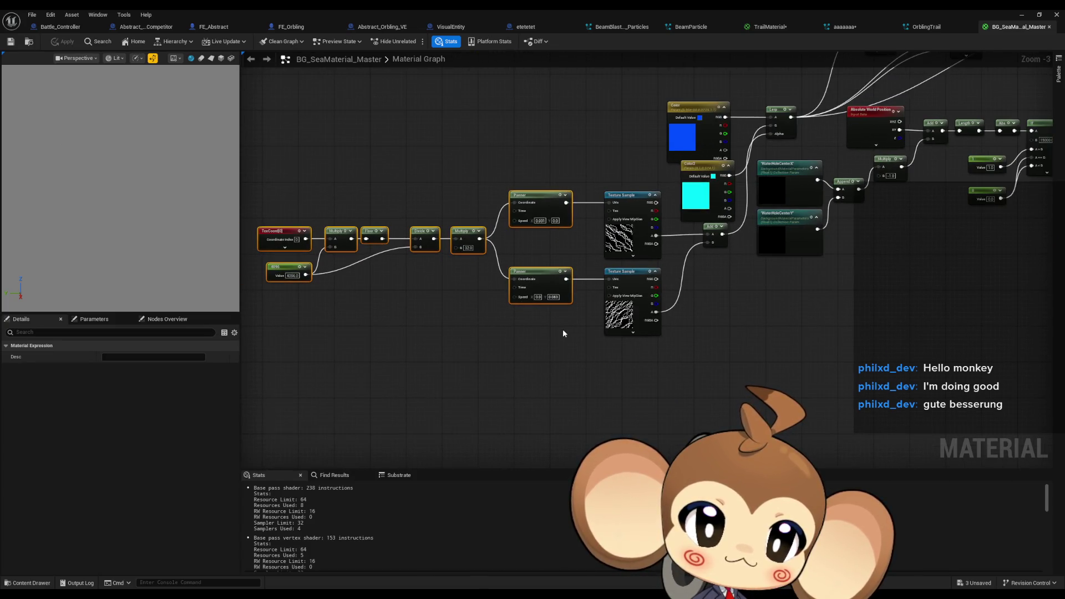
left_click(562, 329)
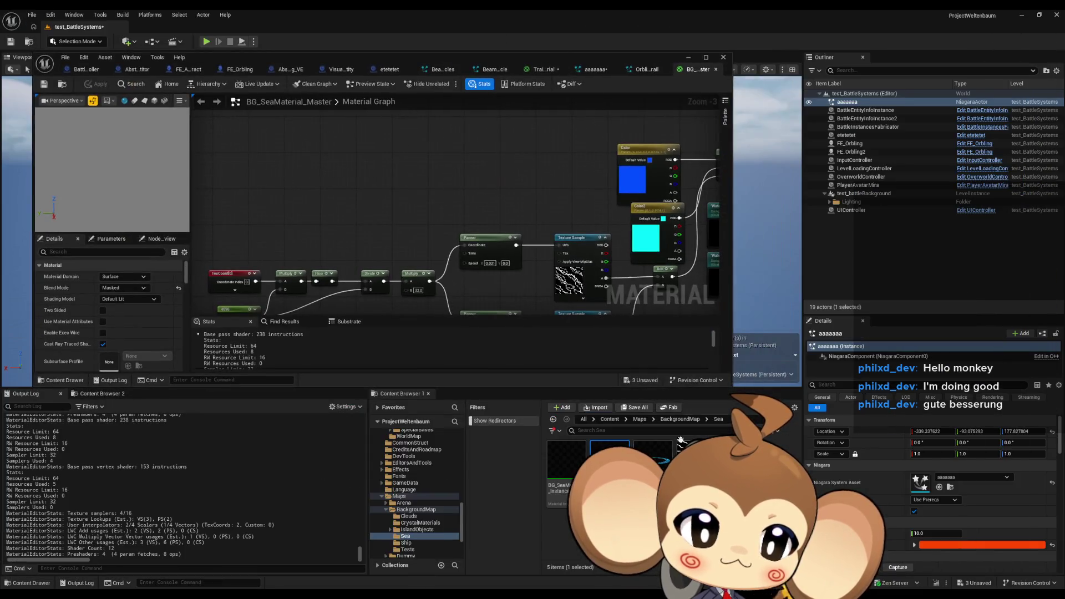
Step: Browse Content > 3d, passing through Crystals, and open PlayerArtefactMaterial from Artefact
left_click(609, 420)
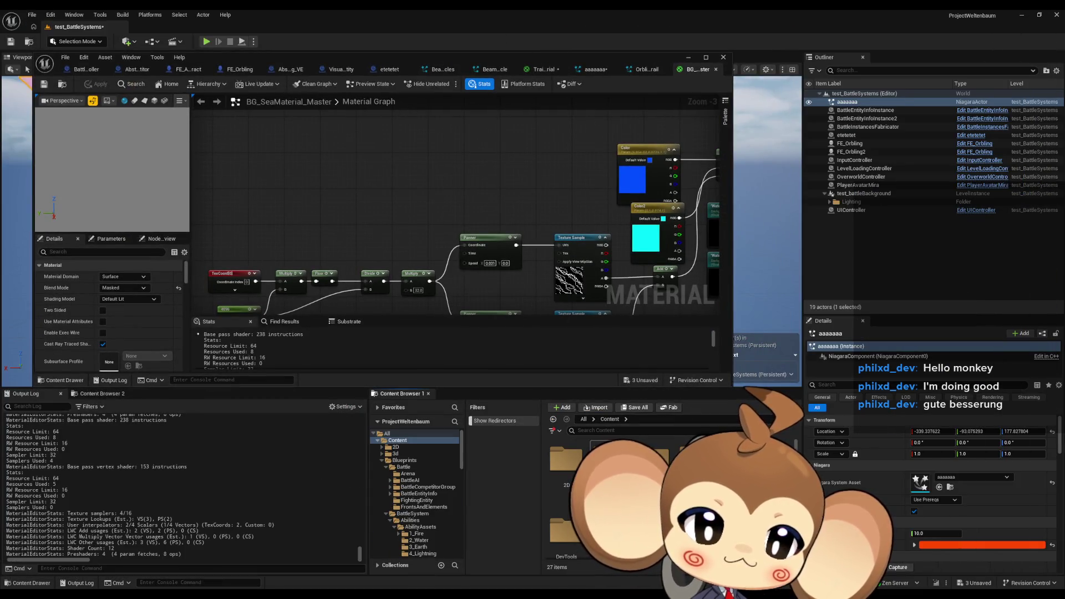
left_click(404, 460)
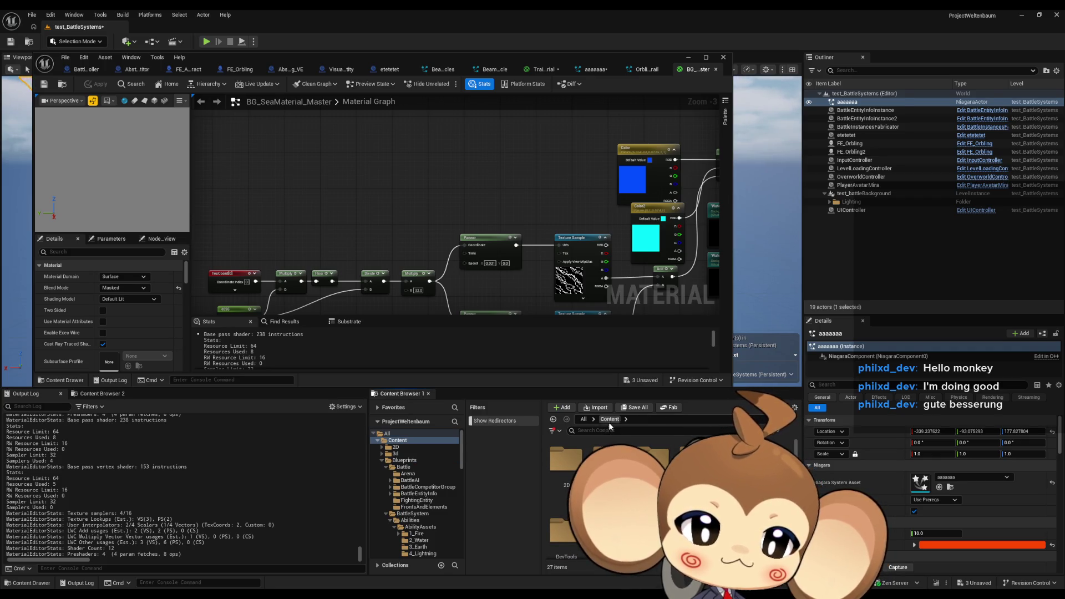
left_click(396, 454)
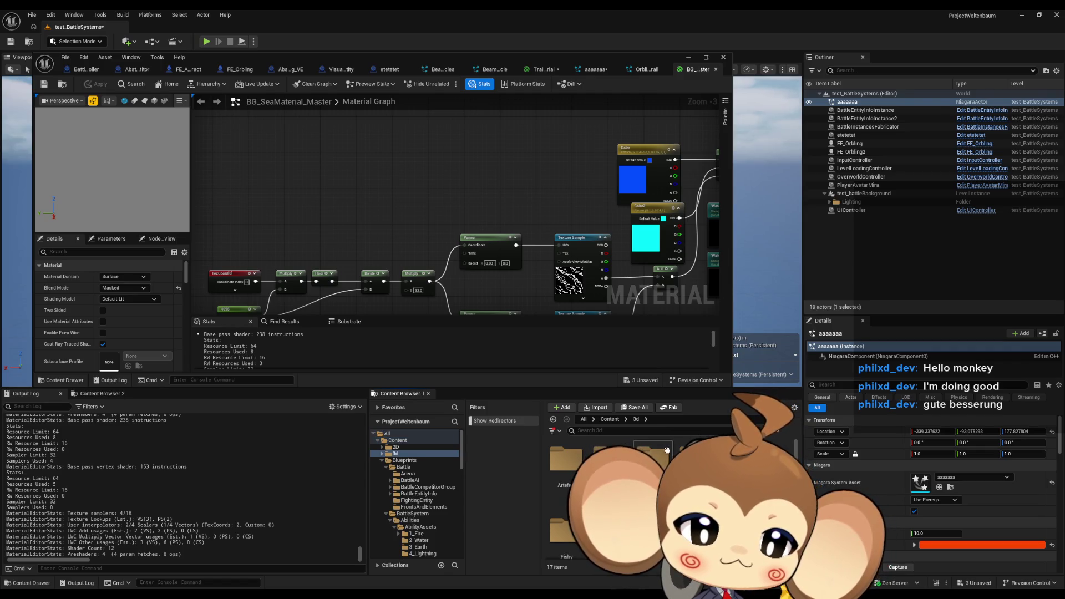
double_click(643, 452)
double_click(581, 461)
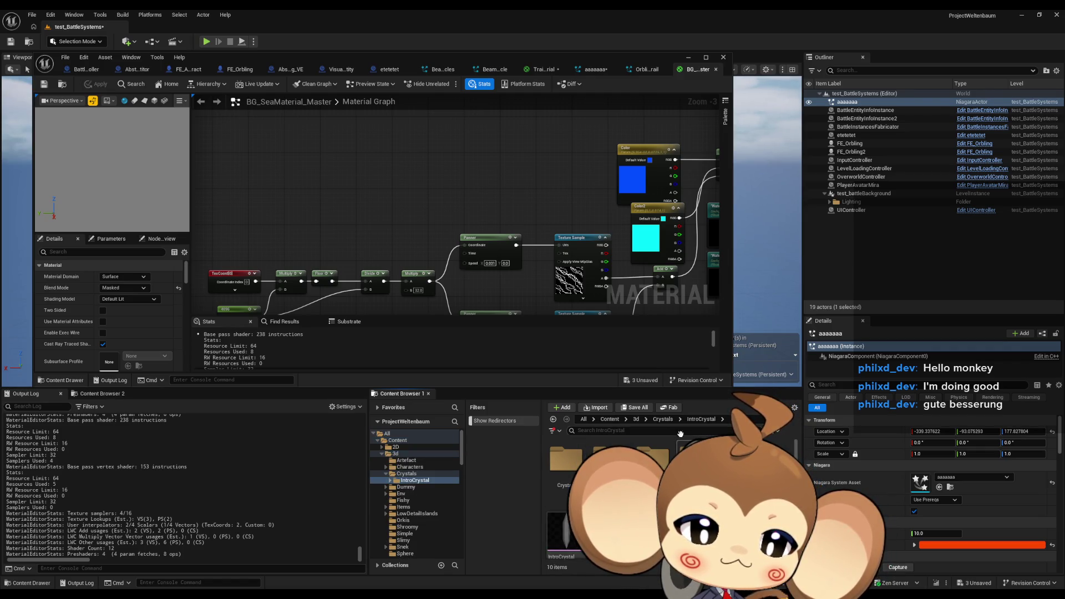
left_click(637, 419)
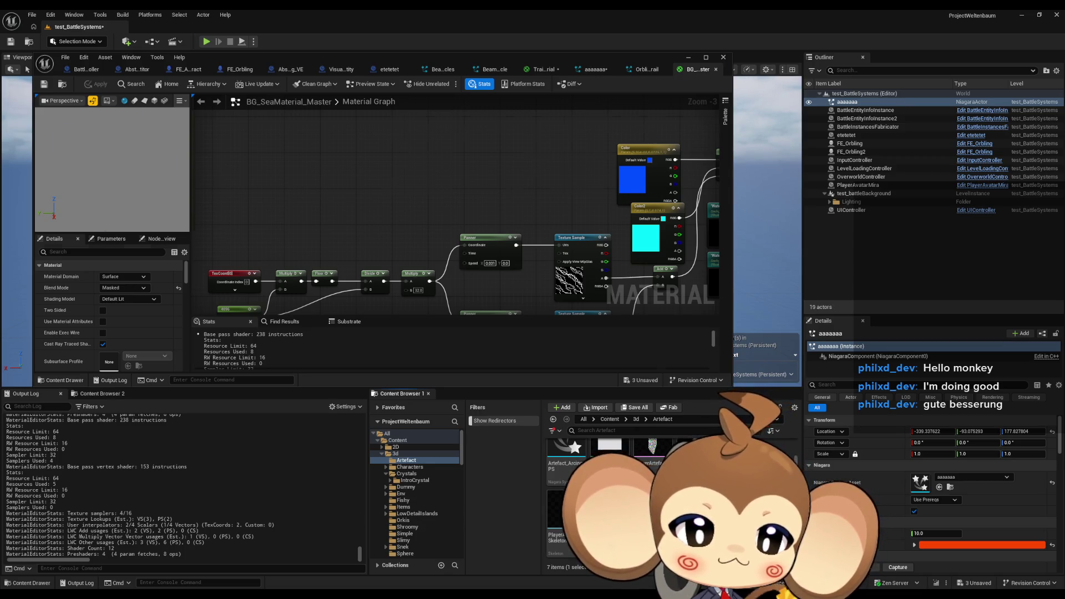
double_click(339, 58)
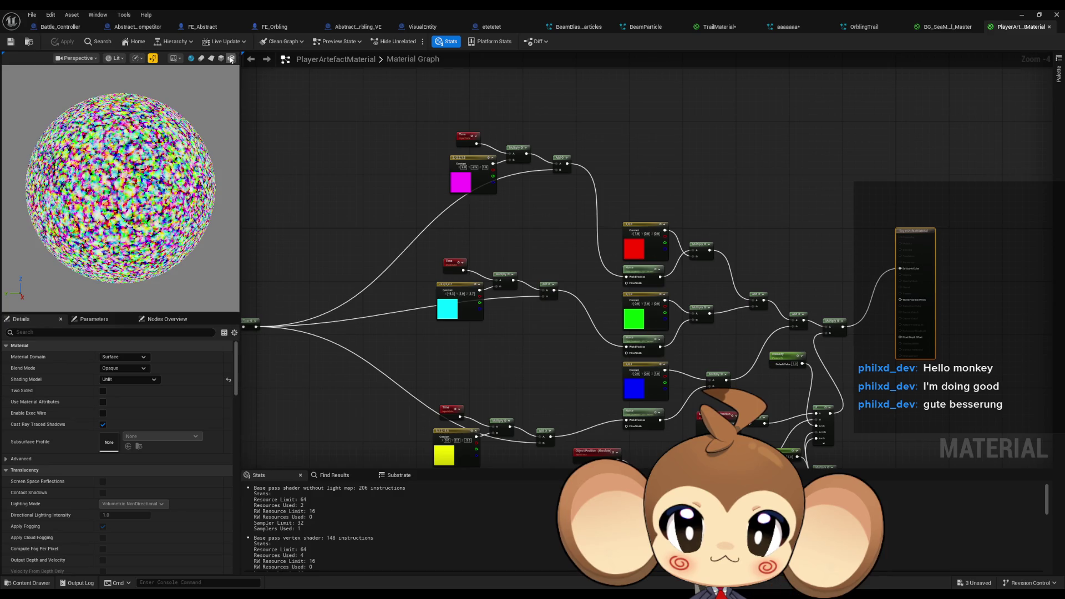
Step: Enable realtime preview for PlayerArtefactMaterial and look over its colour constant nodes
left_click(175, 57)
left_click(175, 58)
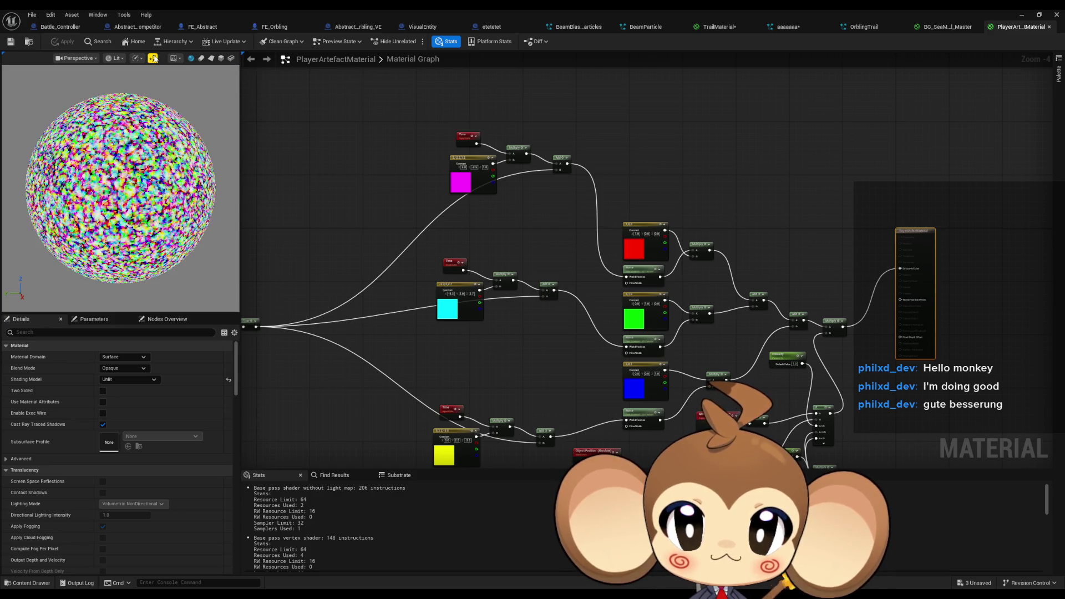
left_click(154, 58)
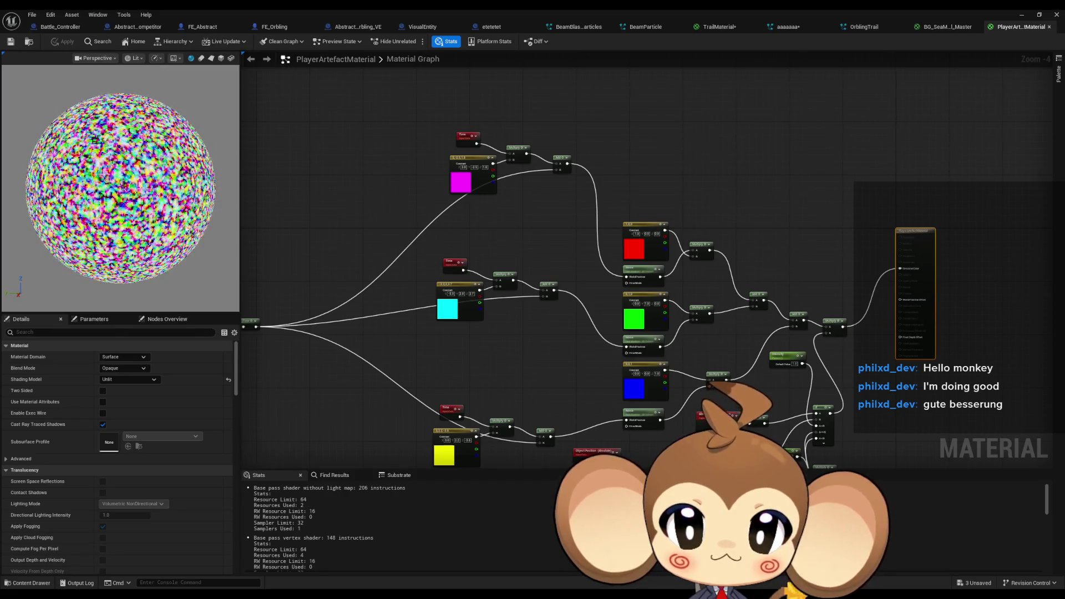
mouse_move(407, 264)
left_mouse_down()
mouse_move(500, 268)
mouse_move(710, 225)
mouse_move(419, 231)
left_mouse_up()
scroll(587, 219, "up", 2)
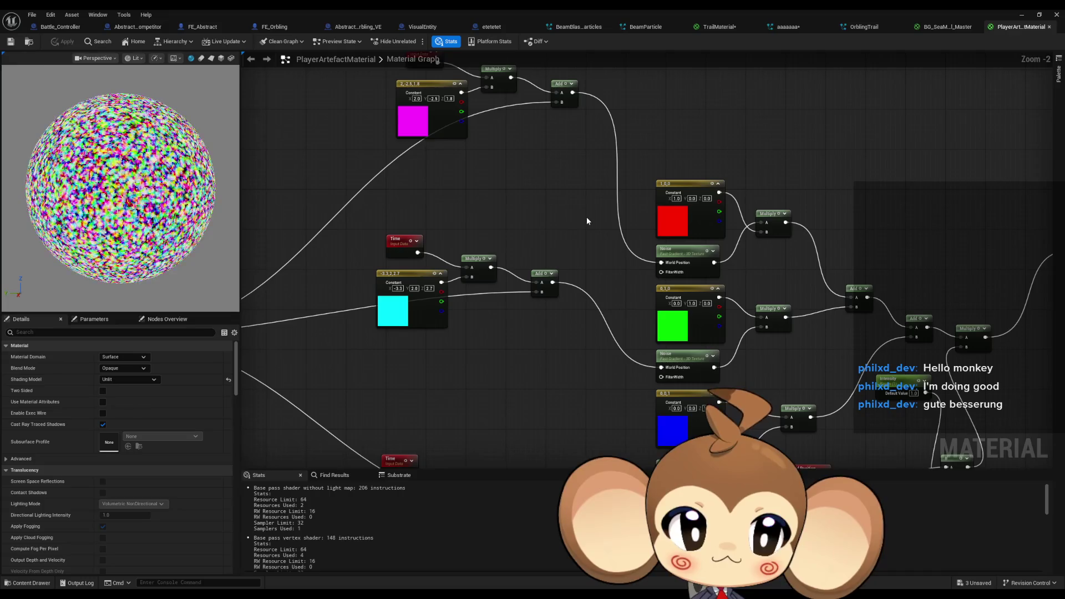
left_click_drag(562, 212, 596, 281)
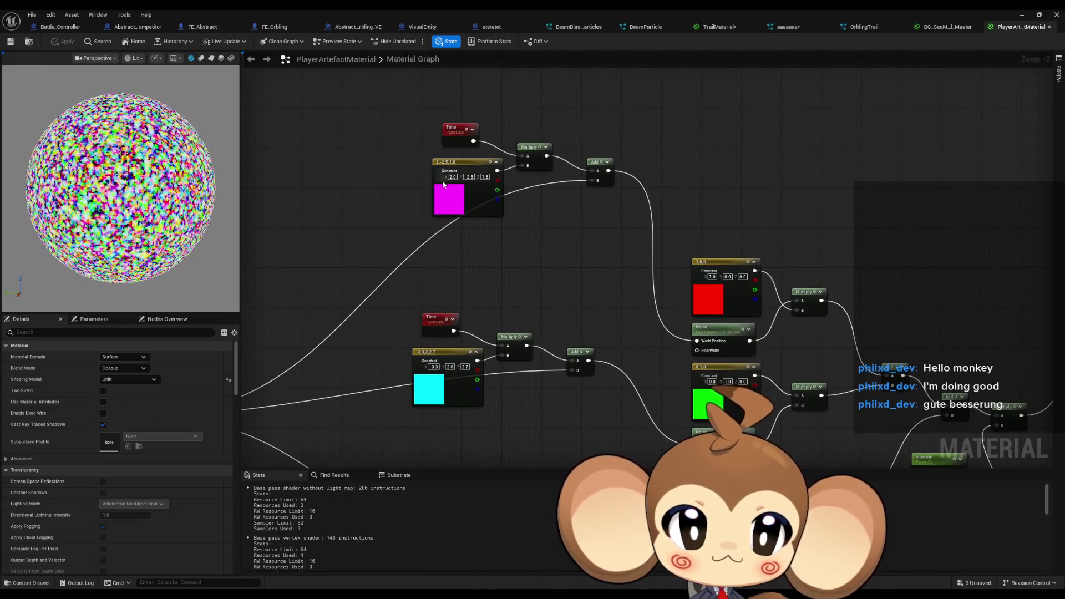
Step: Inspect the Object Position, Subtract, Divide and Floor chain and the lower noise branches
mouse_move(492, 196)
left_mouse_down()
mouse_move(505, 133)
mouse_move(848, 81)
mouse_move(914, 151)
mouse_move(876, 55)
mouse_move(960, 196)
mouse_move(871, 320)
mouse_move(614, 49)
mouse_move(430, 120)
mouse_move(426, 200)
mouse_move(499, 102)
mouse_move(505, 55)
mouse_move(785, 54)
mouse_move(923, 73)
left_mouse_up()
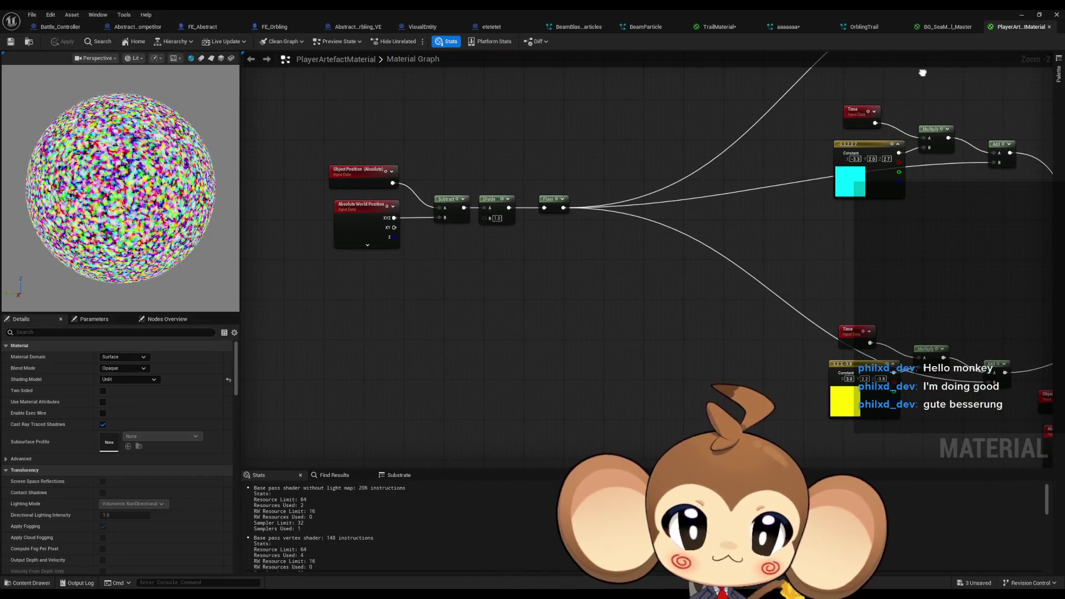
left_click_drag(923, 73, 843, 193)
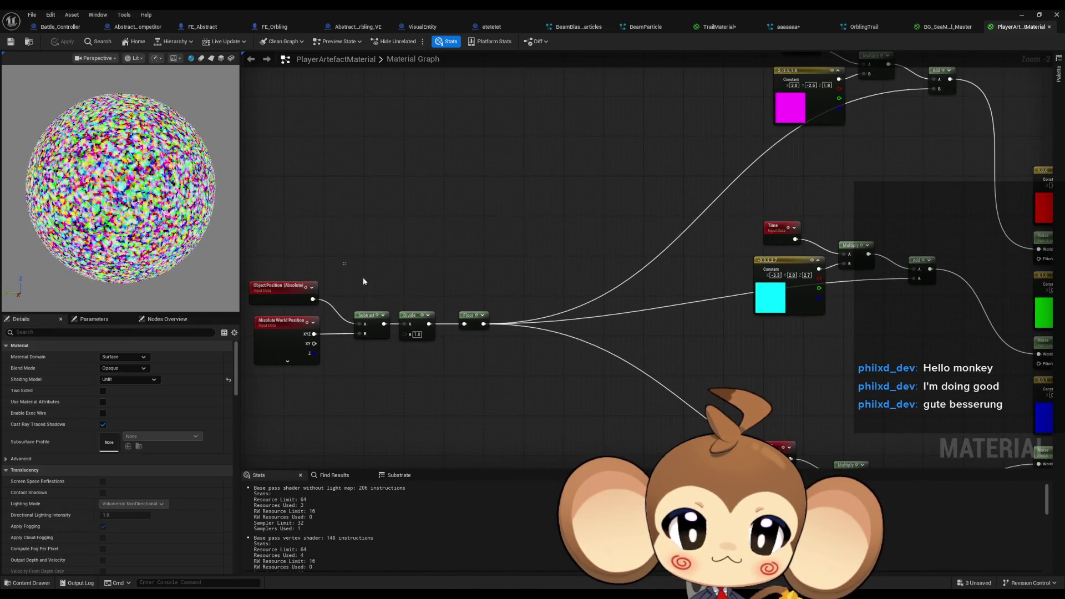
left_click_drag(524, 384, 523, 384)
mouse_move(524, 384)
left_mouse_down()
mouse_move(473, 304)
mouse_move(247, 308)
mouse_move(241, 246)
left_mouse_up()
mouse_move(765, 283)
left_mouse_down()
mouse_move(701, 197)
mouse_move(664, 87)
mouse_move(768, 44)
mouse_move(810, 51)
mouse_move(943, 177)
left_mouse_up()
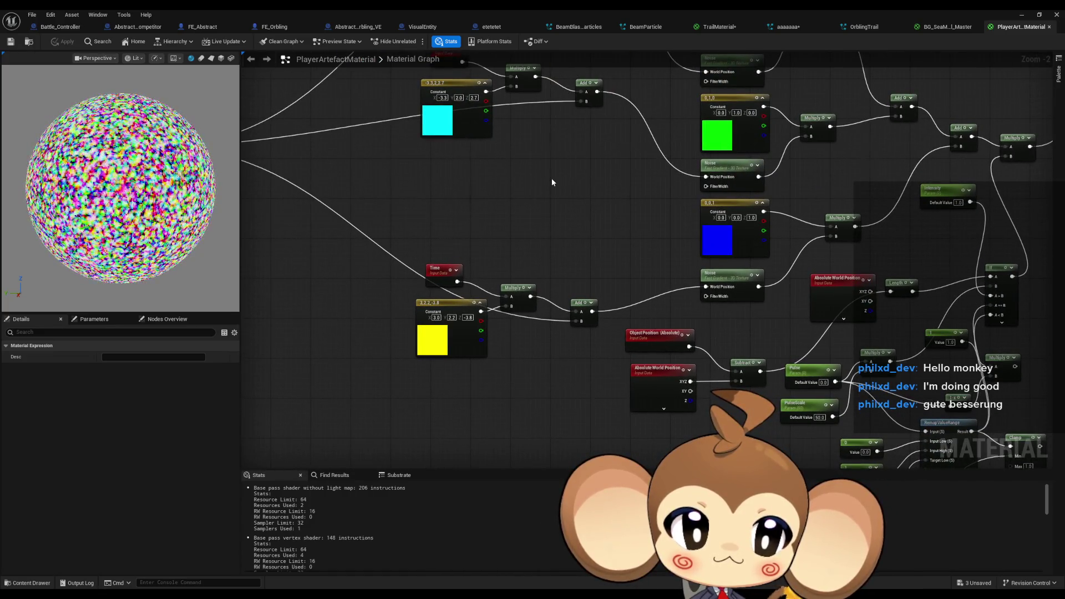
mouse_move(552, 182)
left_mouse_down()
mouse_move(772, 231)
mouse_move(891, 242)
mouse_move(514, 326)
left_mouse_up()
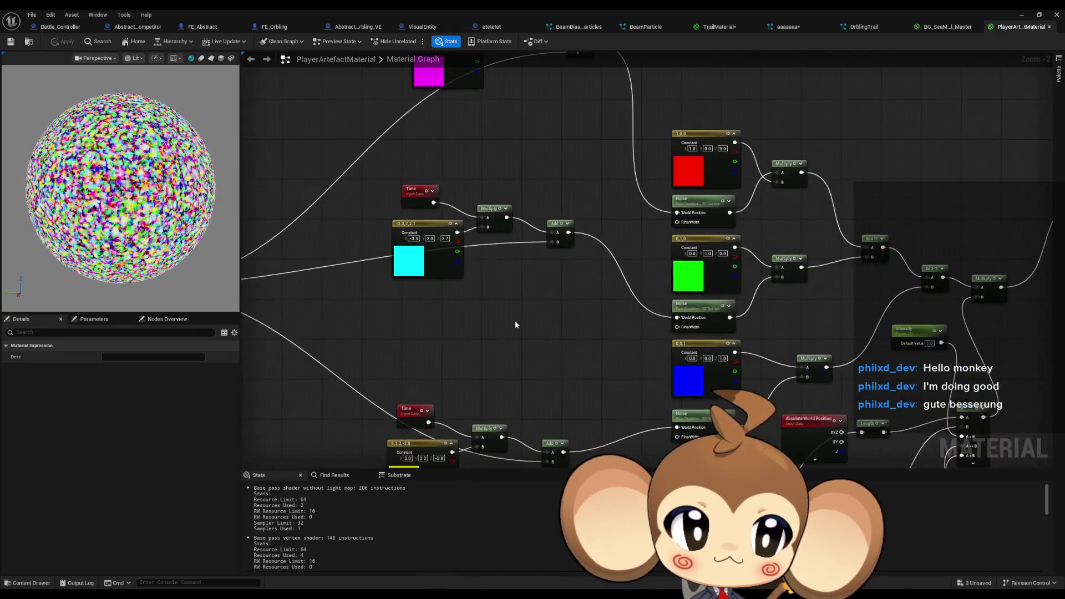
Step: Review the RemapValueRange, Clamp and position nodes, then return to BG_SeaMaterial_Master
mouse_move(637, 294)
left_mouse_down()
mouse_move(447, 310)
mouse_move(443, 151)
mouse_move(324, 224)
left_mouse_up()
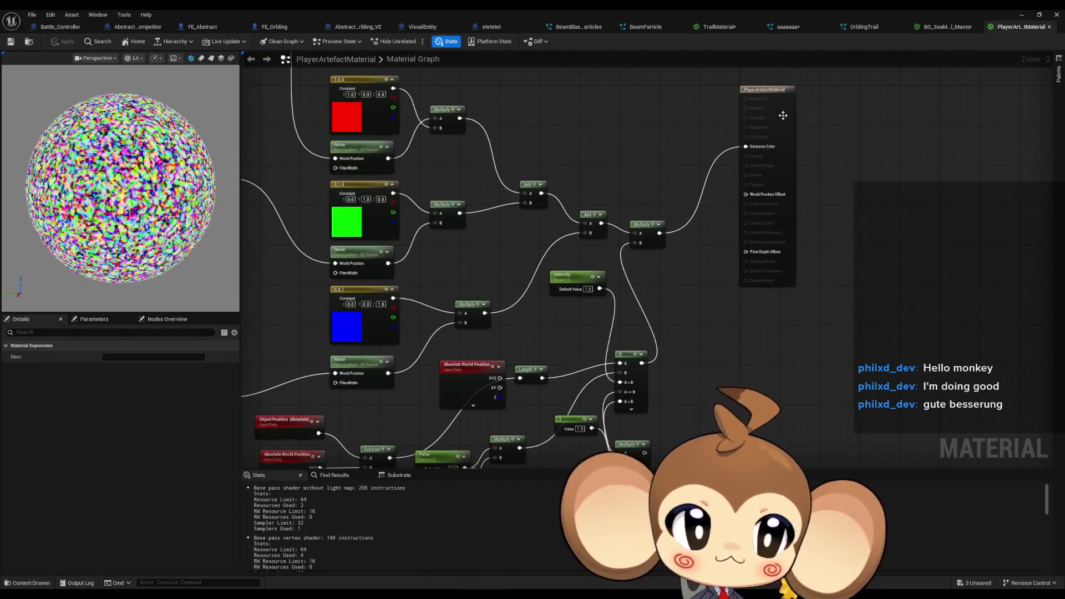
mouse_move(650, 277)
left_mouse_down()
mouse_move(688, 212)
mouse_move(693, 161)
left_mouse_up()
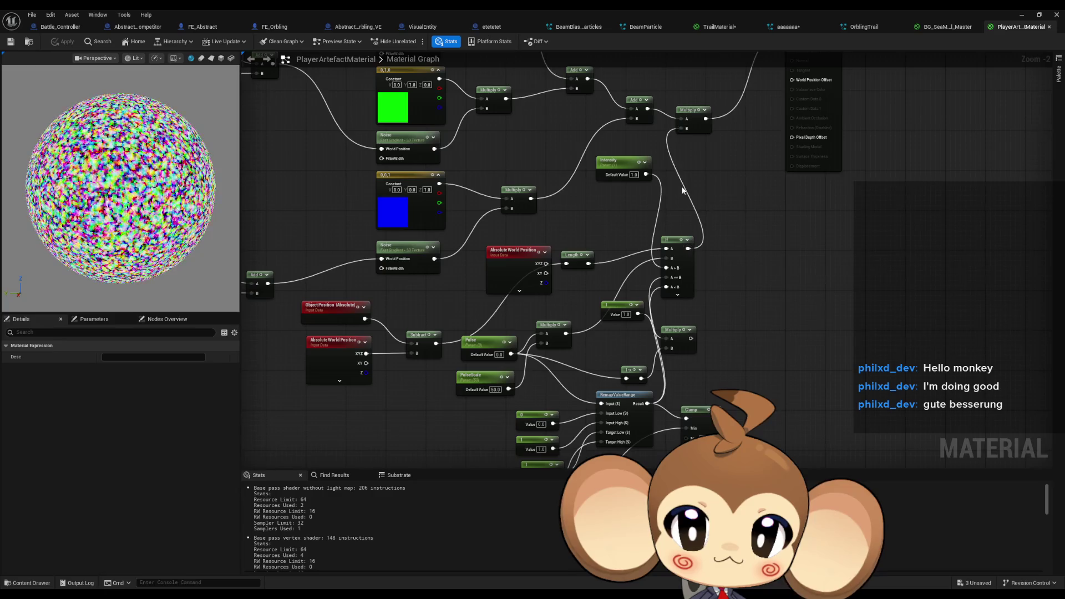
double_click(701, 202)
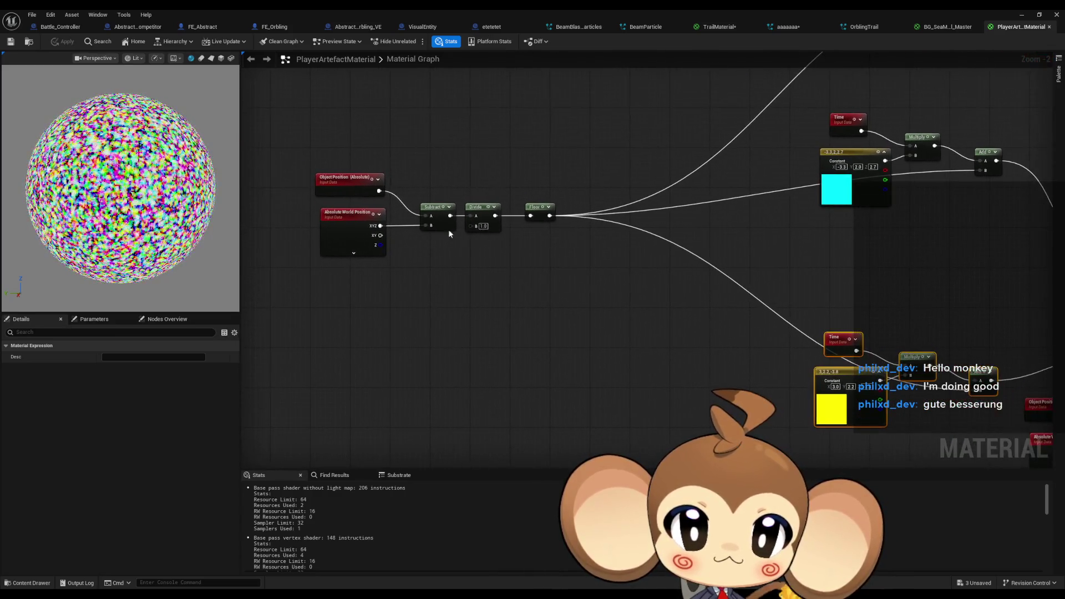
left_click(349, 181)
left_click_drag(389, 288, 334, 223)
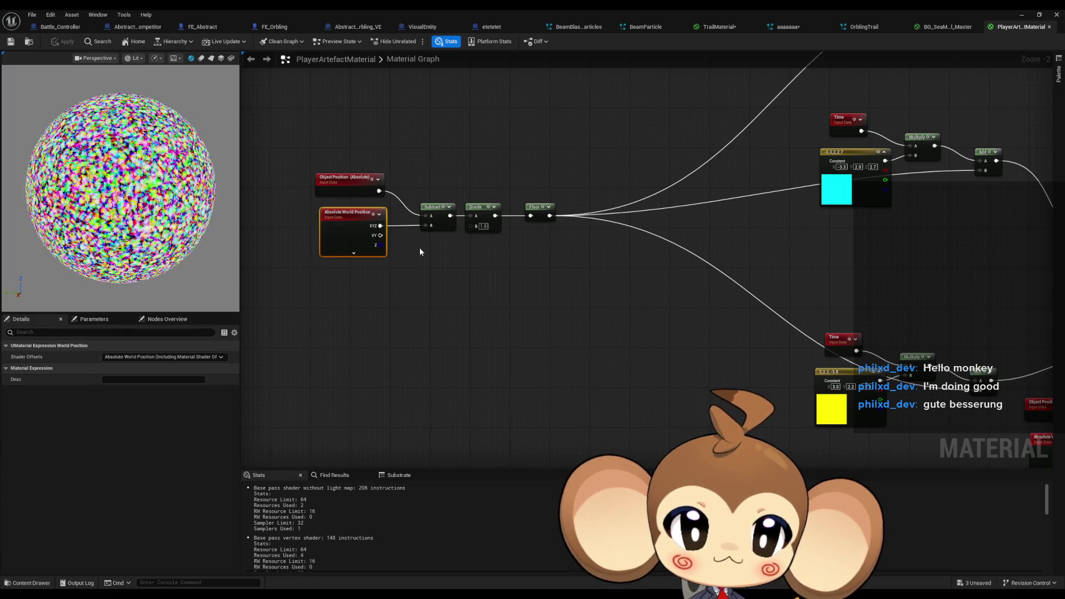
left_click(942, 28)
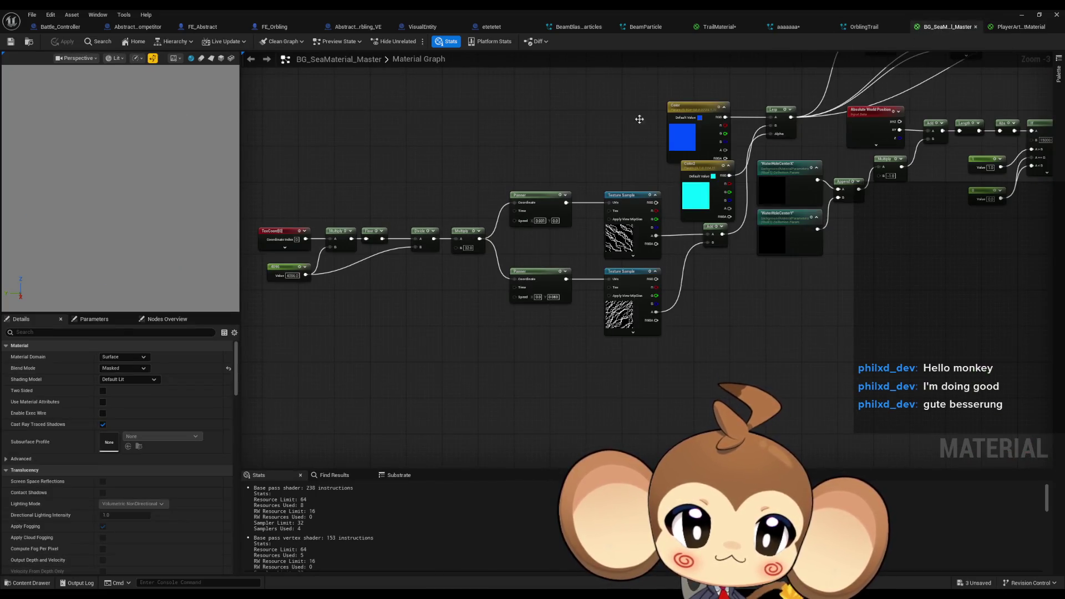
Step: Paste the sea material's TexCoord, Floor, Divide and Panner chain into TrailMaterial below the noise nodes
mouse_move(345, 137)
left_mouse_down()
mouse_move(402, 142)
mouse_move(357, 194)
mouse_move(288, 154)
mouse_move(617, 335)
mouse_move(643, 335)
left_mouse_up()
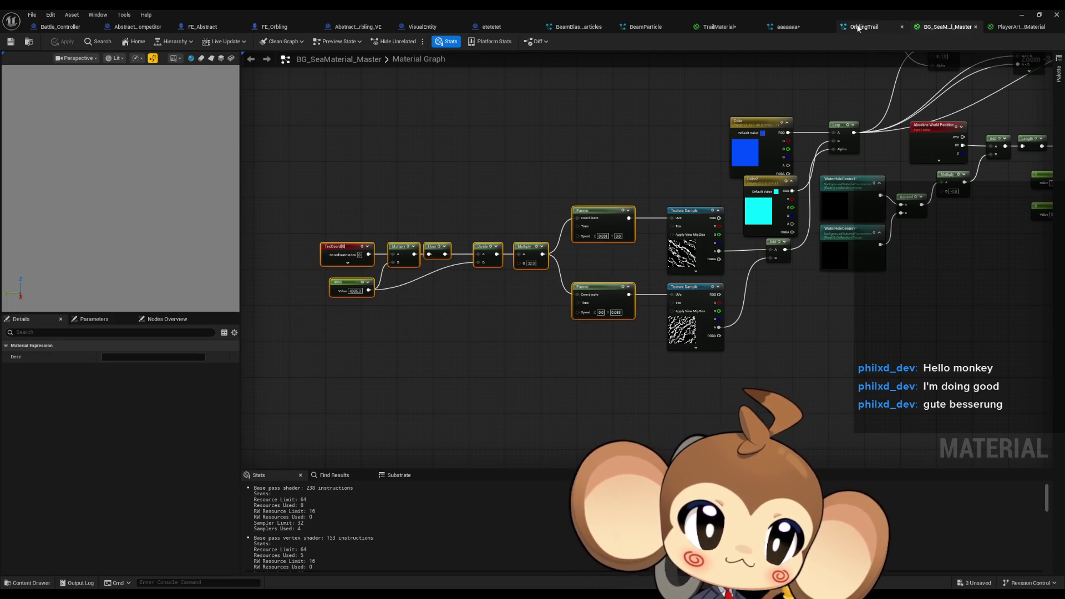
left_click(858, 29)
left_click(719, 26)
scroll(595, 290, "up", 3)
left_click_drag(461, 351, 556, 333)
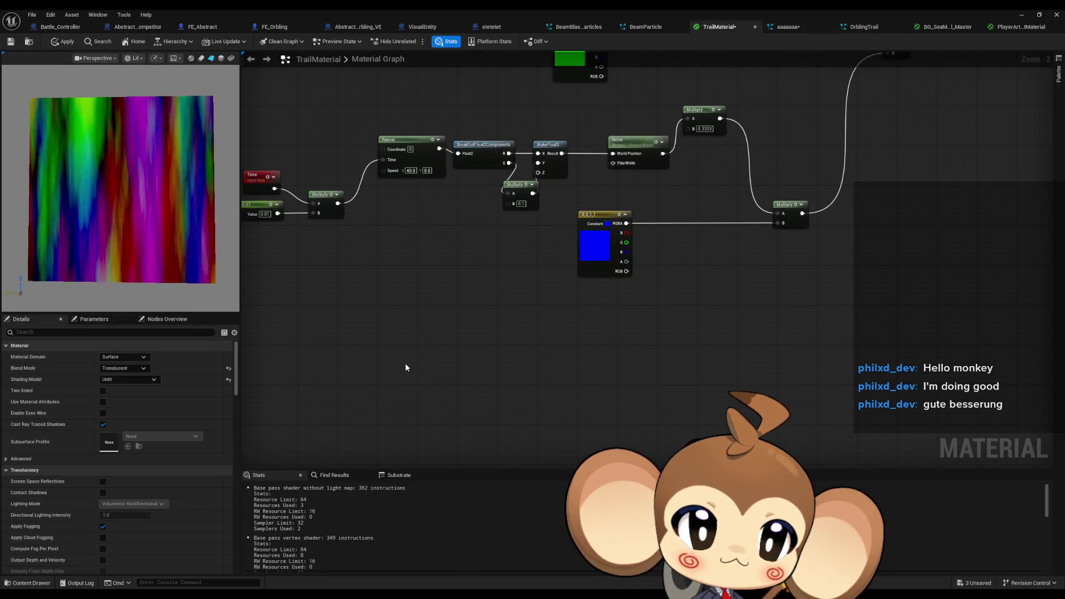
key("ctrl+v")
left_click(661, 338)
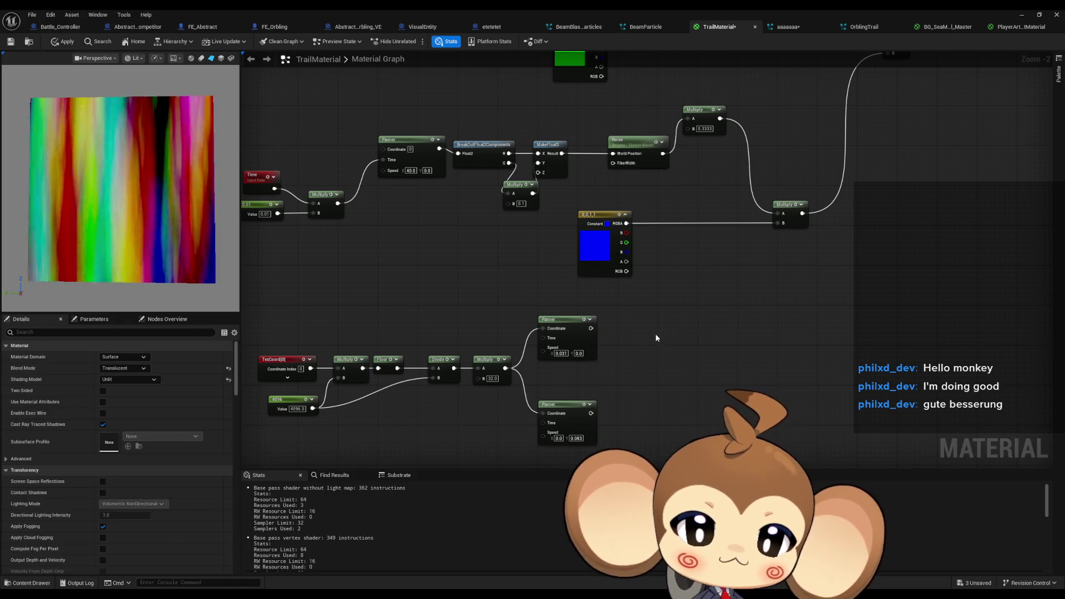
left_click_drag(519, 422, 253, 353)
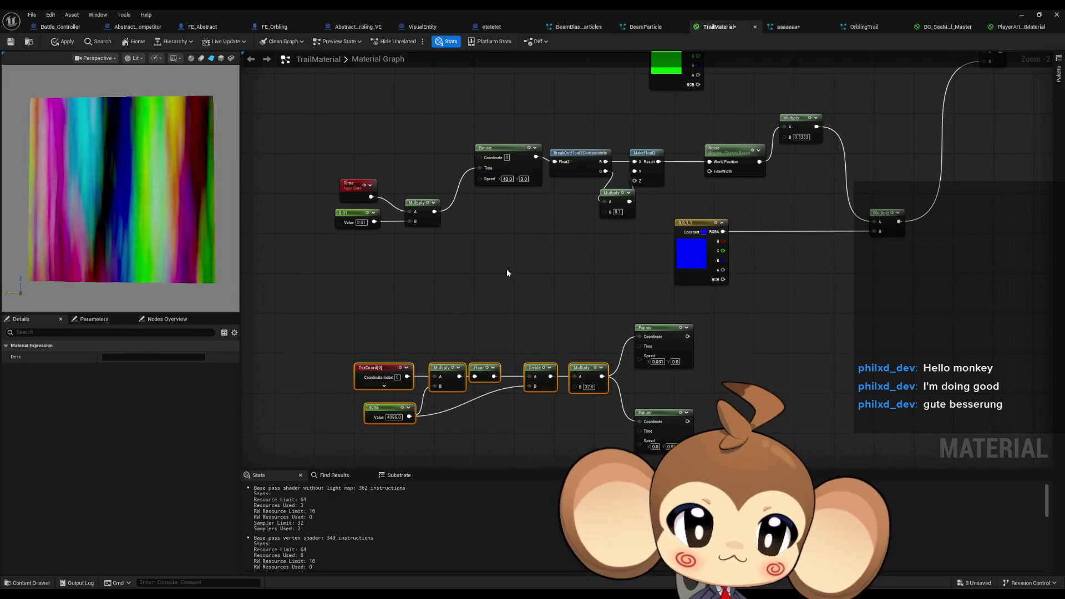
Step: Wire the pixelated chain's final Multiply into the Coordinate pins of the remaining noise Panners
mouse_move(540, 293)
left_mouse_down()
mouse_move(566, 209)
mouse_move(614, 226)
mouse_move(674, 278)
mouse_move(428, 215)
left_mouse_up()
key("ctrl+v")
mouse_move(508, 178)
left_mouse_down()
mouse_move(453, 233)
mouse_move(437, 231)
mouse_move(629, 287)
left_mouse_up()
left_click_drag(727, 325, 727, 326)
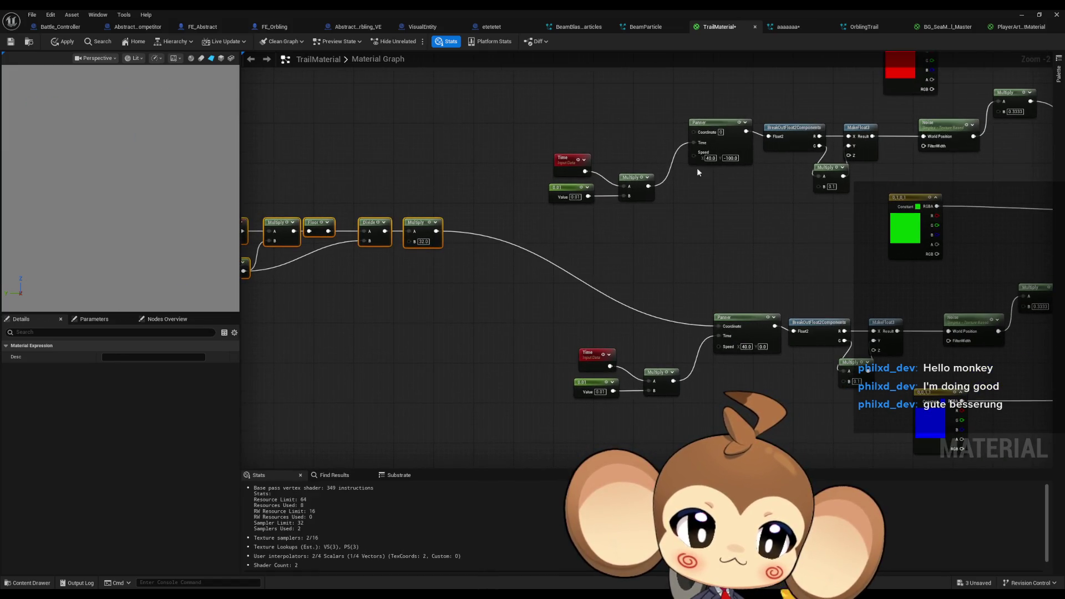
mouse_move(437, 233)
left_mouse_down()
mouse_move(393, 388)
mouse_move(612, 133)
mouse_move(653, 129)
mouse_move(644, 122)
left_mouse_up()
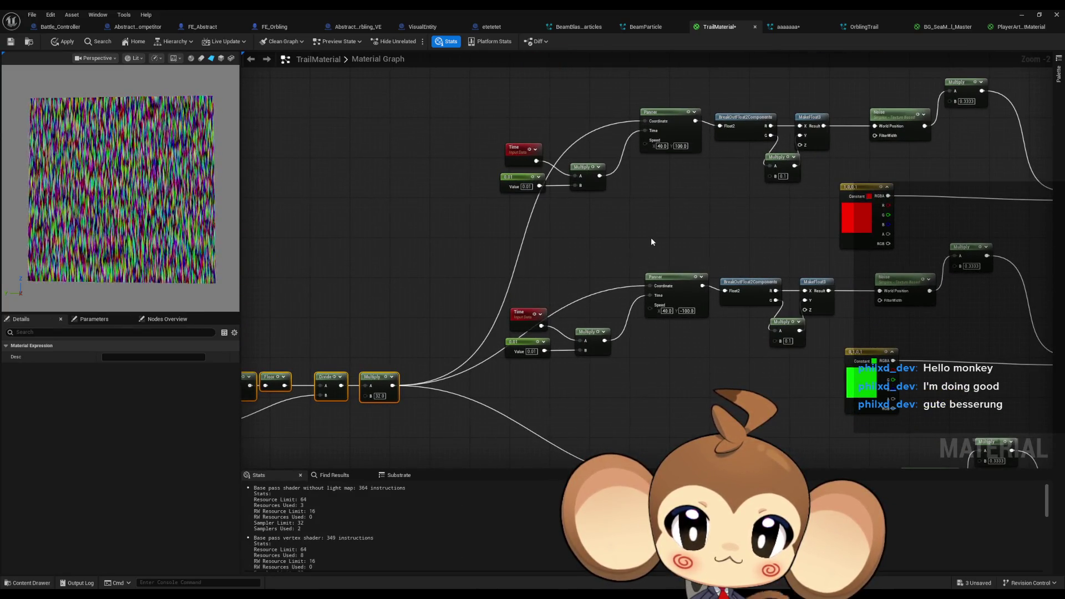
left_click_drag(651, 238, 655, 283)
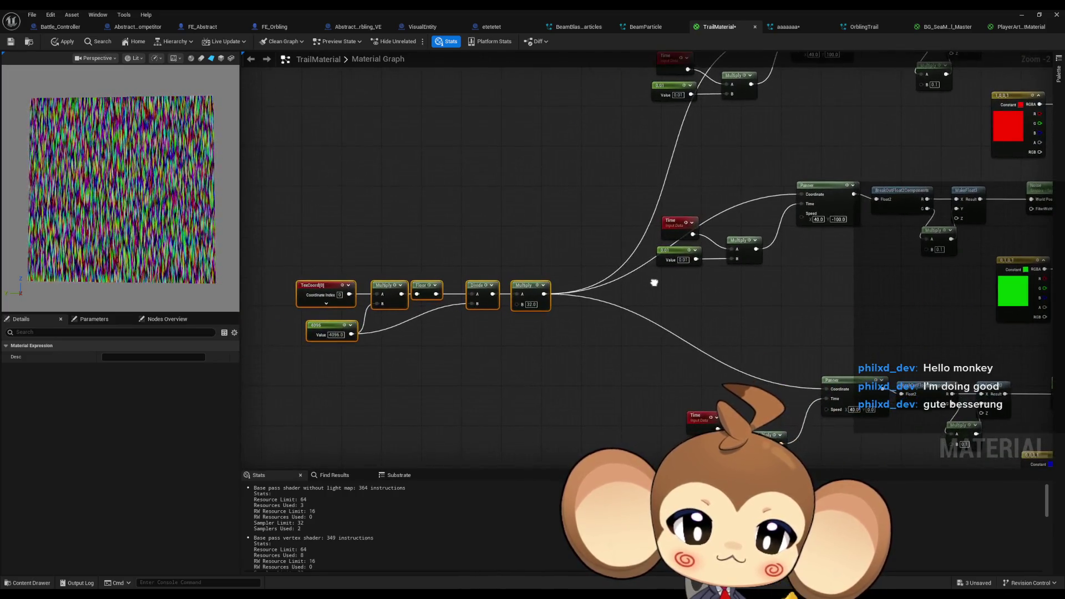
scroll(422, 318, "up", 1)
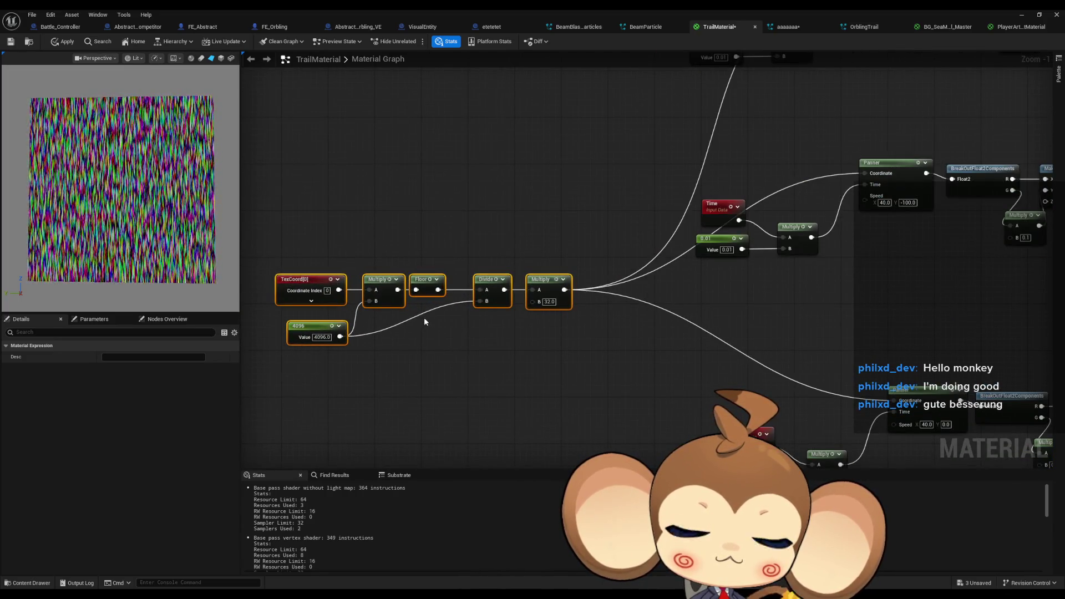
left_click_drag(484, 320, 467, 336)
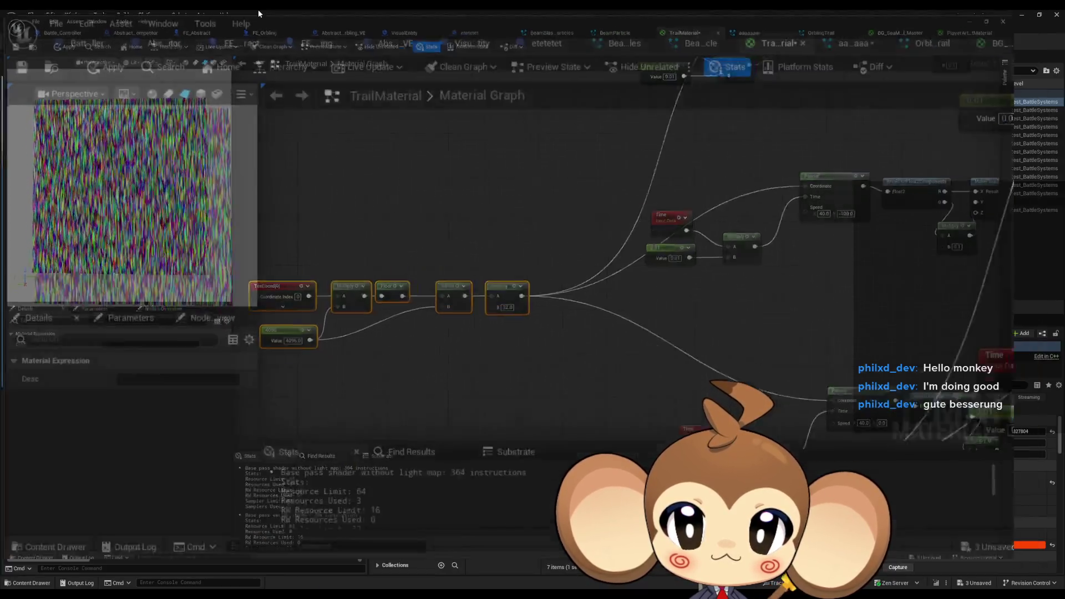
double_click(258, 9)
Step: Start a Play-in-Editor session and apply TrailMaterial so trails show blocky rainbow noise
left_click_drag(389, 63, 462, 287)
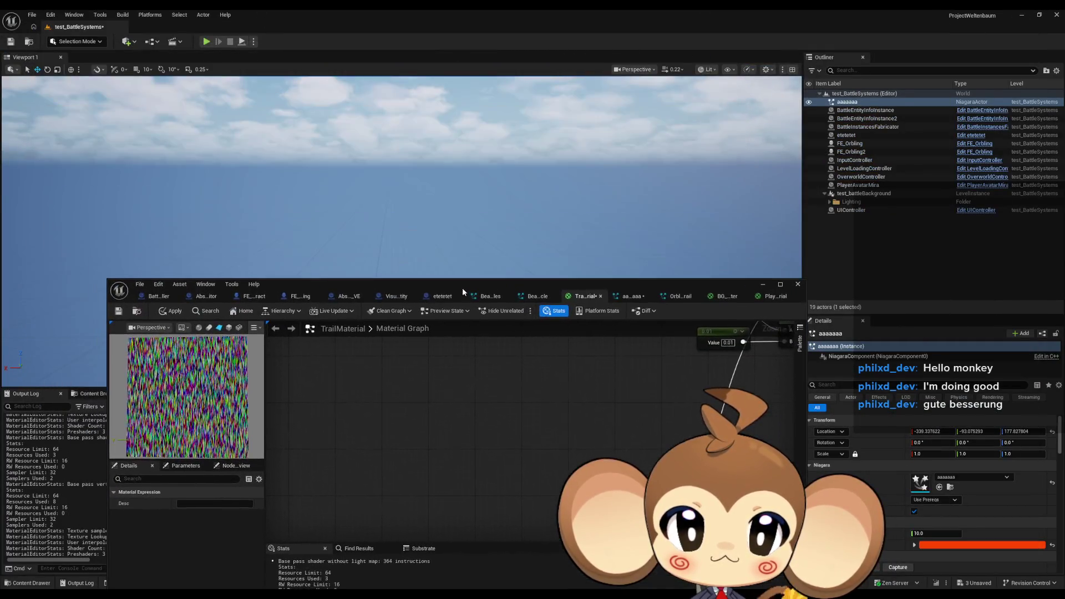
left_click(208, 41)
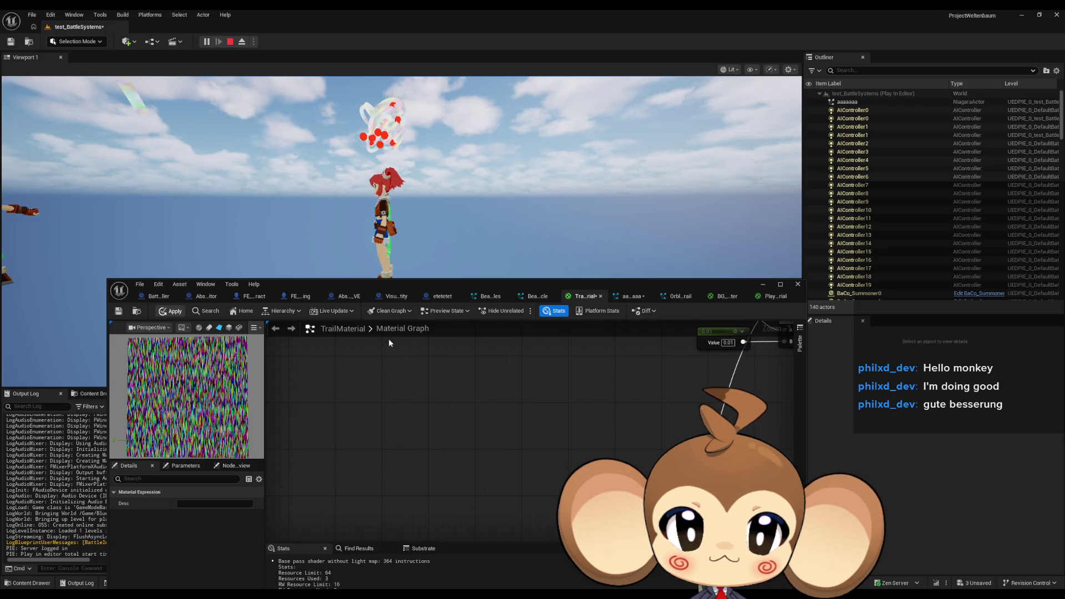
key("ctrl+s")
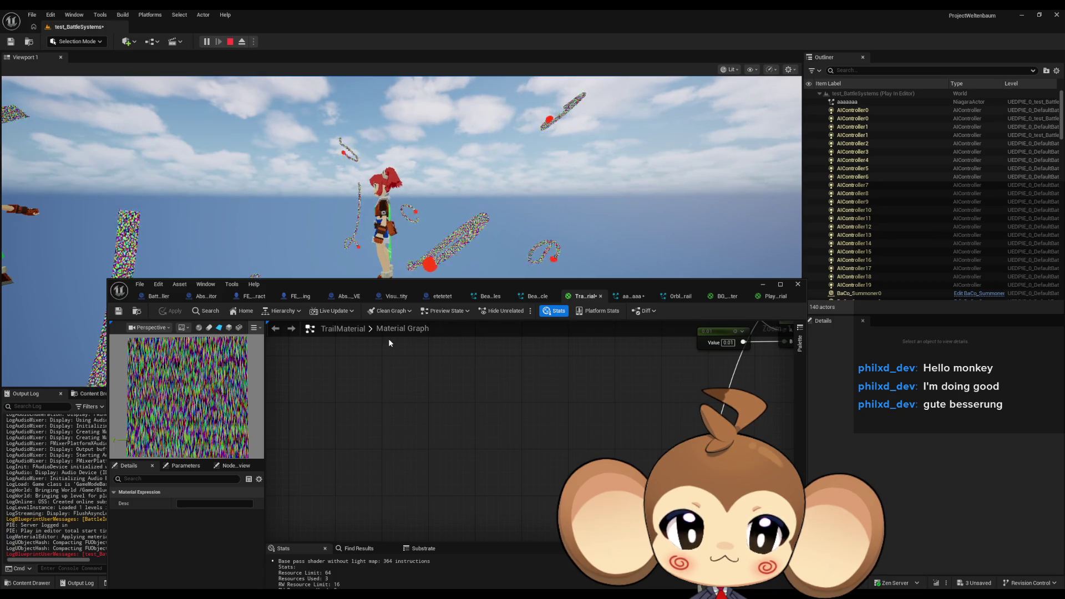
mouse_move(522, 431)
left_mouse_down()
mouse_move(498, 376)
mouse_move(543, 290)
mouse_move(591, 304)
left_mouse_up()
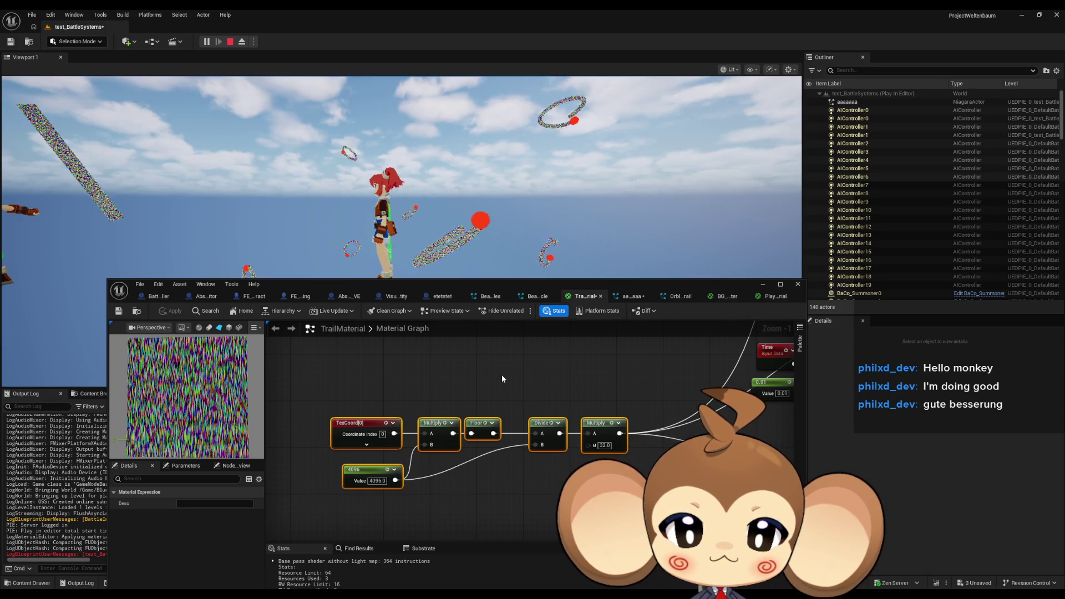
Step: Change the 4096 pixelation constant to 2048 and apply it to preview
left_click_drag(550, 398, 535, 373)
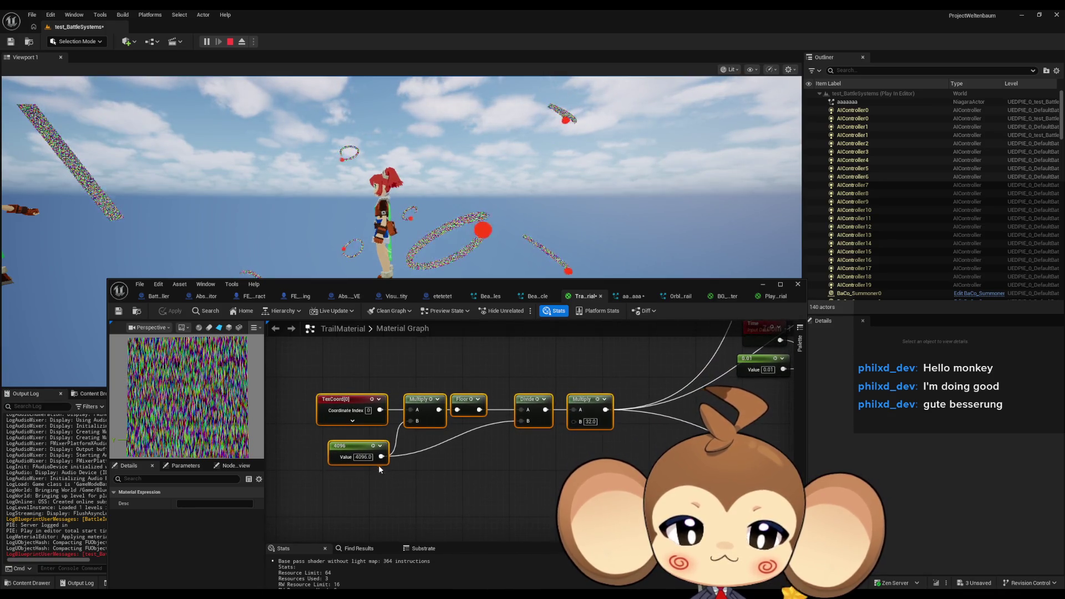
mouse_move(591, 445)
left_mouse_down()
mouse_move(535, 533)
mouse_move(559, 553)
mouse_move(666, 461)
left_mouse_up()
left_click(441, 472)
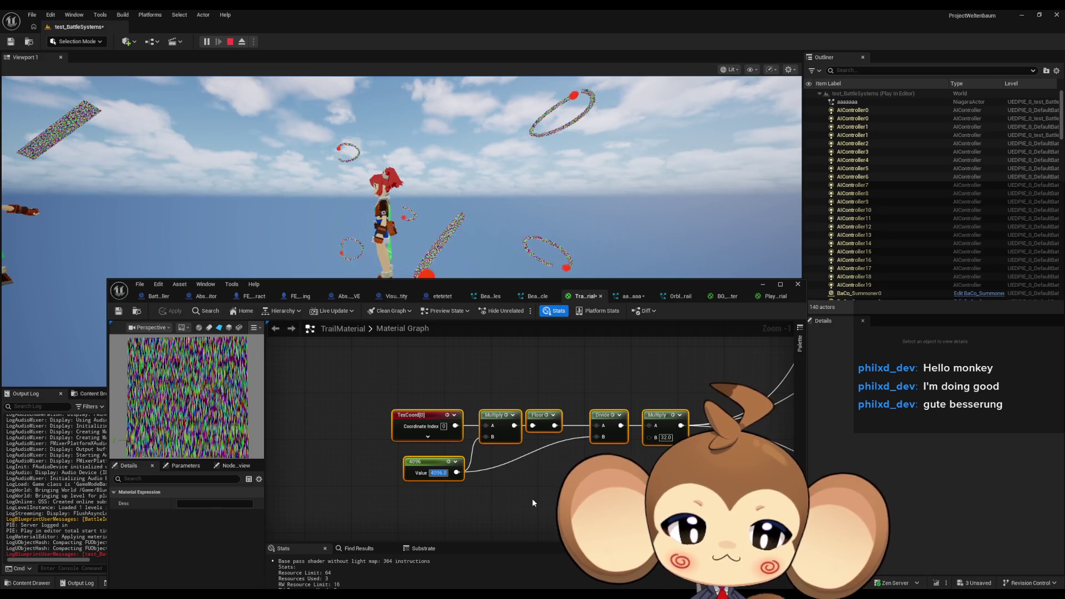
key("Return")
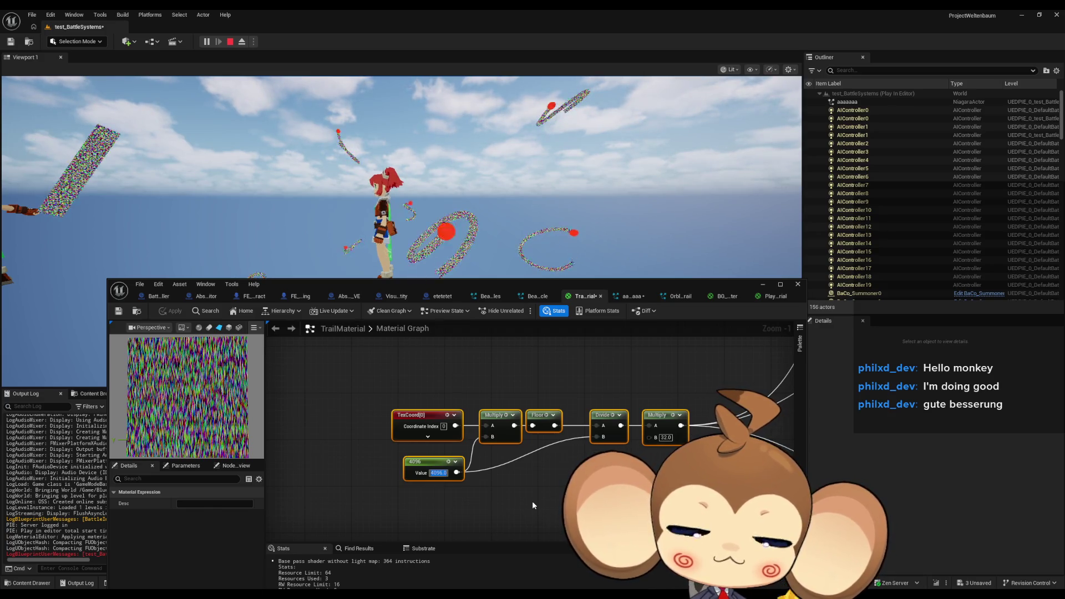
type("2048")
key("Return")
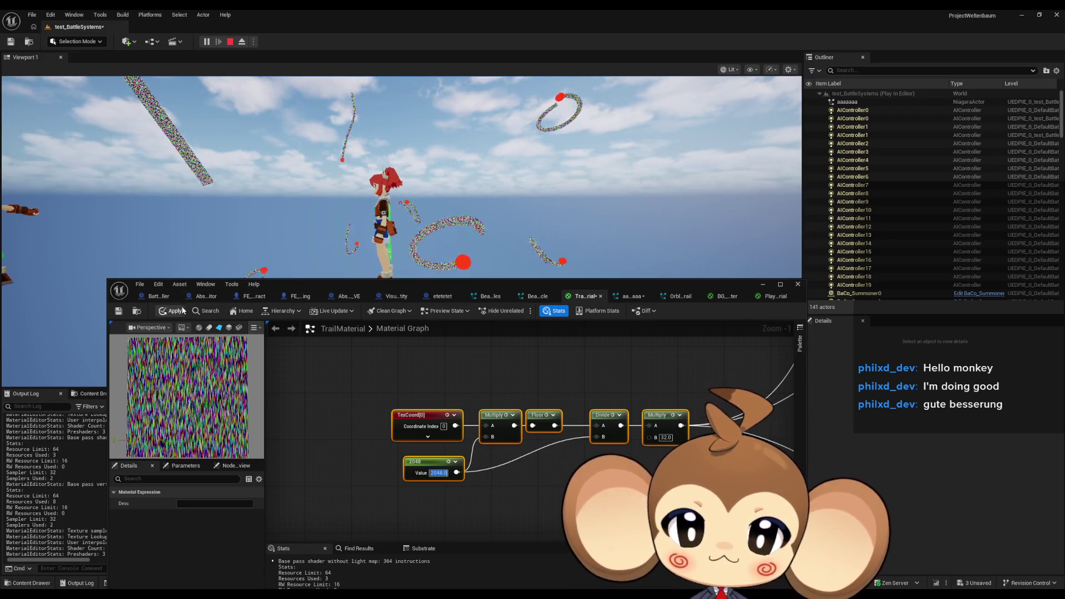
left_click(170, 313)
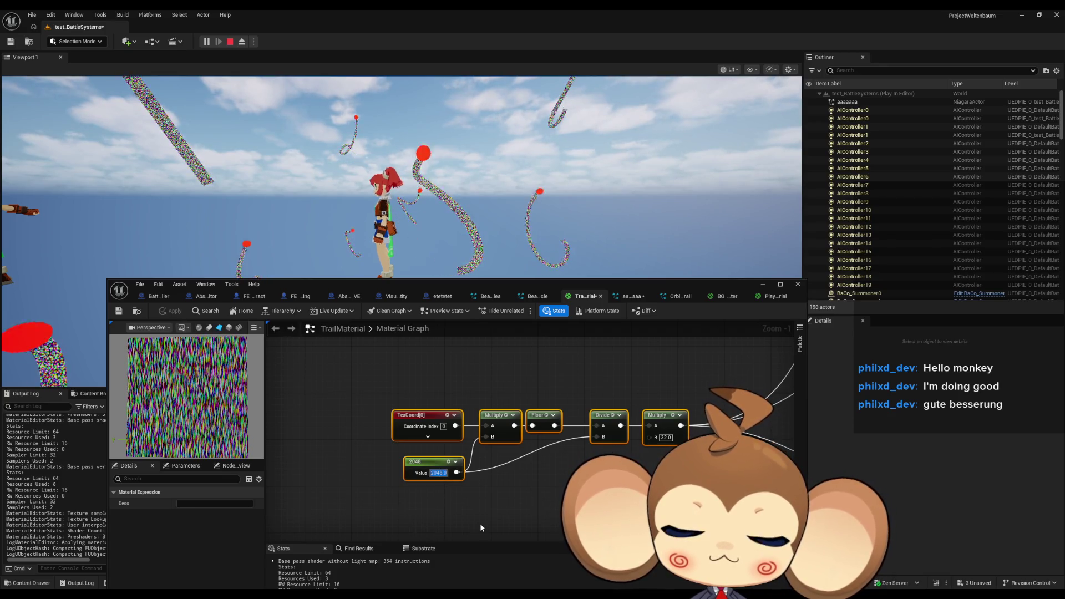
Step: Try constant values 1 and 4, then settle on 32
type("1")
key("Return")
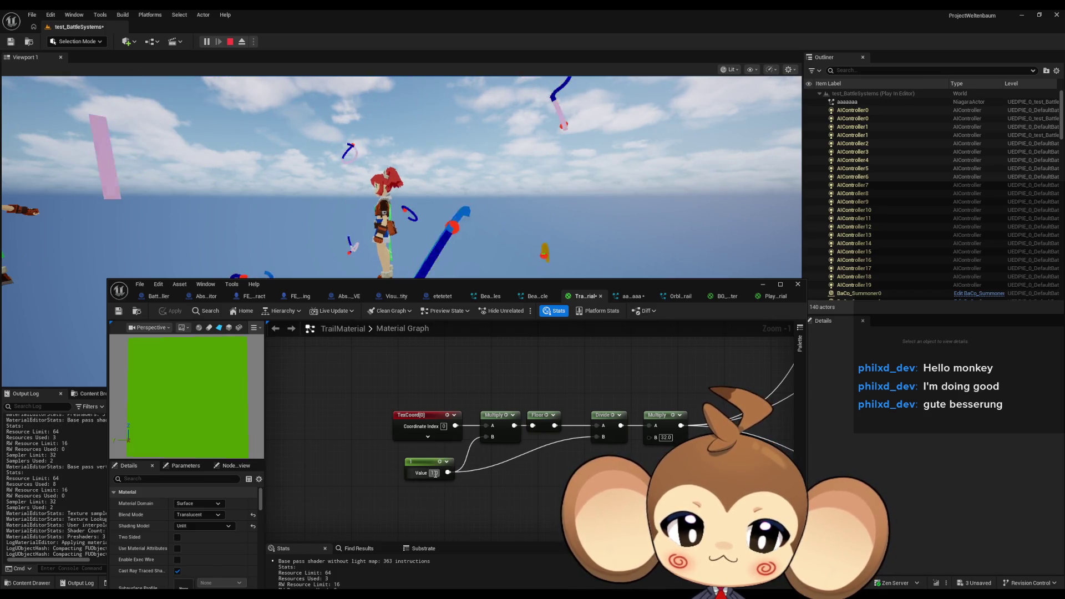
type("4")
key("Return")
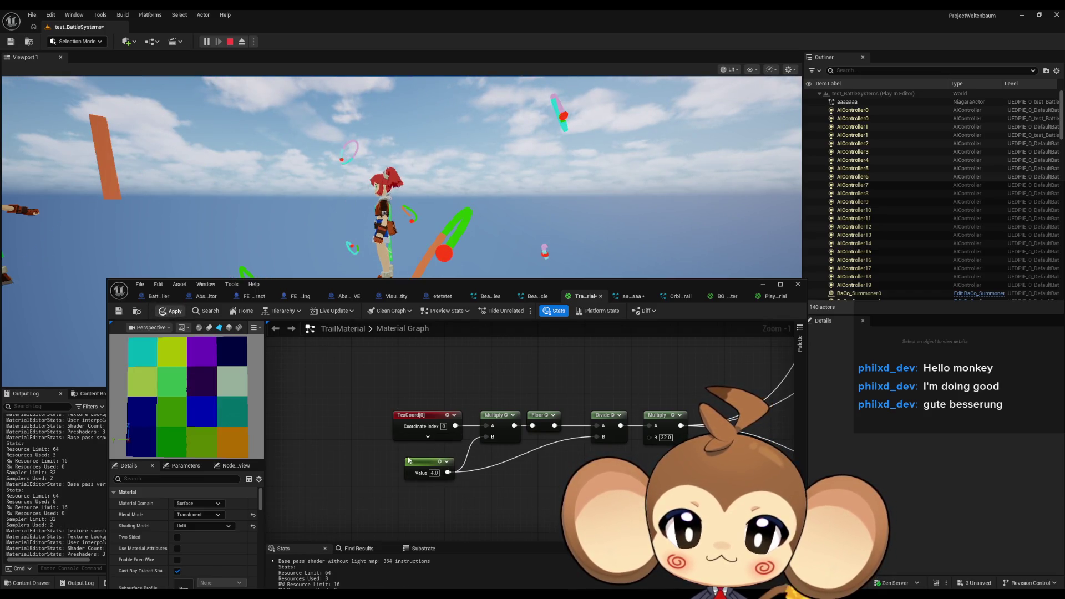
left_click(435, 473)
type("32")
key("Return")
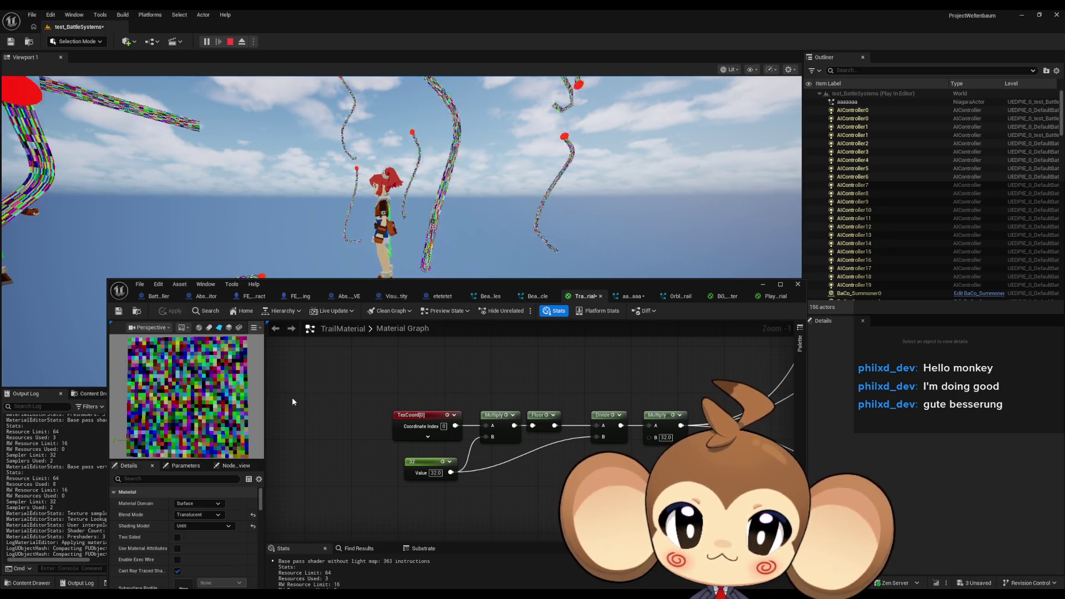
mouse_move(520, 465)
left_mouse_down()
mouse_move(332, 501)
mouse_move(382, 461)
left_mouse_up()
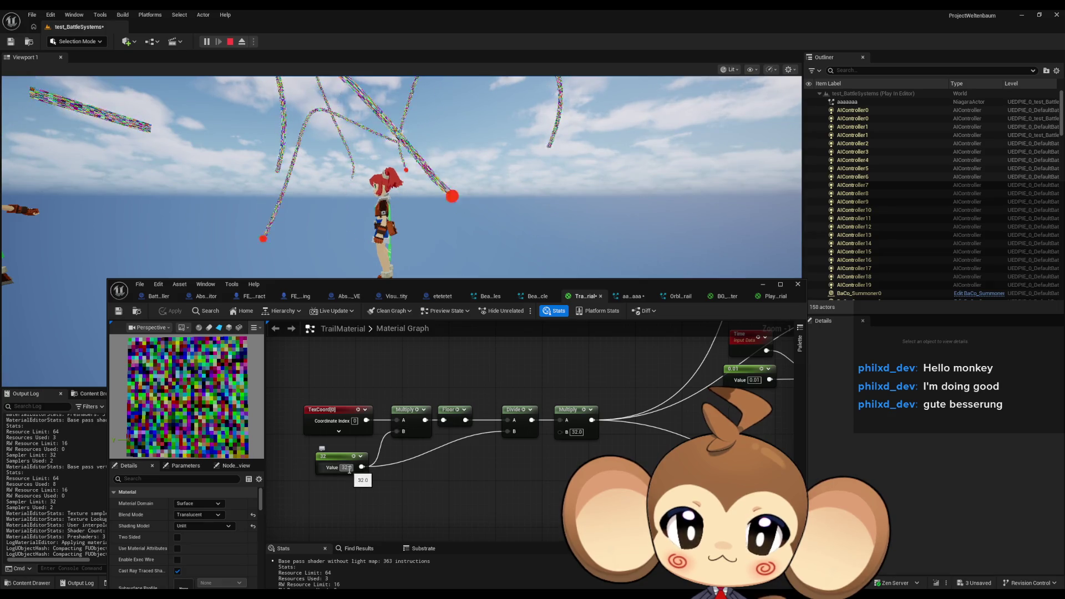
scroll(414, 478, "down", 3)
mouse_move(424, 473)
left_mouse_down()
mouse_move(449, 491)
mouse_move(422, 488)
mouse_move(482, 481)
mouse_move(455, 533)
mouse_move(348, 596)
left_mouse_up()
scroll(449, 490, "up", 2)
left_click_drag(527, 444, 572, 520)
mouse_move(371, 549)
left_mouse_down()
mouse_move(410, 438)
mouse_move(404, 426)
left_mouse_up()
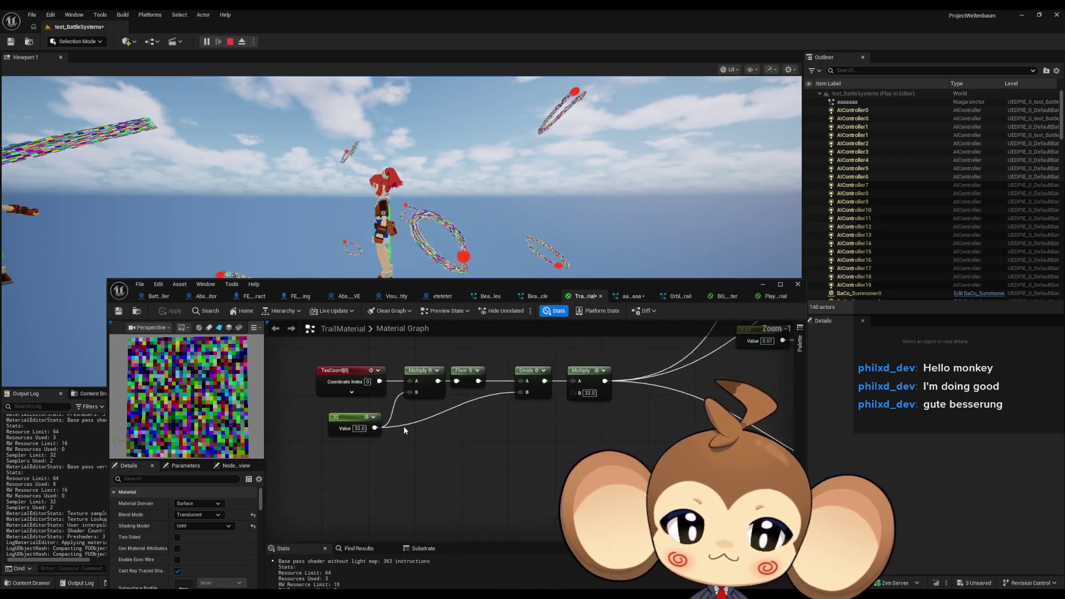
scroll(403, 426, "up", 2)
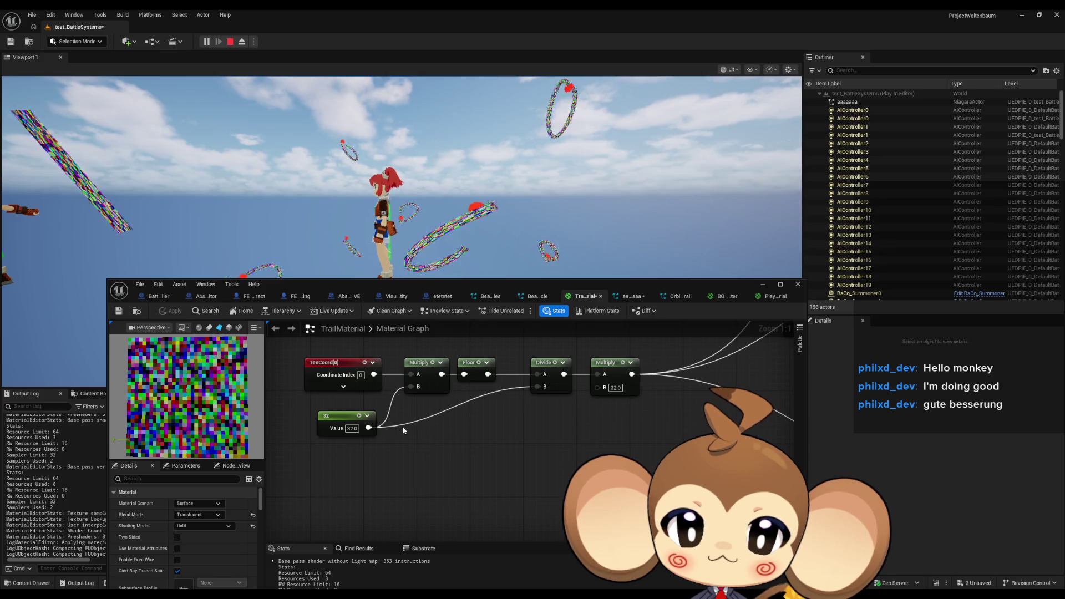
scroll(472, 417, "down", 2)
mouse_move(471, 417)
left_mouse_down()
mouse_move(382, 384)
mouse_move(374, 415)
mouse_move(333, 404)
mouse_move(286, 535)
mouse_move(388, 516)
mouse_move(835, 541)
left_mouse_up()
left_click(513, 484)
mouse_move(381, 400)
left_mouse_down()
mouse_move(574, 493)
mouse_move(466, 490)
mouse_move(620, 461)
mouse_move(512, 461)
mouse_move(556, 411)
mouse_move(545, 437)
left_mouse_up()
left_click(466, 492)
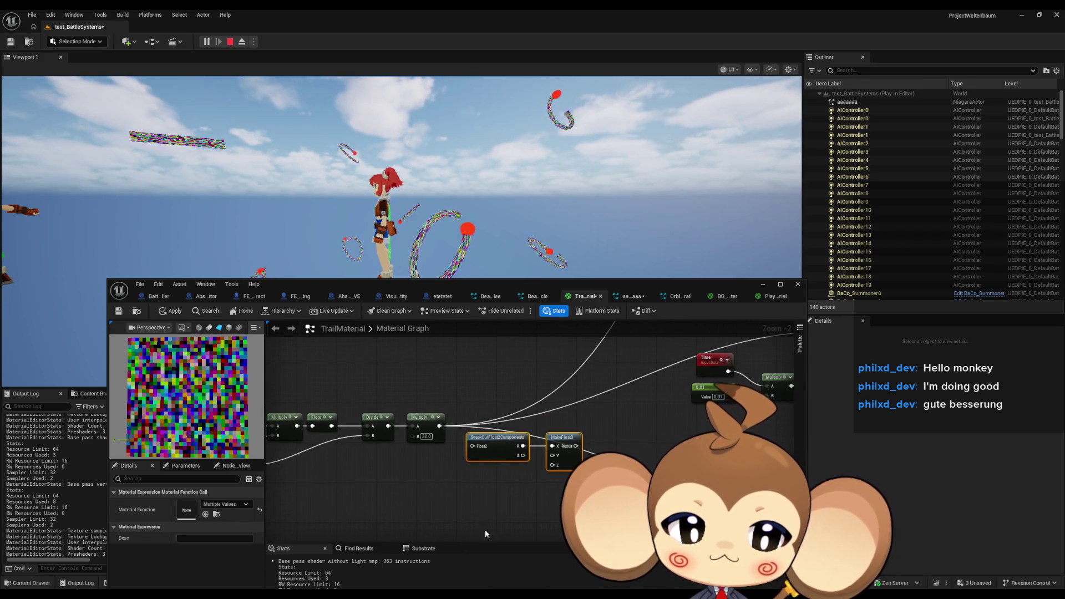
right_click(481, 504)
Step: Replace the MakeFloat3 with a Make Vector2 node and wire the G component into it
type("make floa")
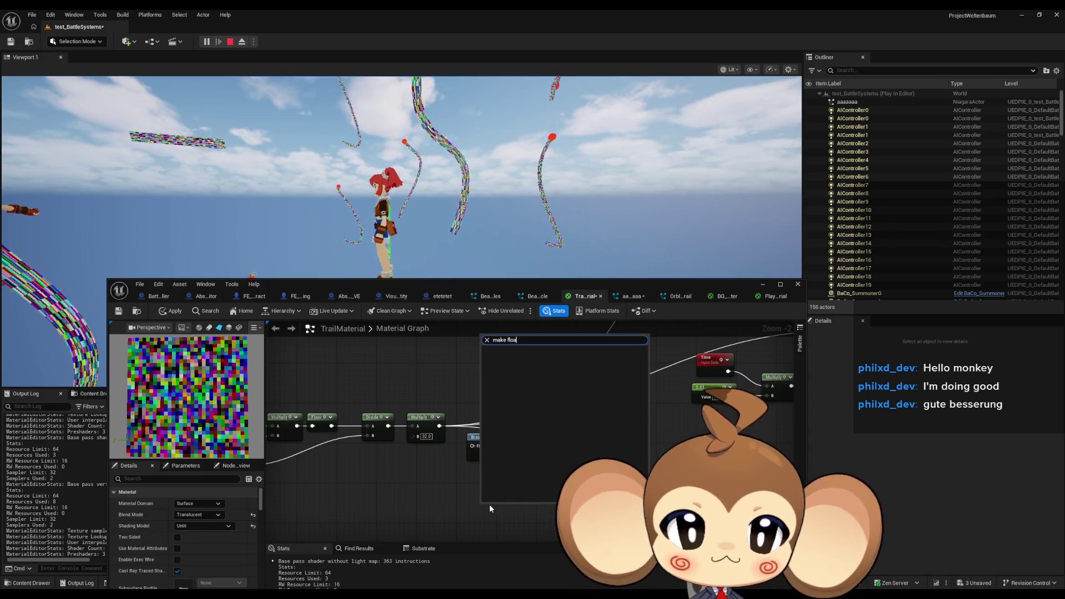
key("BackSpace")
key("BackSpace")
key("BackSpace")
key("BackSpace")
key("BackSpace")
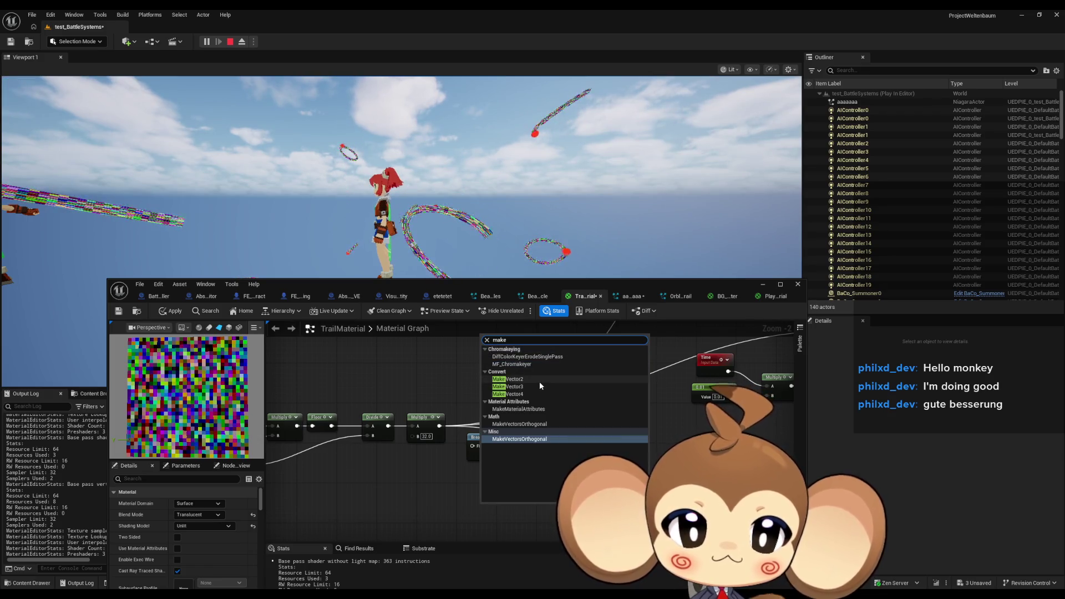
left_click(539, 381)
left_click_drag(502, 513, 489, 482)
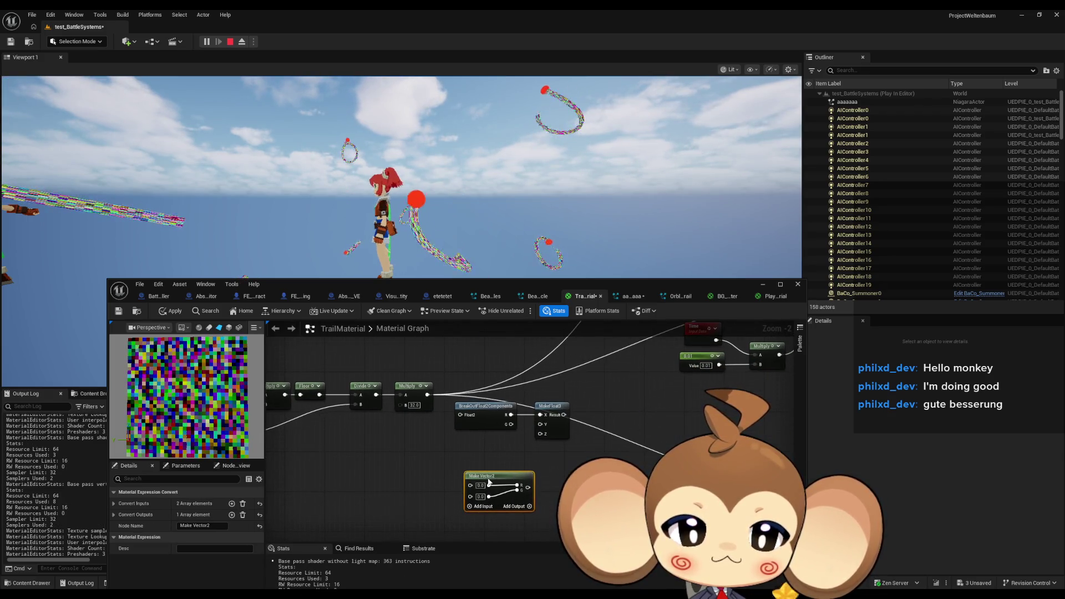
left_click(541, 434)
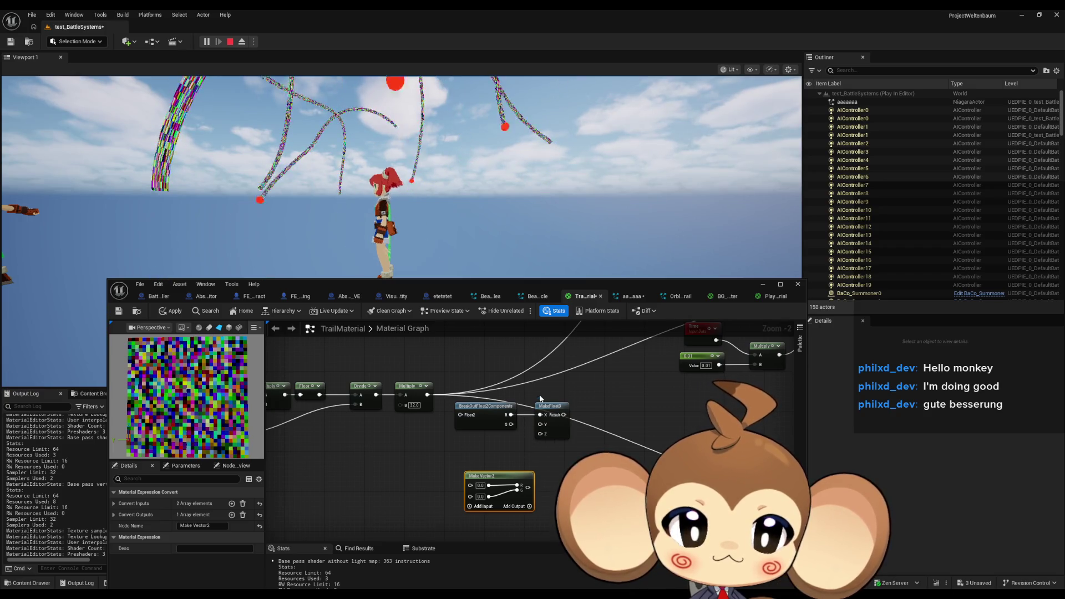
key("Delete")
mouse_move(470, 485)
left_mouse_down()
mouse_move(469, 468)
mouse_move(511, 425)
mouse_move(471, 495)
mouse_move(563, 420)
mouse_move(493, 472)
mouse_move(505, 483)
mouse_move(488, 516)
mouse_move(457, 537)
left_mouse_up()
Step: Add a Multiply node on the wire and connect it toward the Panner's Coordinate input
type("*")
key("Return")
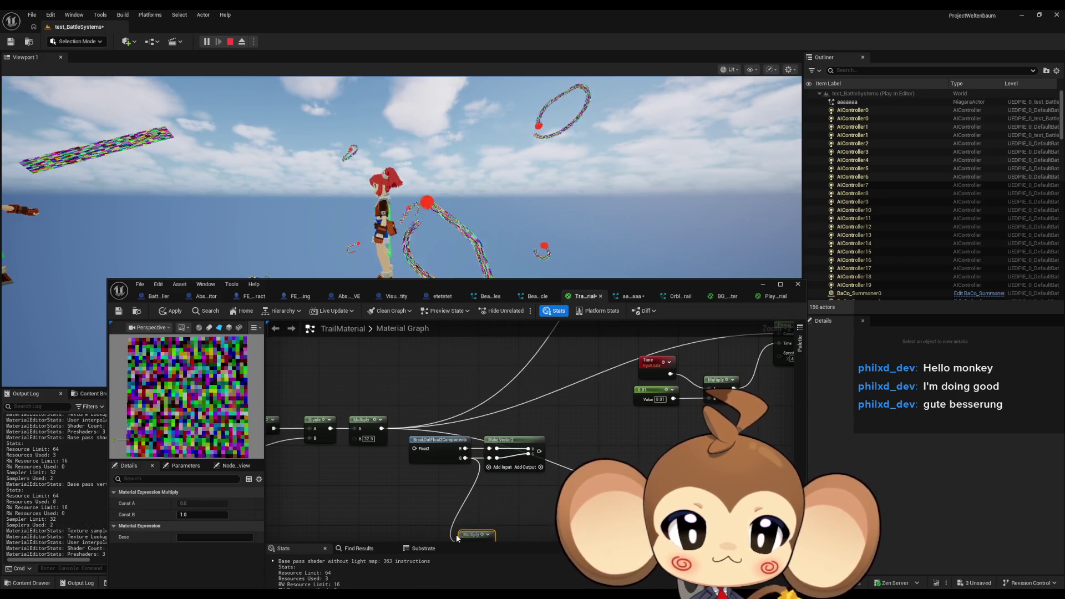
scroll(456, 534, "down", 2)
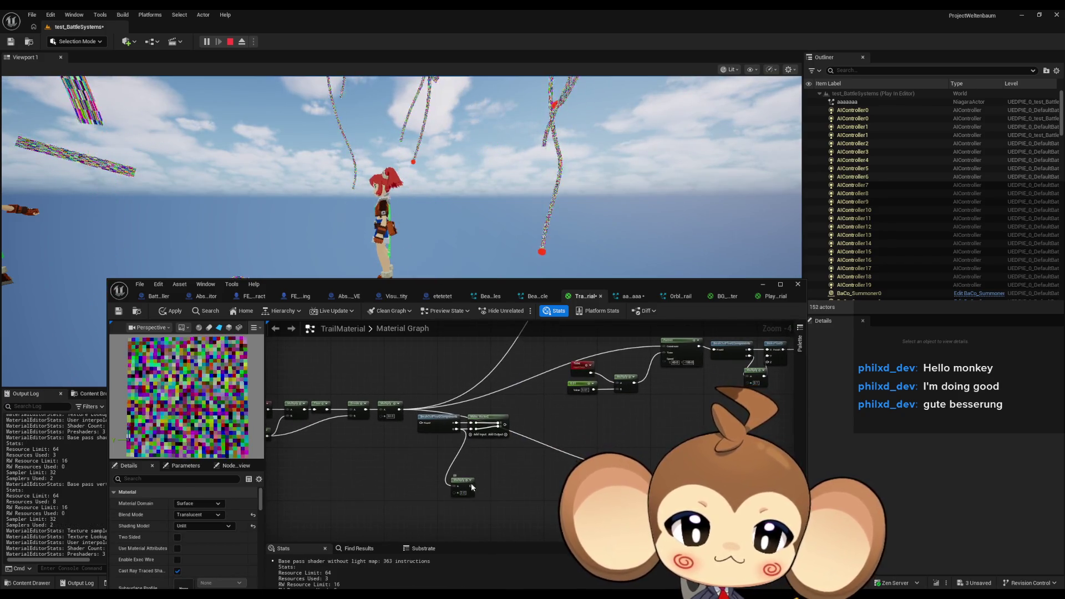
left_click_drag(505, 484, 489, 544)
mouse_move(492, 486)
left_mouse_down()
mouse_move(622, 389)
mouse_move(647, 354)
left_mouse_up()
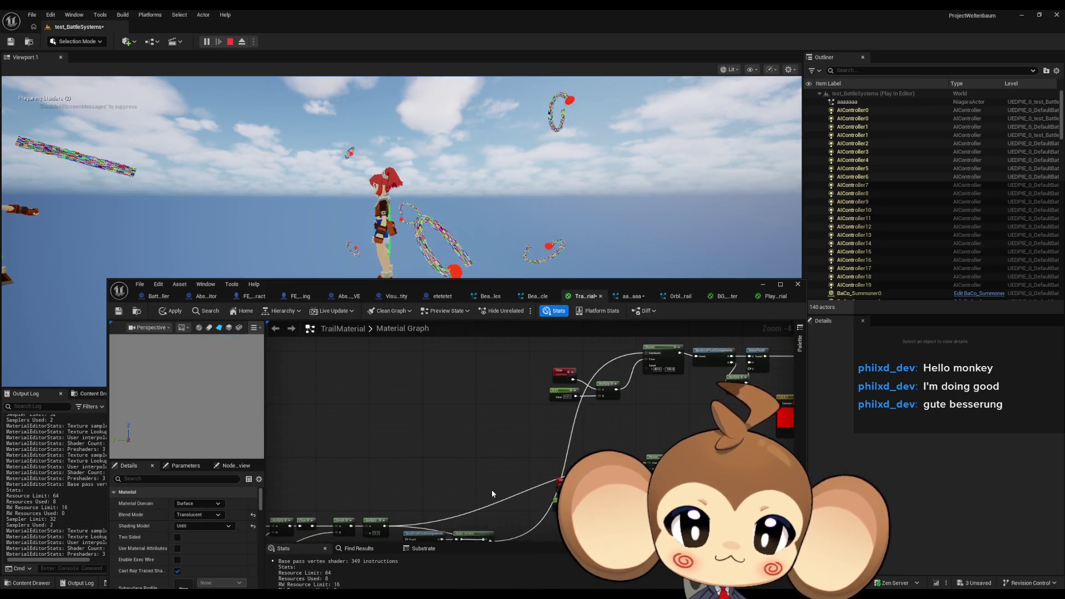
scroll(492, 494, "up", 2)
left_click_drag(403, 412, 402, 412)
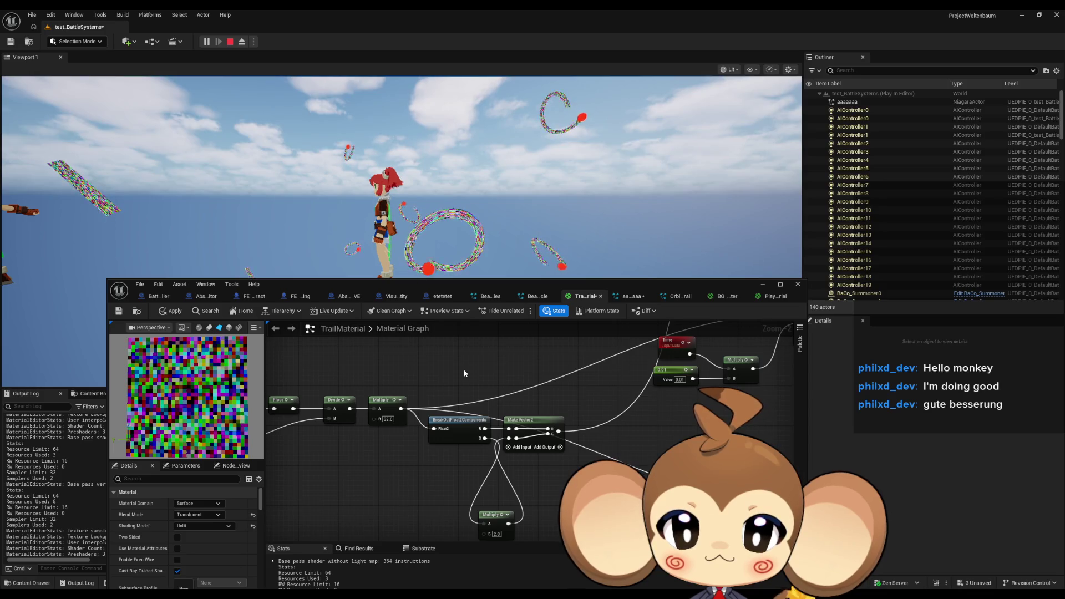
scroll(438, 439, "down", 1)
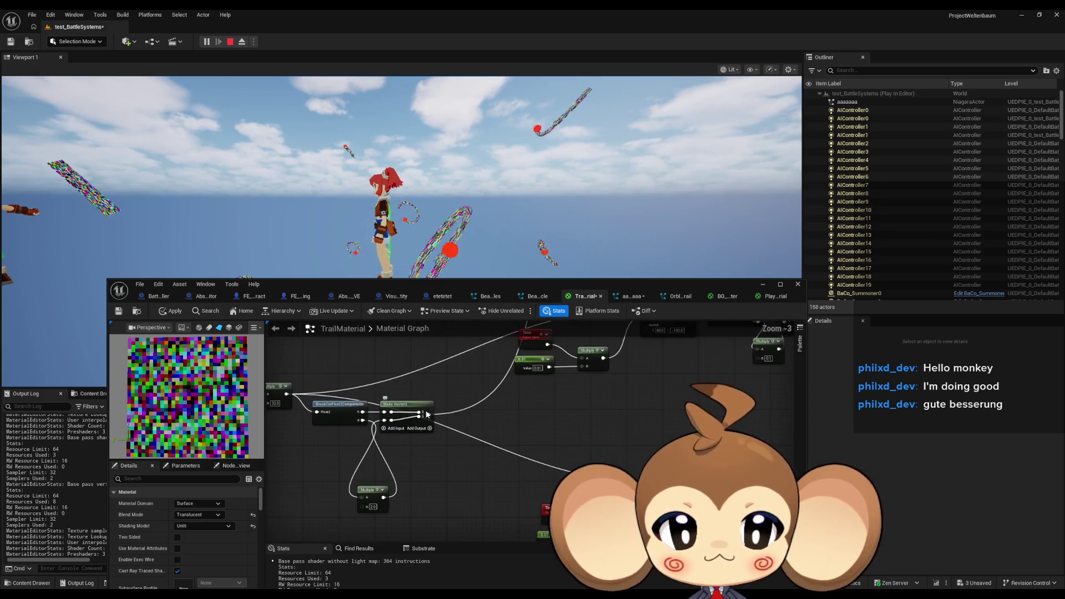
Step: Connect Make Vector2 to the Panner's Coordinate, set Multiply B to 0.5, and apply
left_click_drag(527, 419, 510, 523)
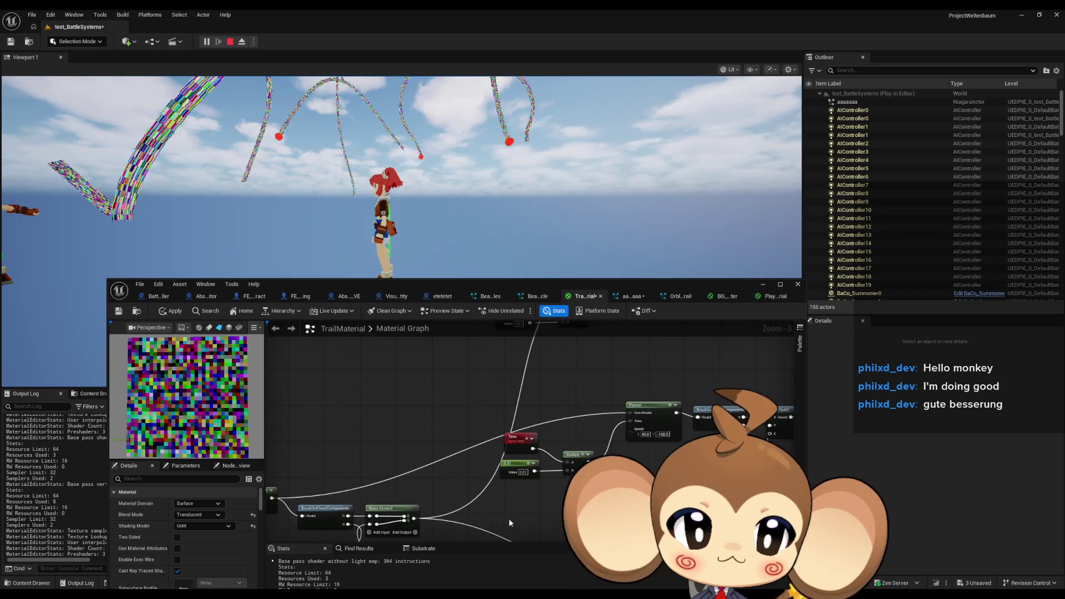
left_click_drag(415, 519, 627, 415)
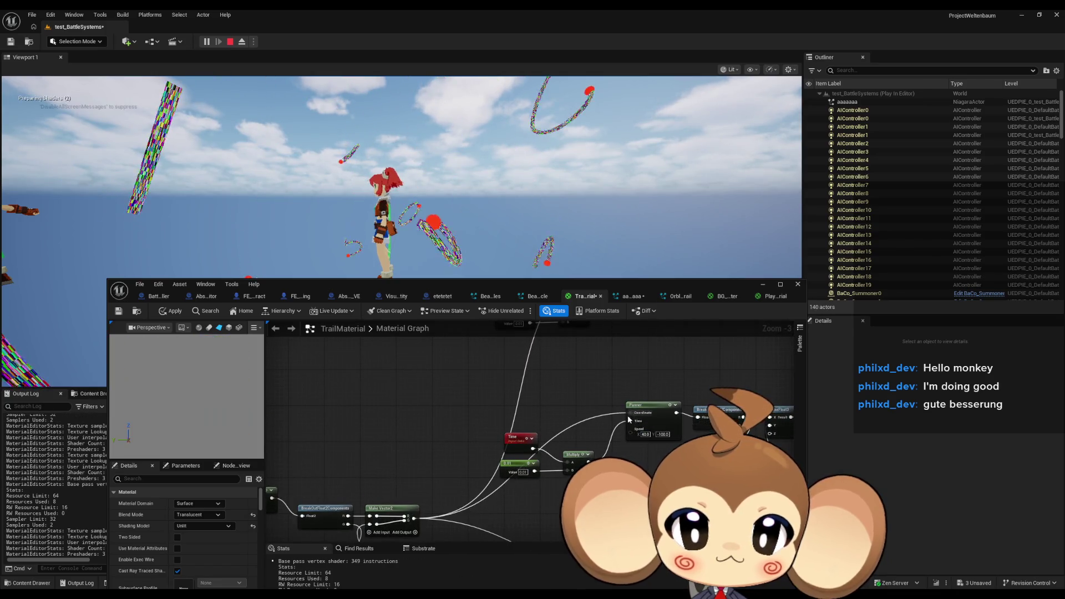
left_click_drag(514, 463, 570, 368)
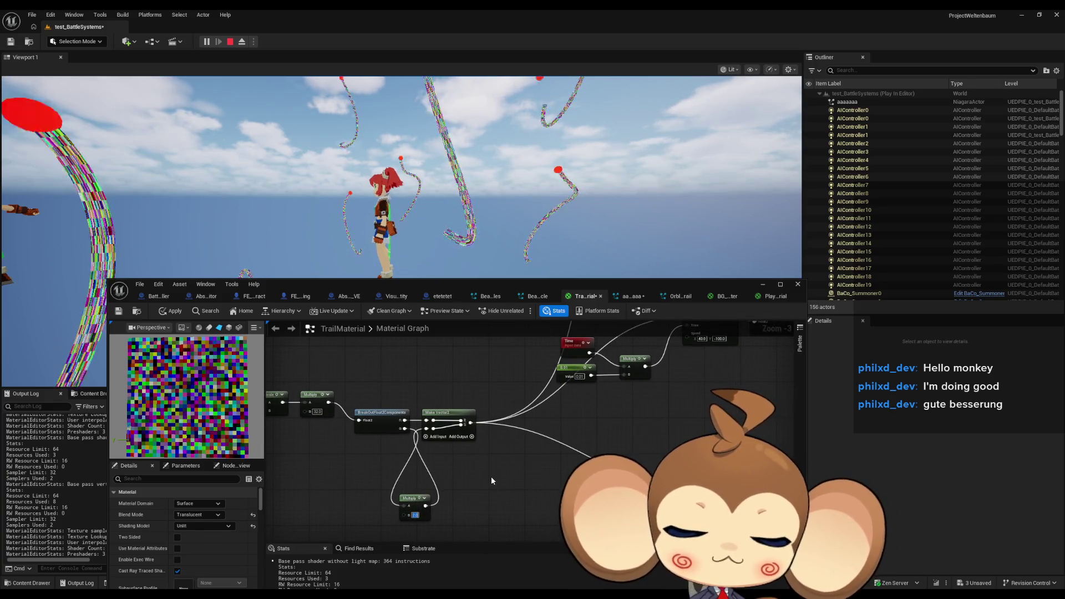
type("0.5")
key("Return")
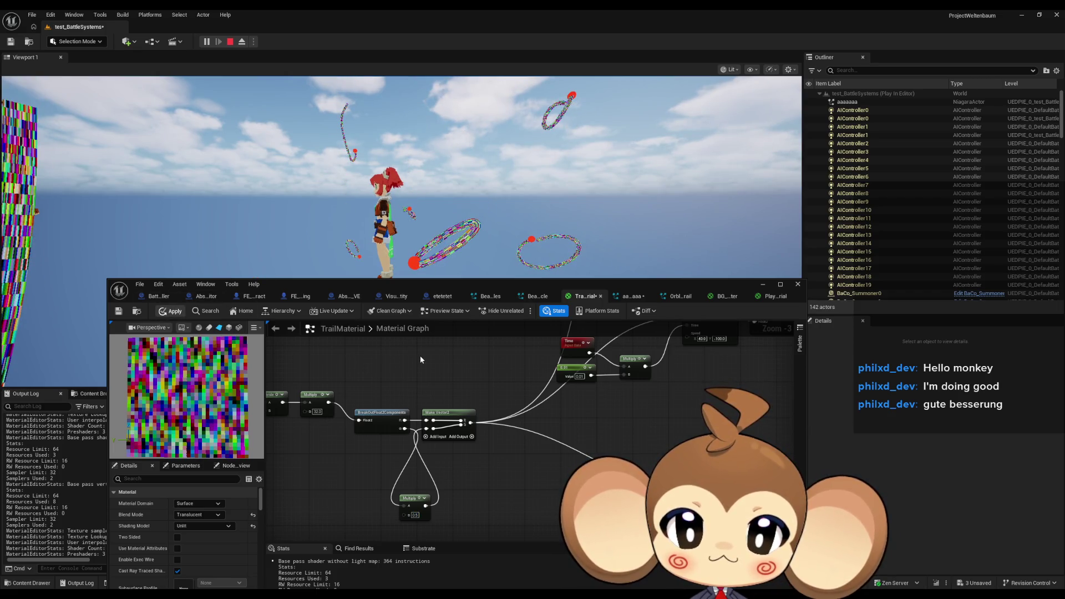
key("ctrl+Return")
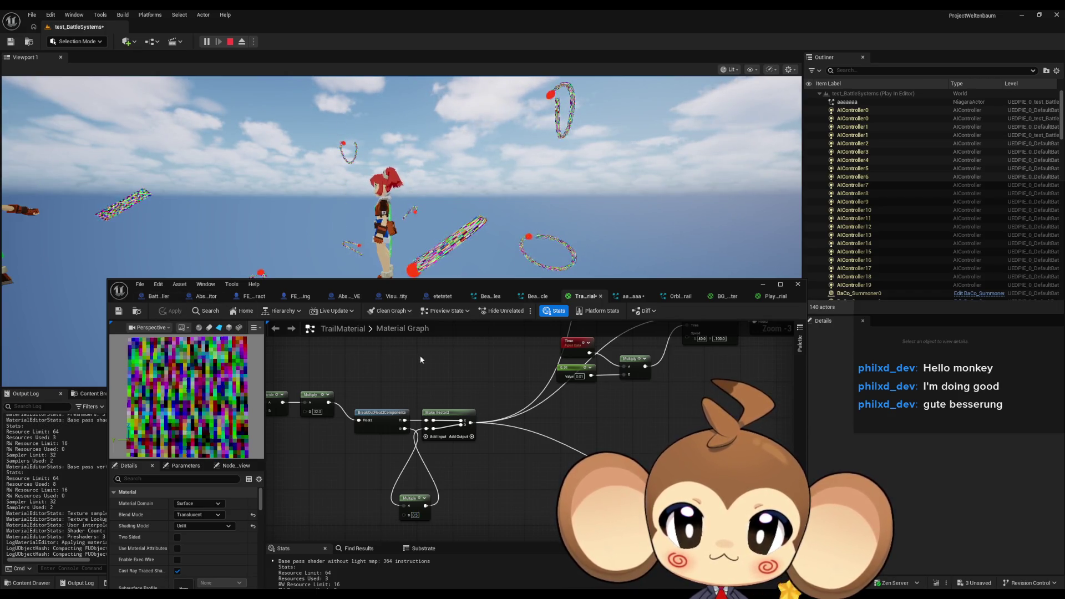
Step: Lower the Multiply B value to 0.25 and apply the material
left_click(415, 515)
type("0.25")
key("Return")
left_click(167, 311)
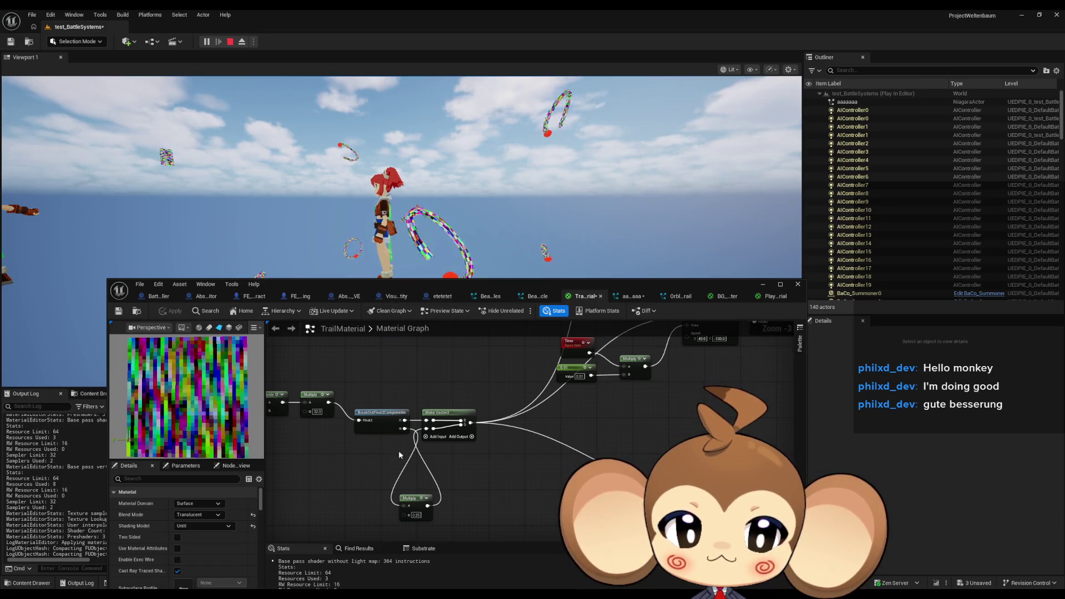
scroll(400, 438, "down", 1)
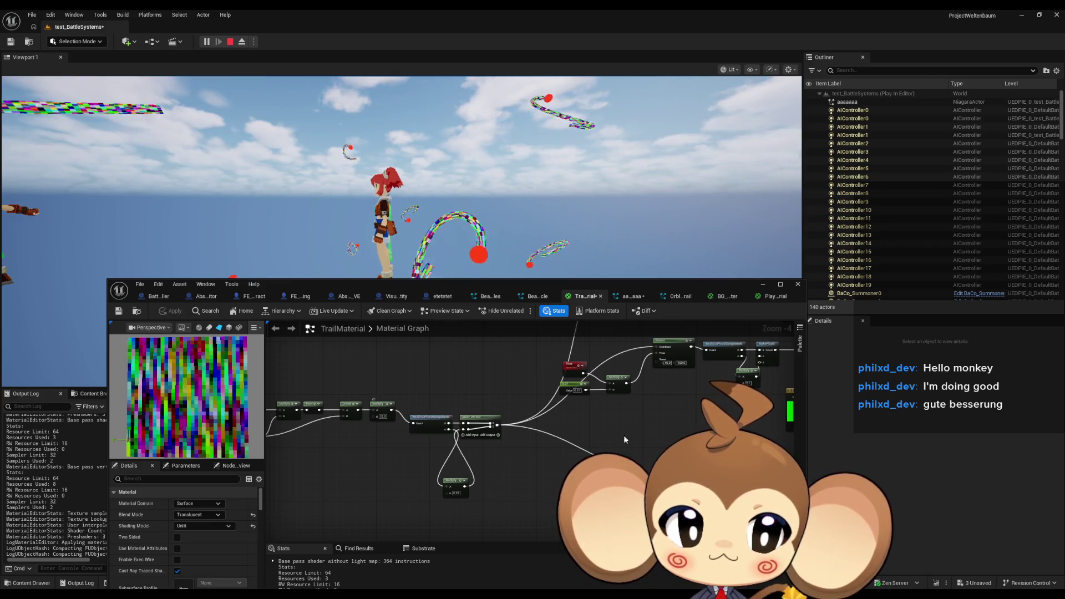
scroll(566, 441, "up", 2)
left_click_drag(566, 441, 506, 395)
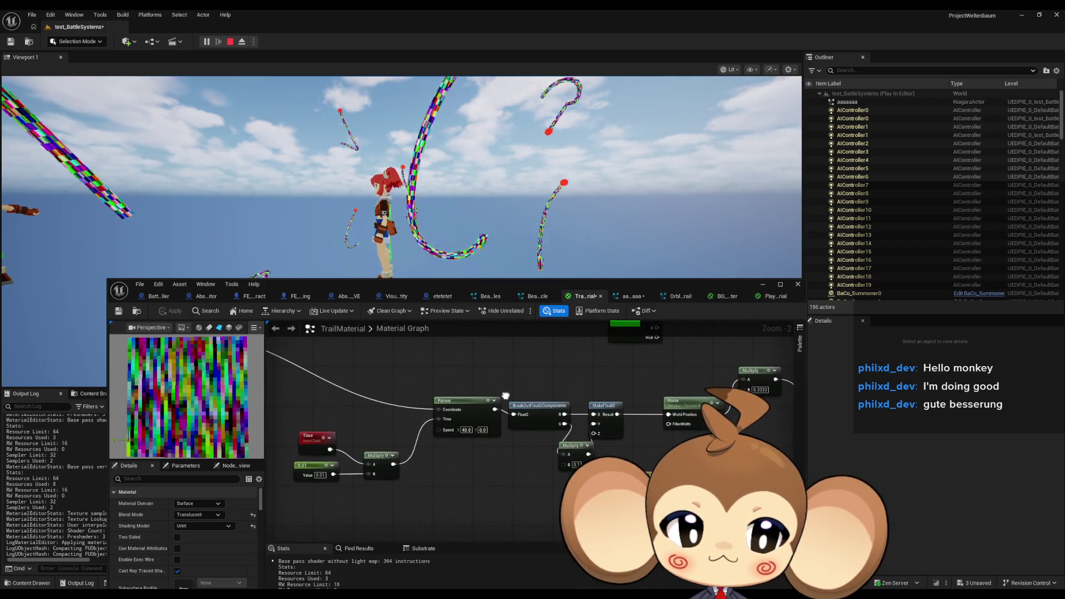
Step: Wire the scaled Multiply output directly into the Panner's Coordinate and apply the material
left_click_drag(481, 429, 504, 475)
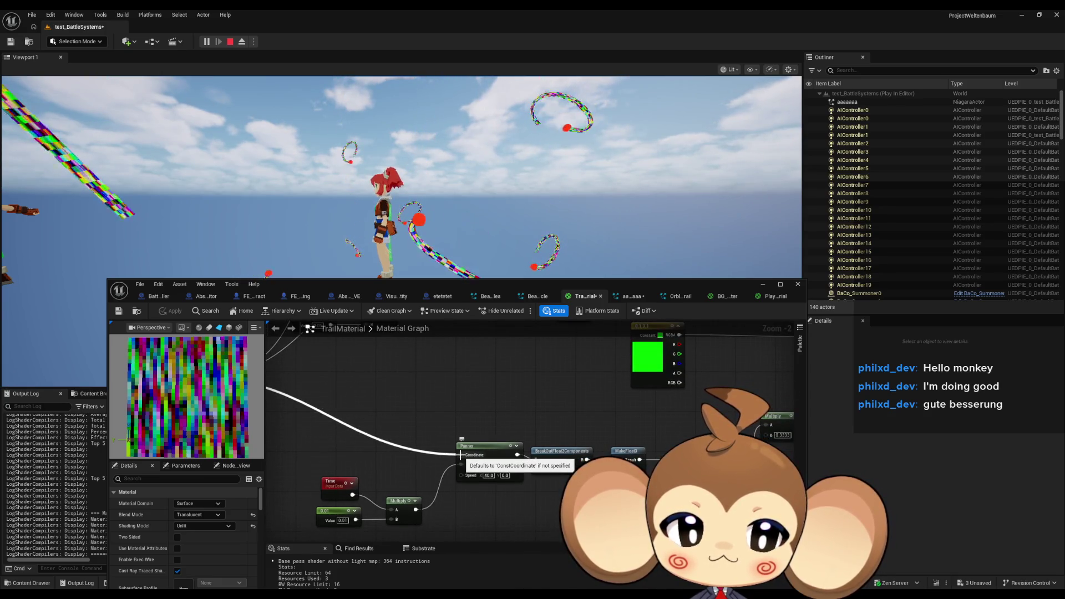
key("ctrl+z")
key("ctrl+z")
key("ctrl+z")
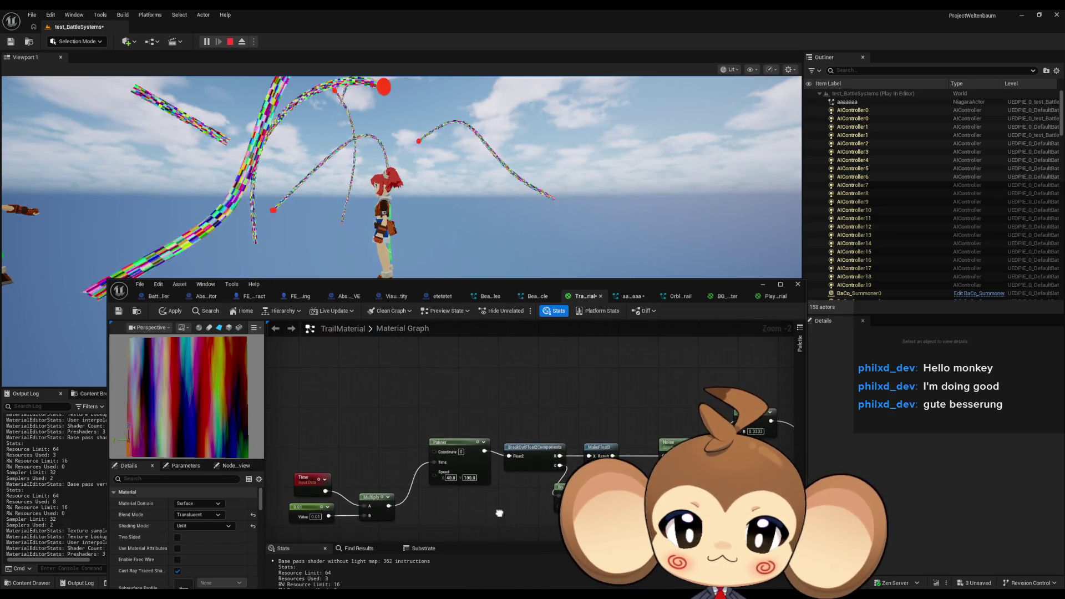
left_click_drag(499, 512, 445, 452)
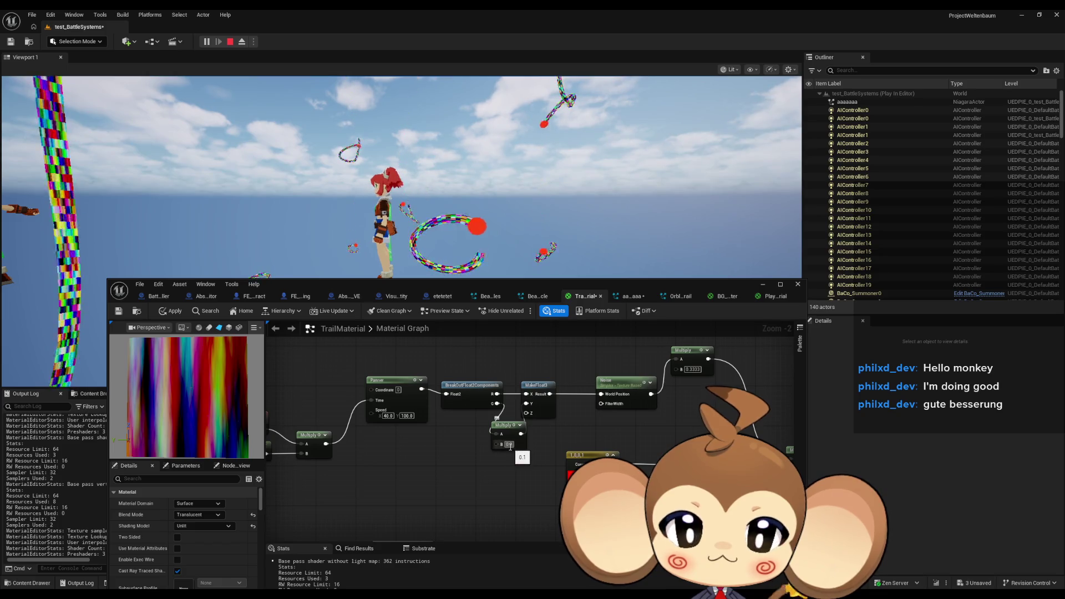
scroll(513, 411, "down", 3)
scroll(450, 457, "up", 2)
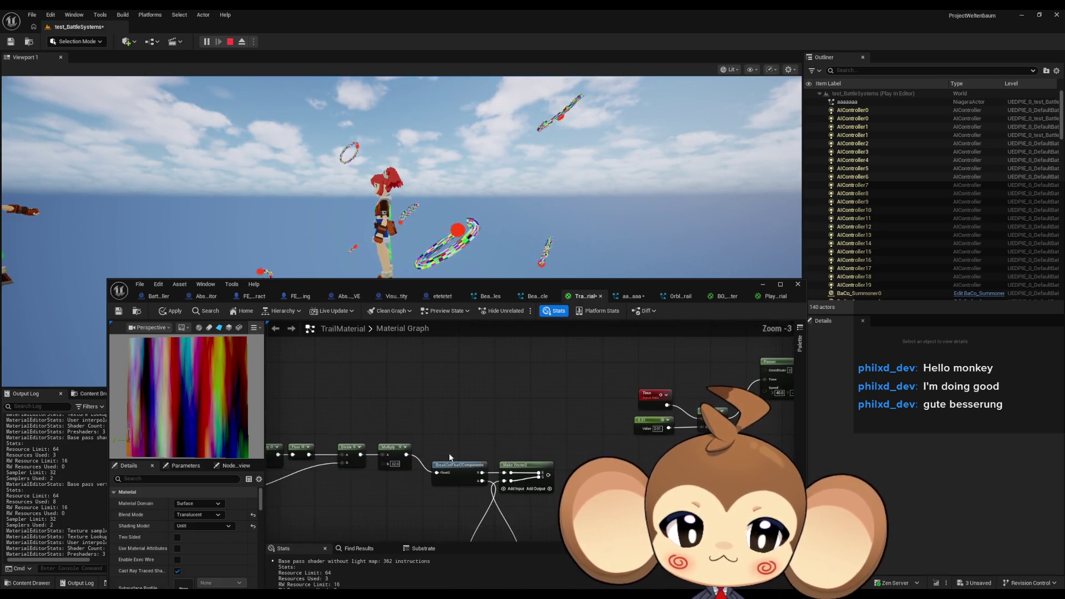
mouse_move(406, 456)
left_mouse_down()
mouse_move(573, 378)
mouse_move(672, 369)
left_mouse_up()
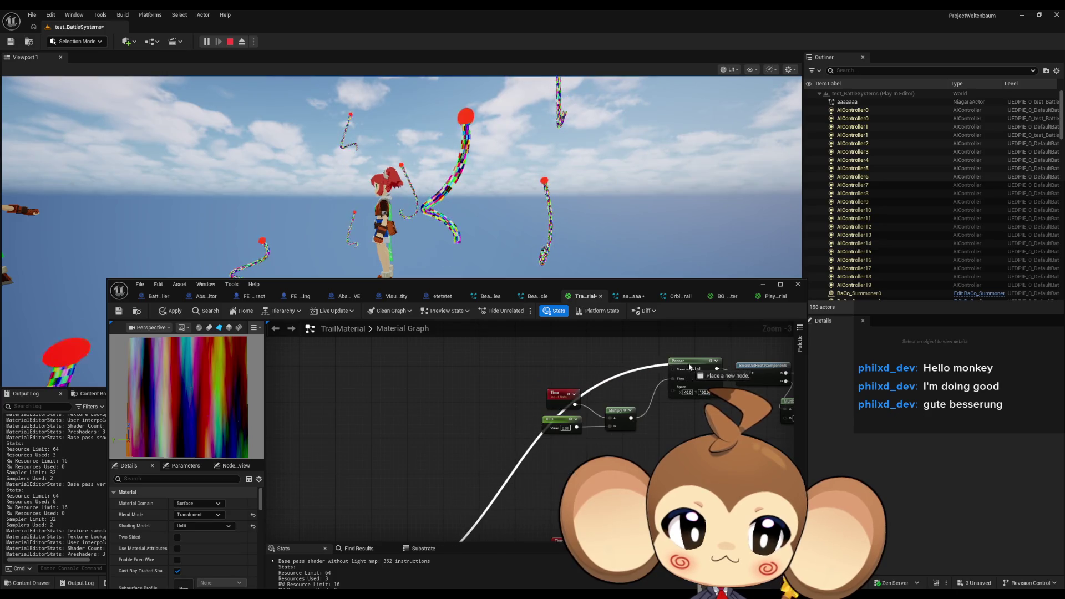
left_click_drag(422, 541, 444, 448)
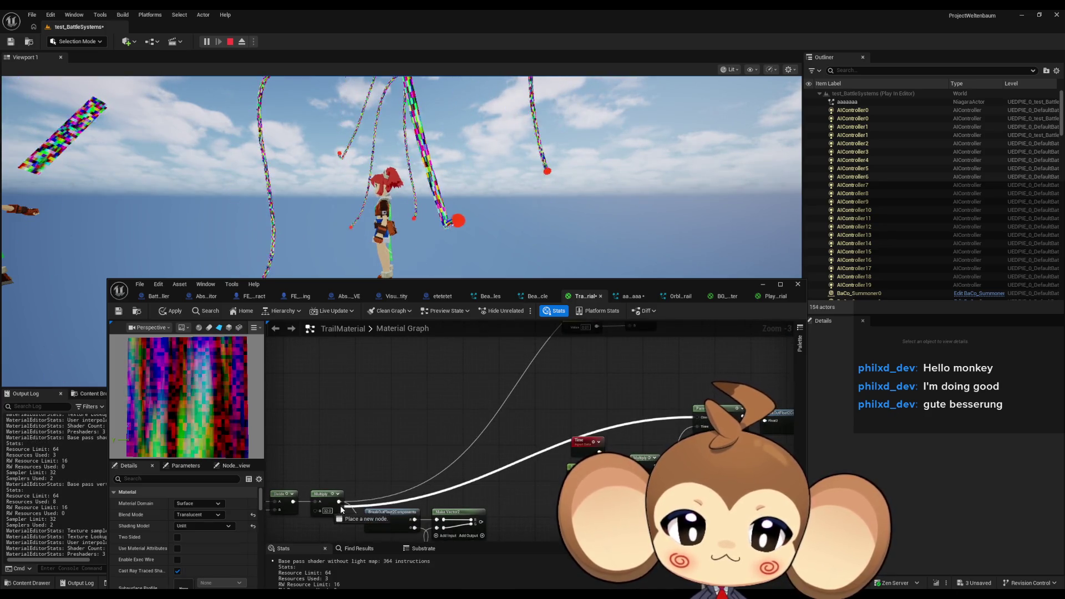
mouse_move(339, 507)
left_mouse_down()
mouse_move(344, 355)
mouse_move(352, 410)
left_mouse_up()
left_click_drag(463, 415, 476, 418)
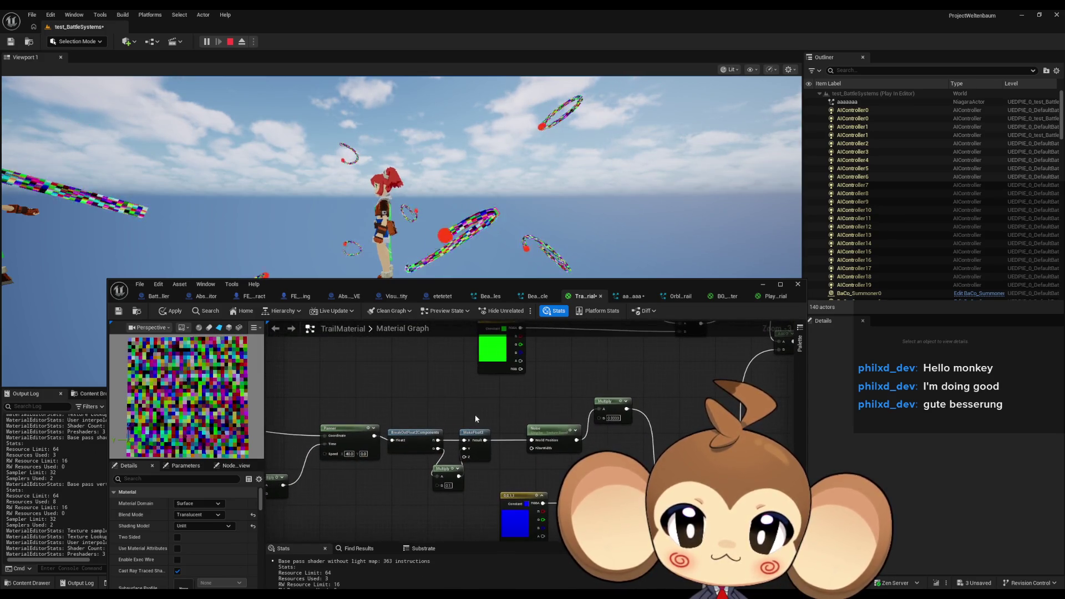
left_click(183, 310)
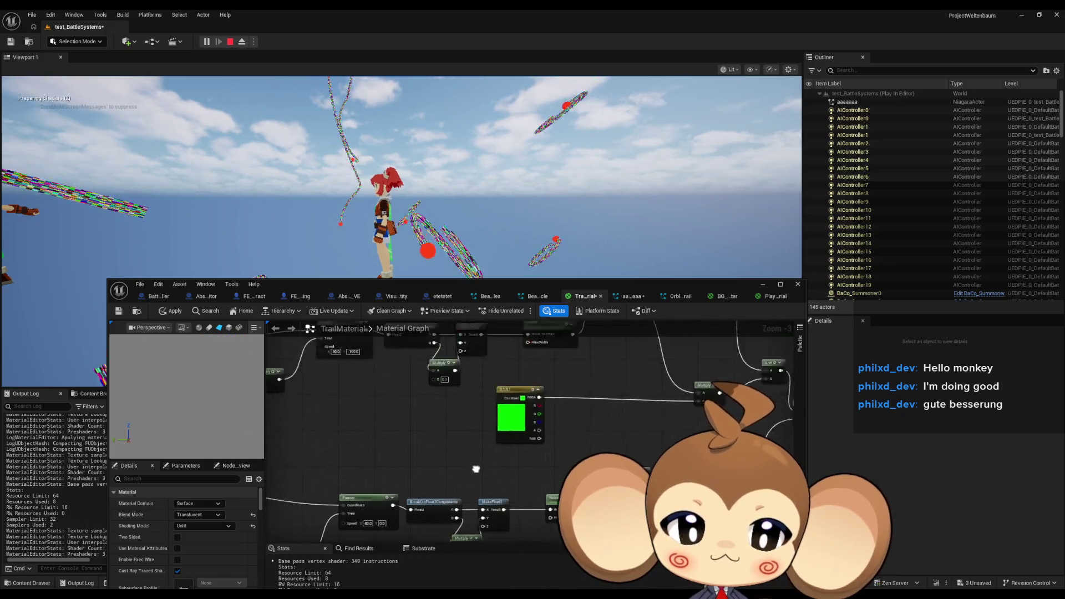
Step: Test Multiply values of 0.11 and 0.1, applying to compare the trails
key("ctrl+z")
key("ctrl+z")
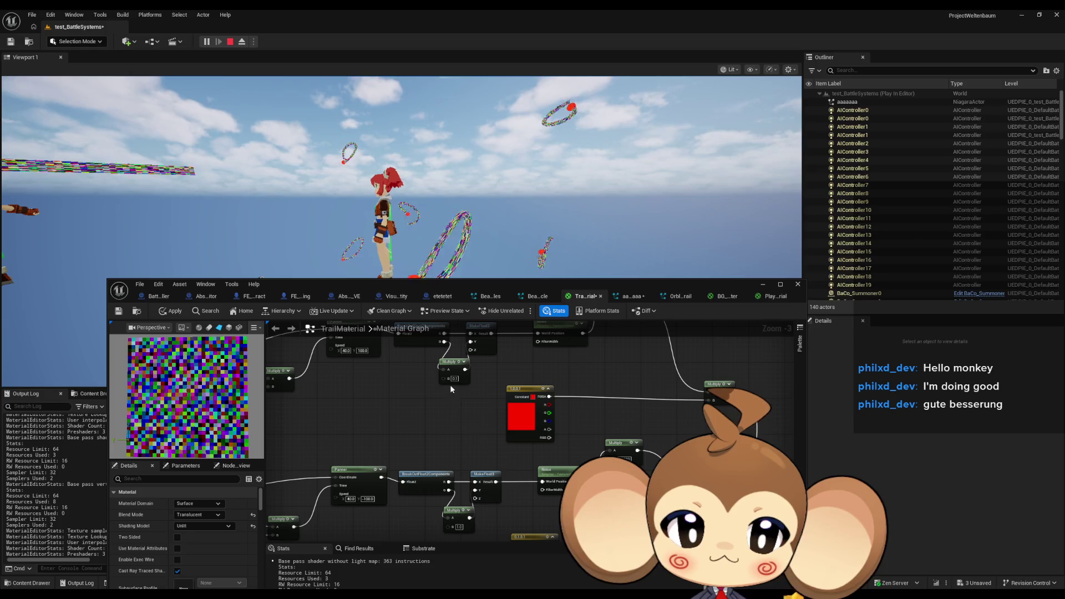
key("Return")
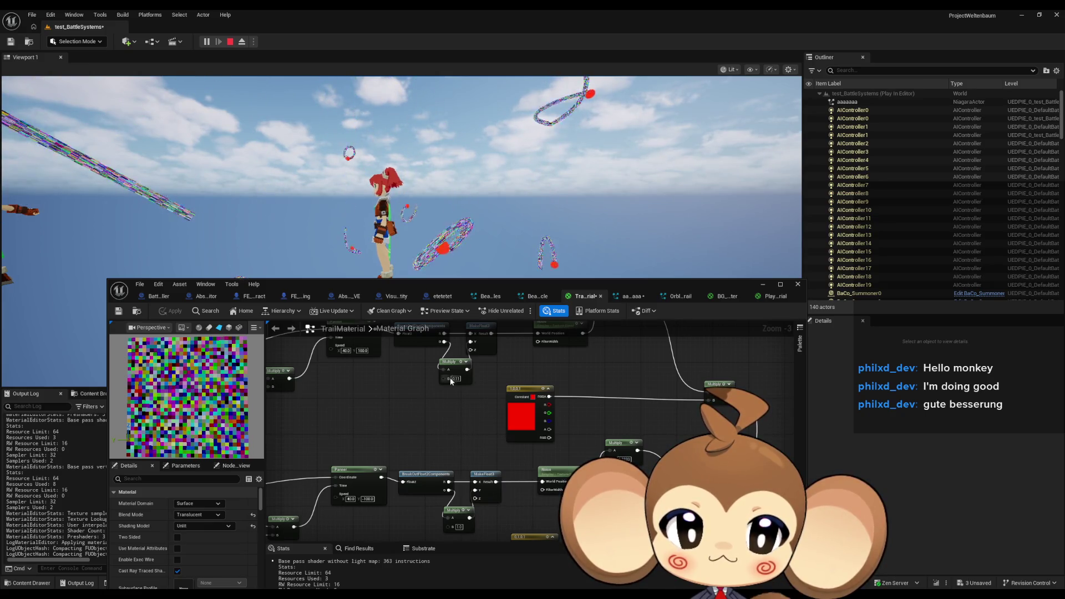
mouse_move(459, 425)
left_mouse_down()
mouse_move(455, 477)
mouse_move(471, 362)
left_mouse_up()
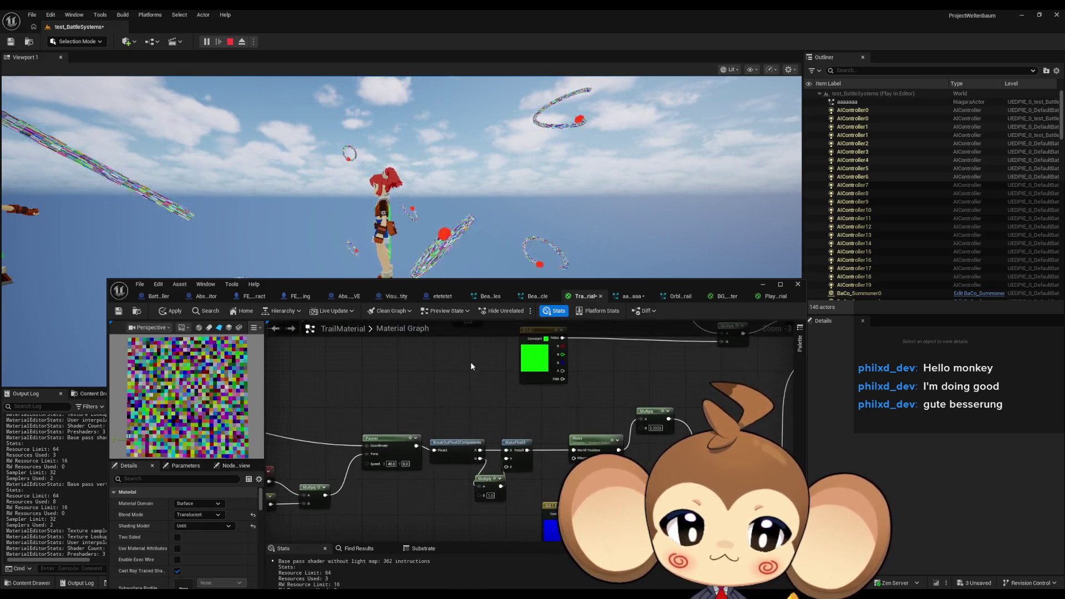
left_click(172, 313)
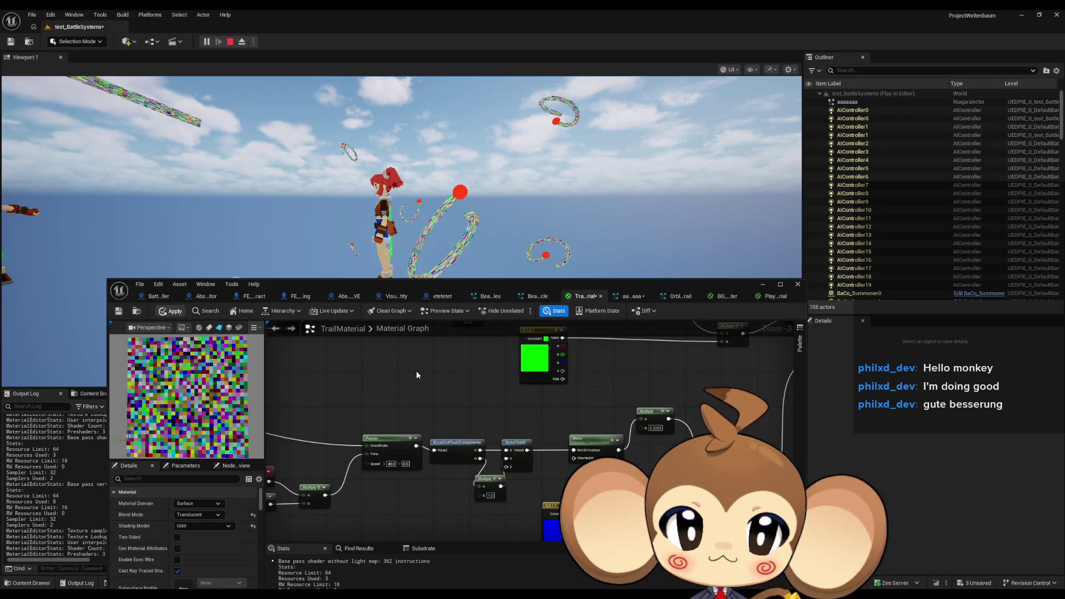
left_click_drag(461, 381, 452, 318)
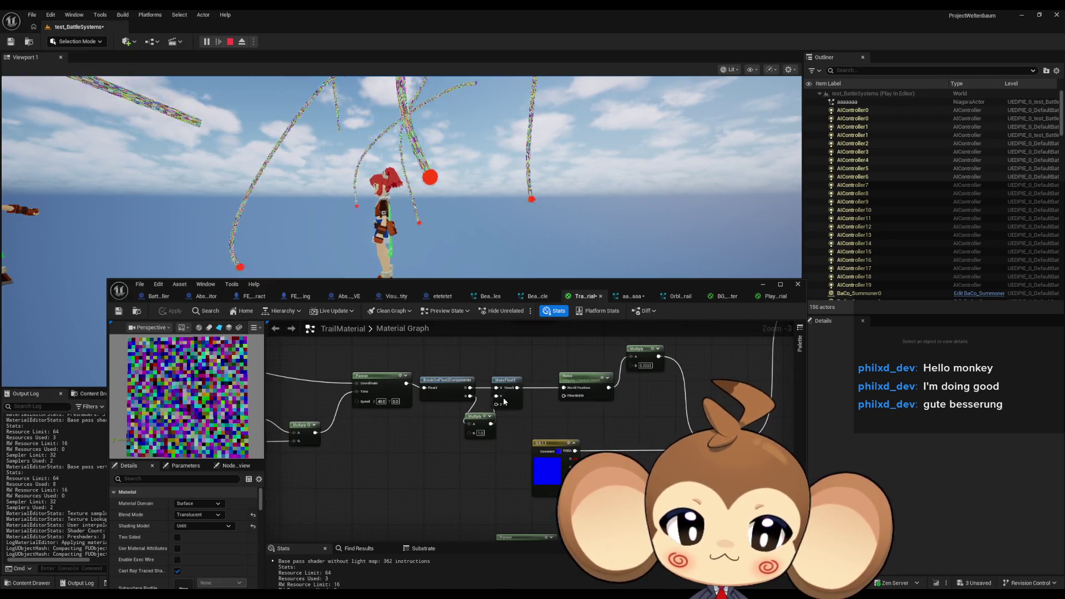
type("0.1")
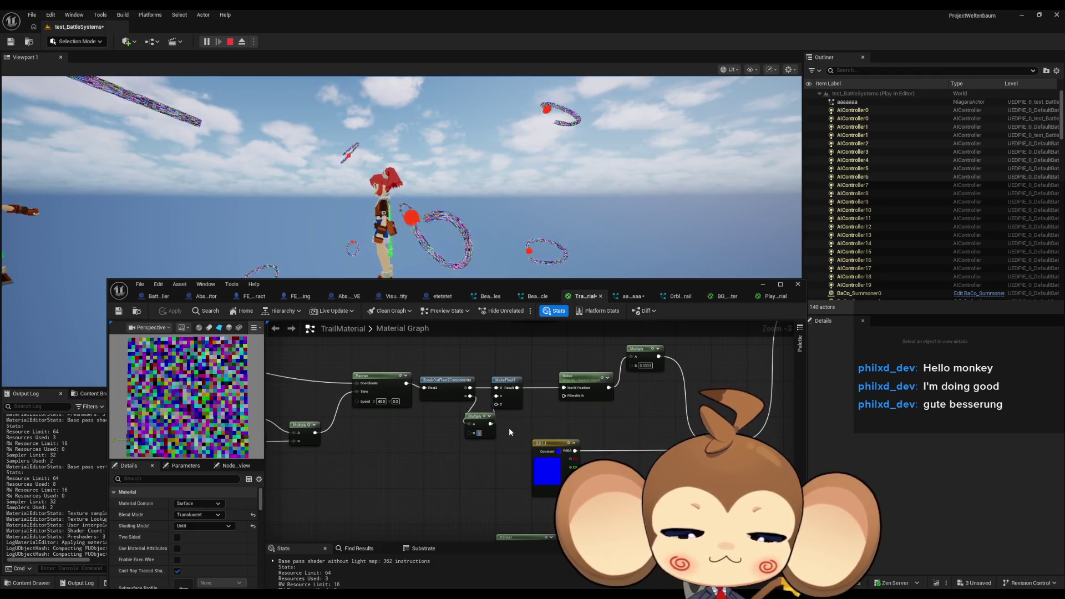
Step: Undo the recent Multiply and constant changes back to the earlier graph
key("ctrl+z")
key("ctrl+z")
key("ctrl+z")
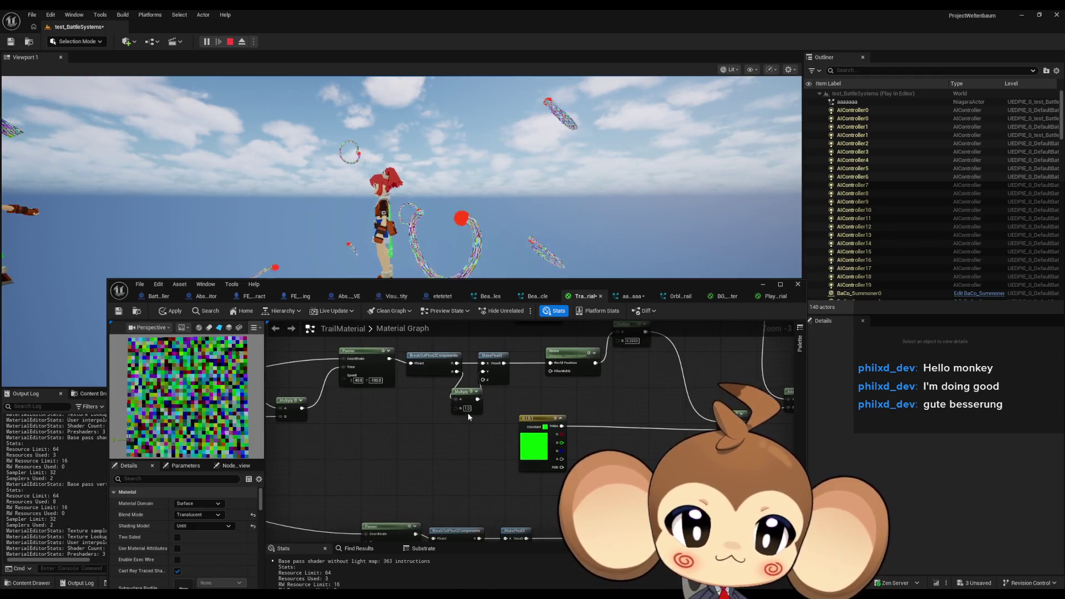
key("ctrl+z")
key("ctrl+z")
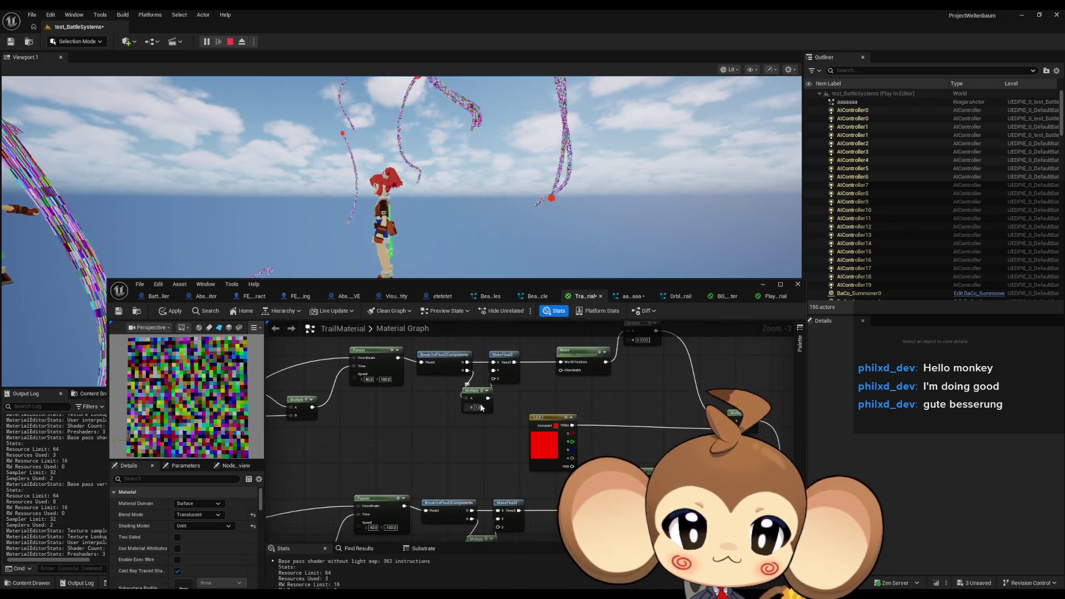
key("ctrl+z")
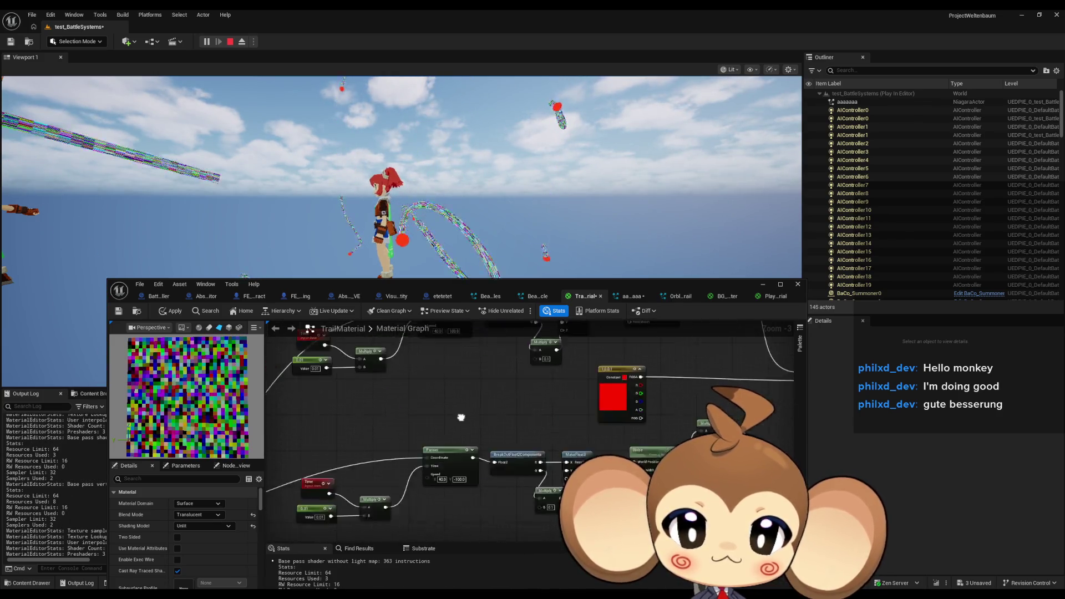
mouse_move(521, 389)
left_mouse_down()
mouse_move(565, 393)
mouse_move(652, 358)
mouse_move(742, 298)
left_mouse_up()
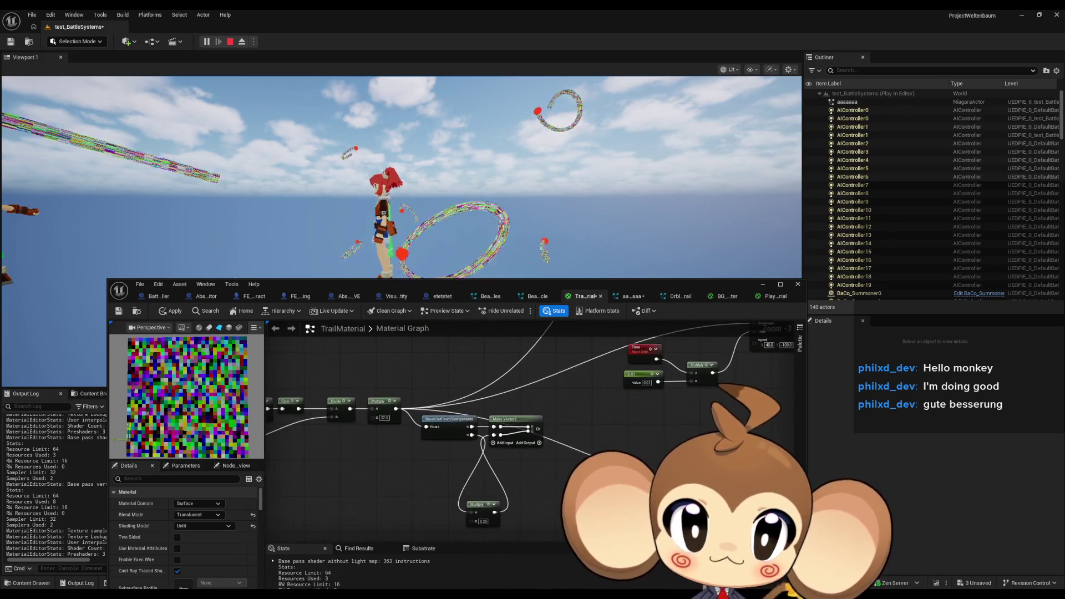
mouse_move(547, 390)
left_mouse_down()
mouse_move(638, 388)
mouse_move(621, 373)
left_mouse_up()
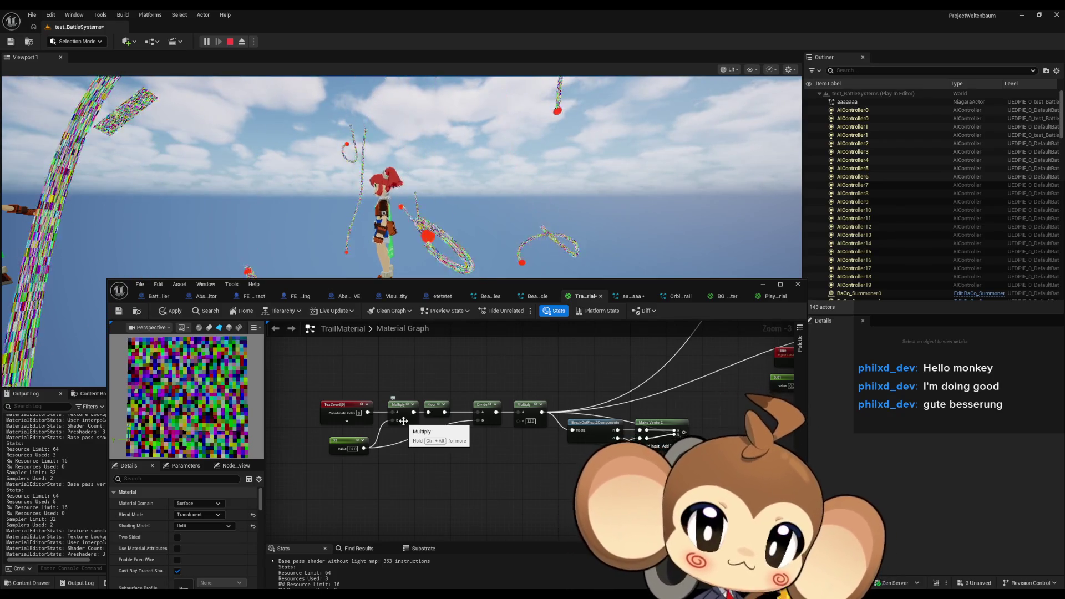
Step: Add a BreakOutFloat2Components node fed by TexCoord and place it beside it
mouse_move(391, 428)
left_mouse_down()
mouse_move(431, 426)
mouse_move(364, 393)
mouse_move(421, 395)
left_mouse_up()
type("break")
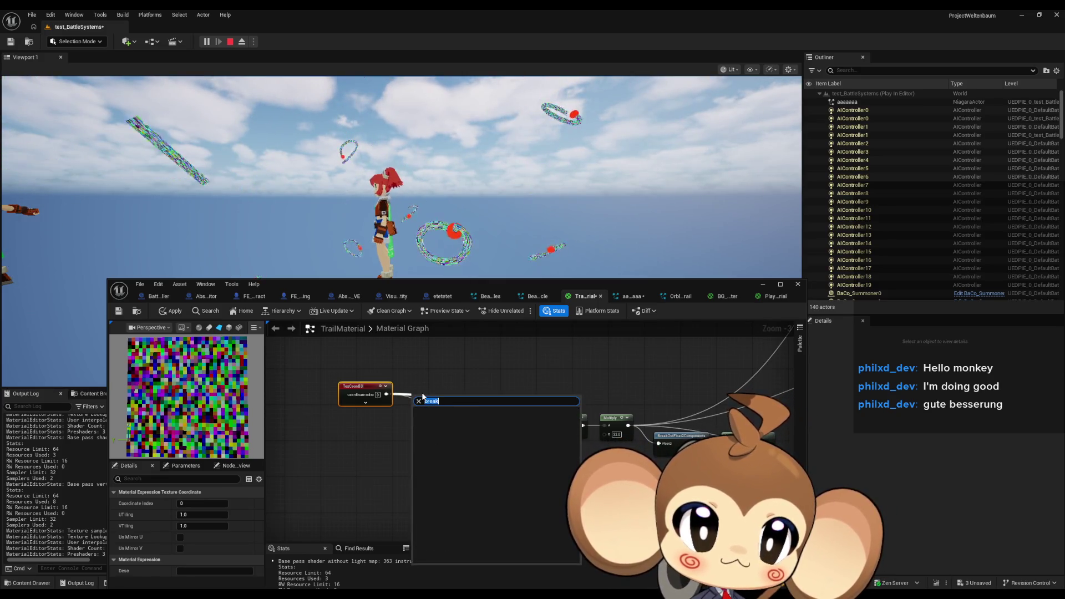
key("Return")
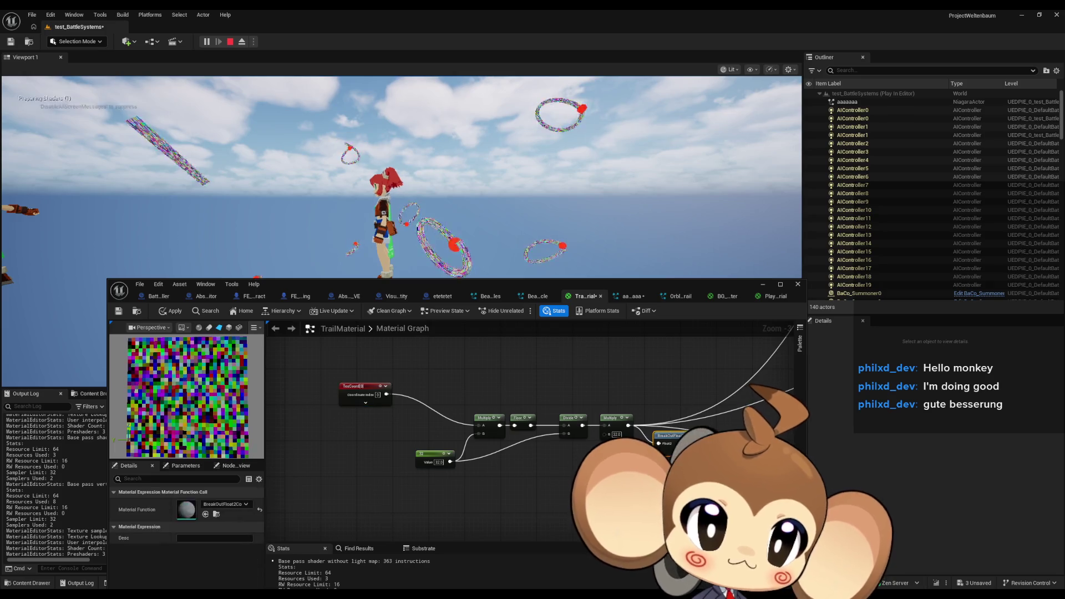
left_click_drag(443, 394, 387, 395)
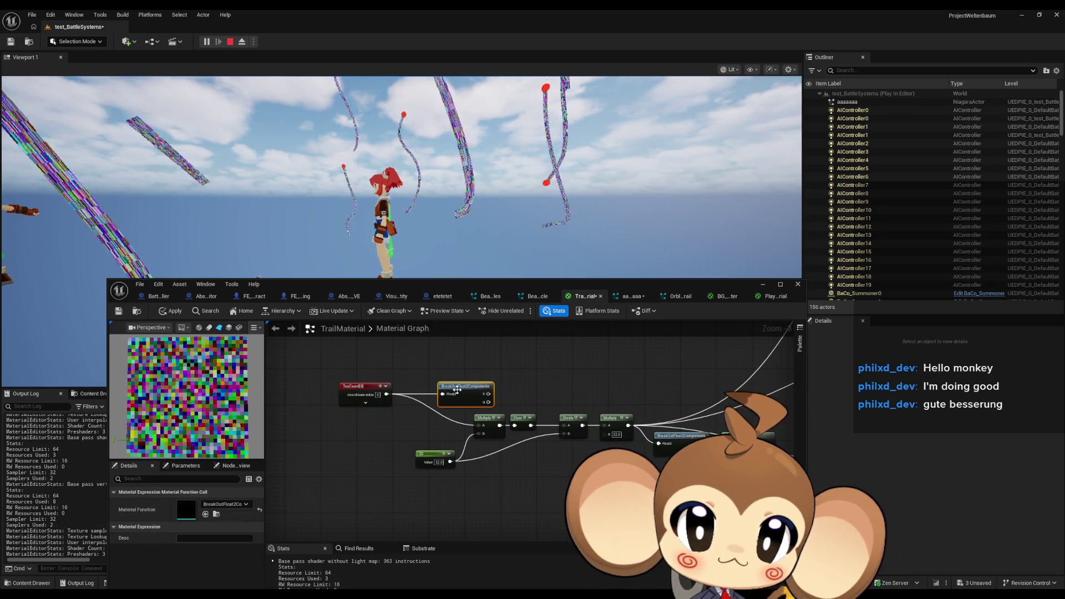
left_click_drag(460, 394, 423, 394)
mouse_move(366, 374)
left_mouse_down()
mouse_move(438, 402)
mouse_move(343, 405)
left_mouse_up()
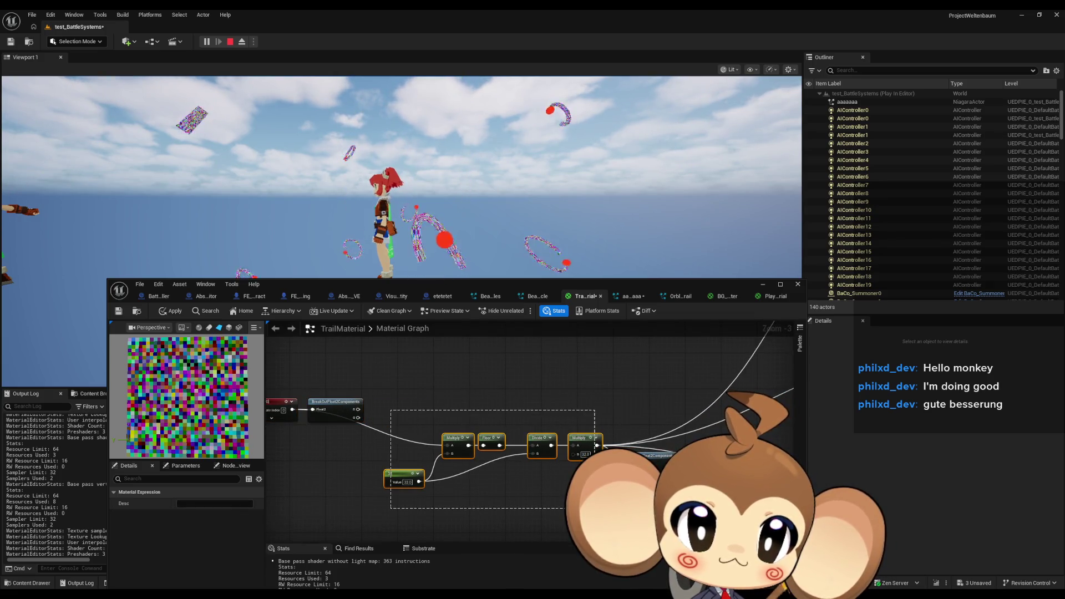
Step: Duplicate the pixelation node group below and set the lower constant to 0
left_click_drag(461, 439, 470, 354)
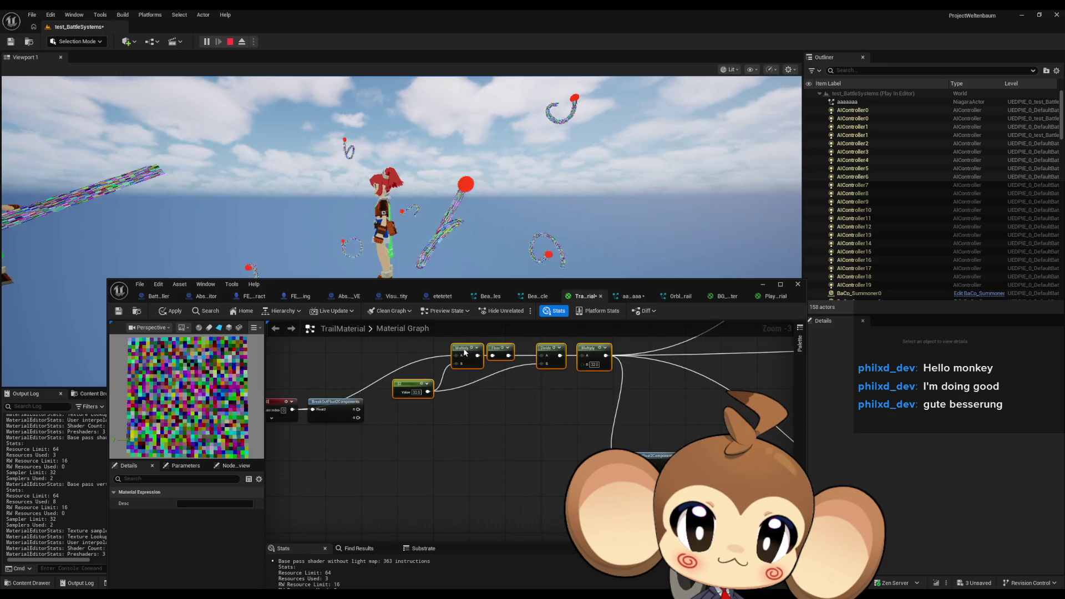
key("ctrl+c")
key("ctrl+v")
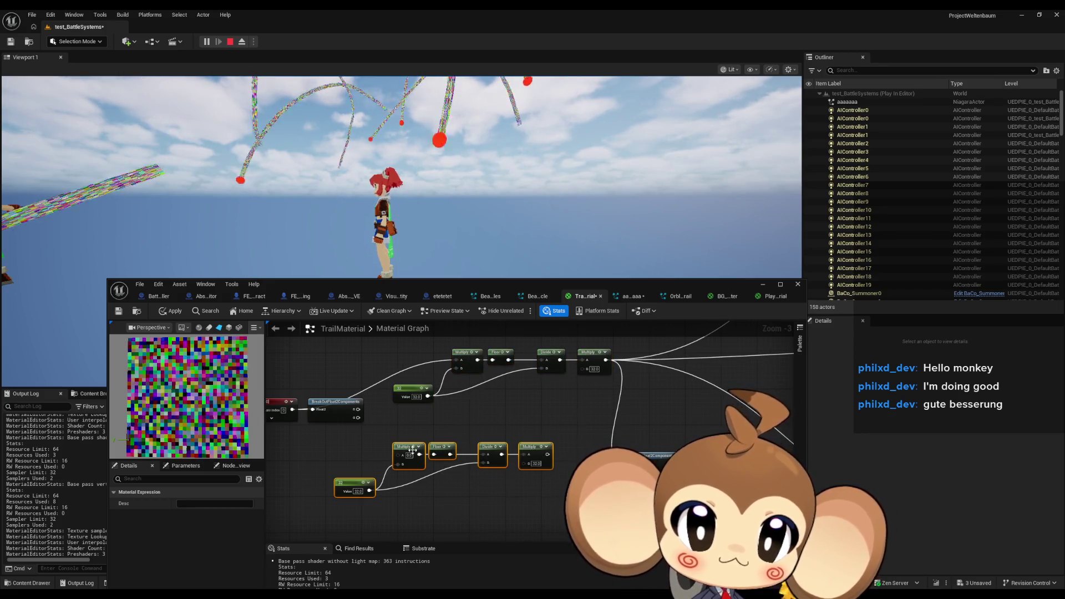
left_click_drag(406, 447, 435, 430)
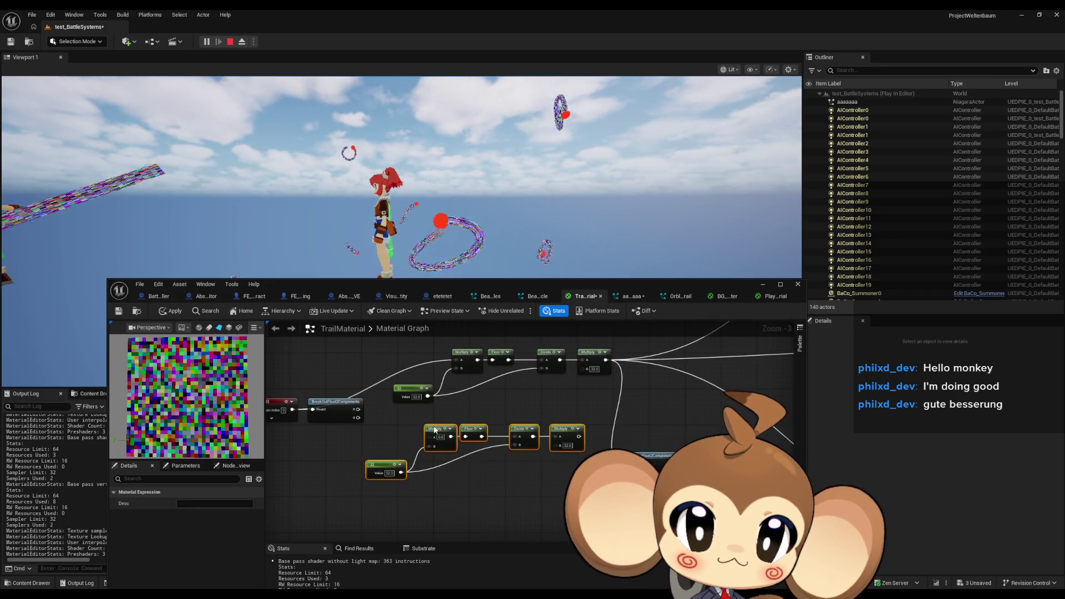
left_click(389, 473)
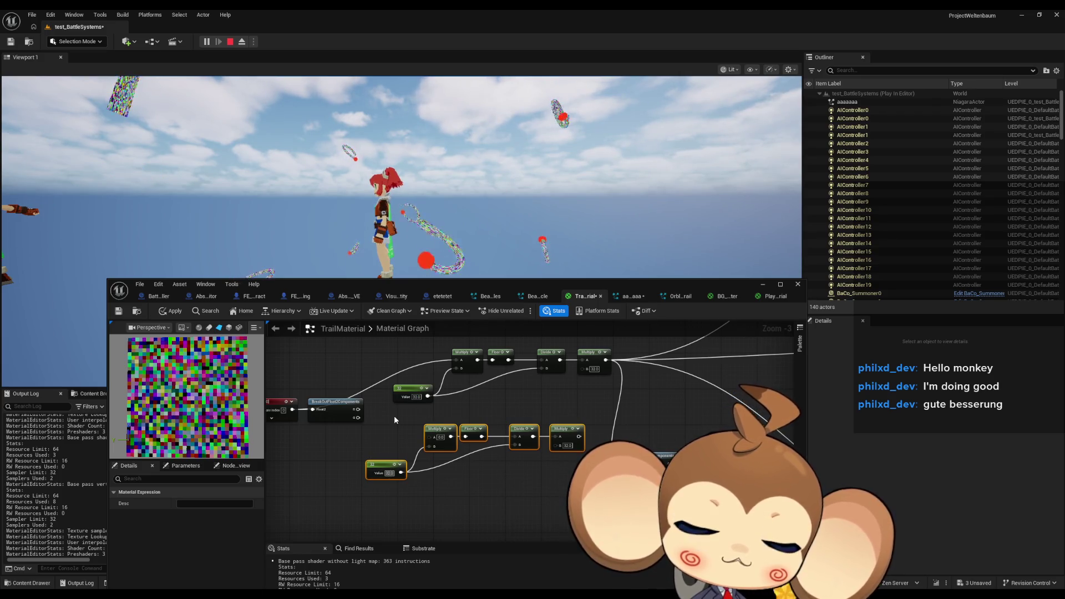
type("0")
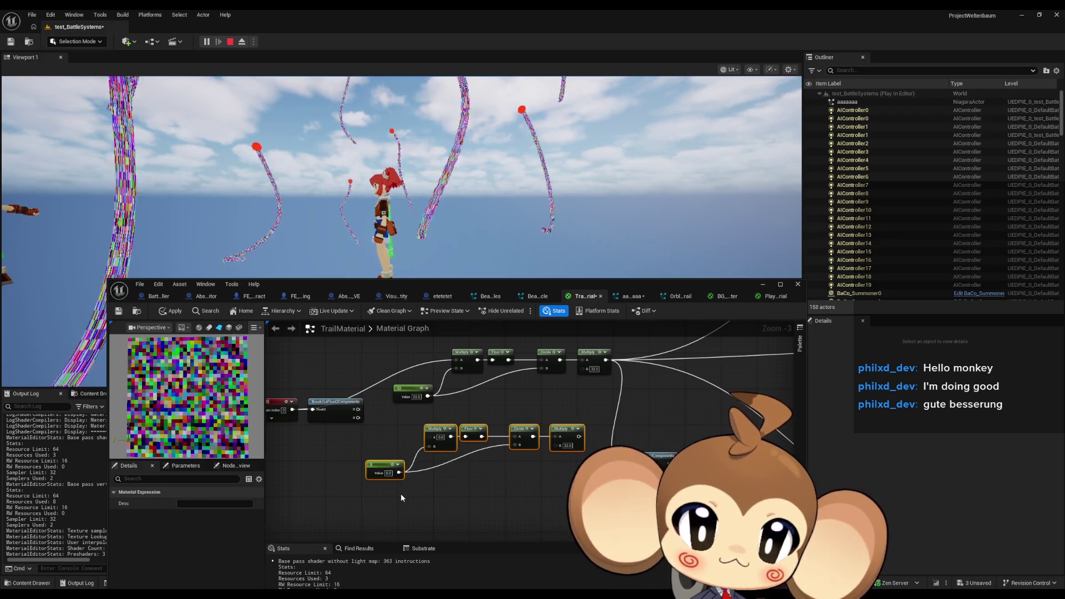
left_click(401, 494)
Step: Wire the G and R components into the two Multiply chains, selecting Make Vector2
mouse_move(358, 418)
left_mouse_down()
mouse_move(429, 437)
mouse_move(439, 372)
mouse_move(457, 359)
left_mouse_up()
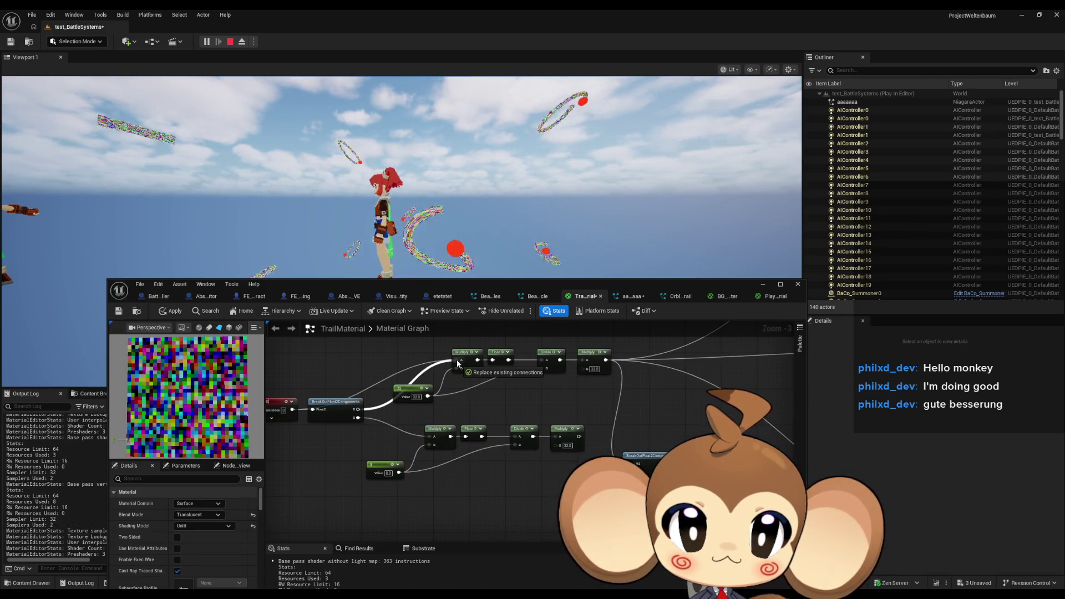
left_click_drag(566, 410, 485, 411)
left_click(602, 457)
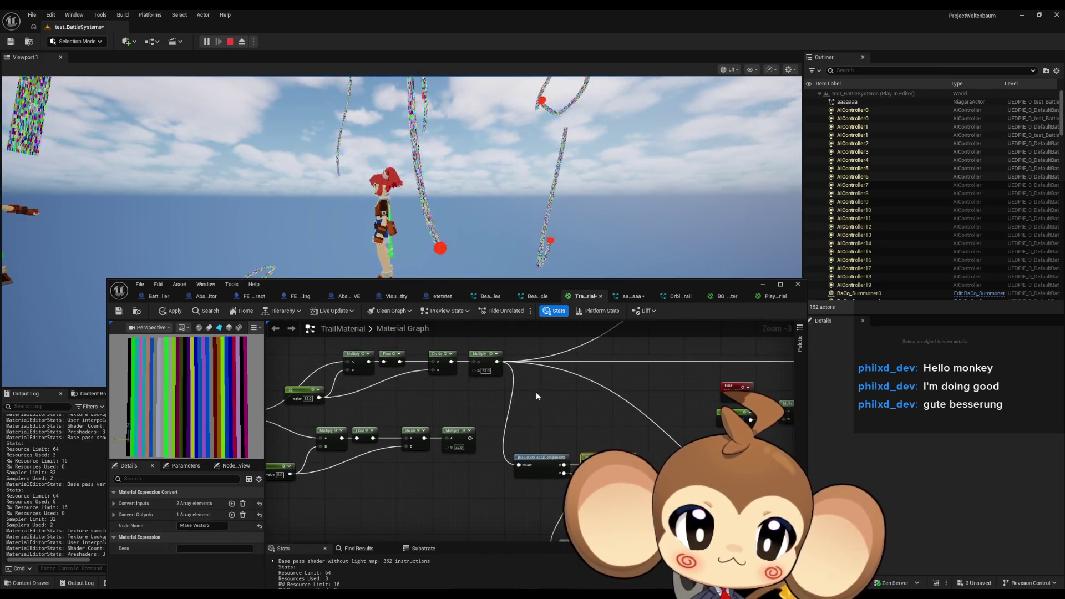
Step: Duplicate the Make Vector2 node and wire the lower Multiply chain into it
key("ctrl+c")
key("ctrl+v")
mouse_move(471, 439)
left_mouse_down()
mouse_move(534, 408)
mouse_move(396, 425)
mouse_move(421, 347)
mouse_move(561, 440)
mouse_move(415, 434)
left_mouse_up()
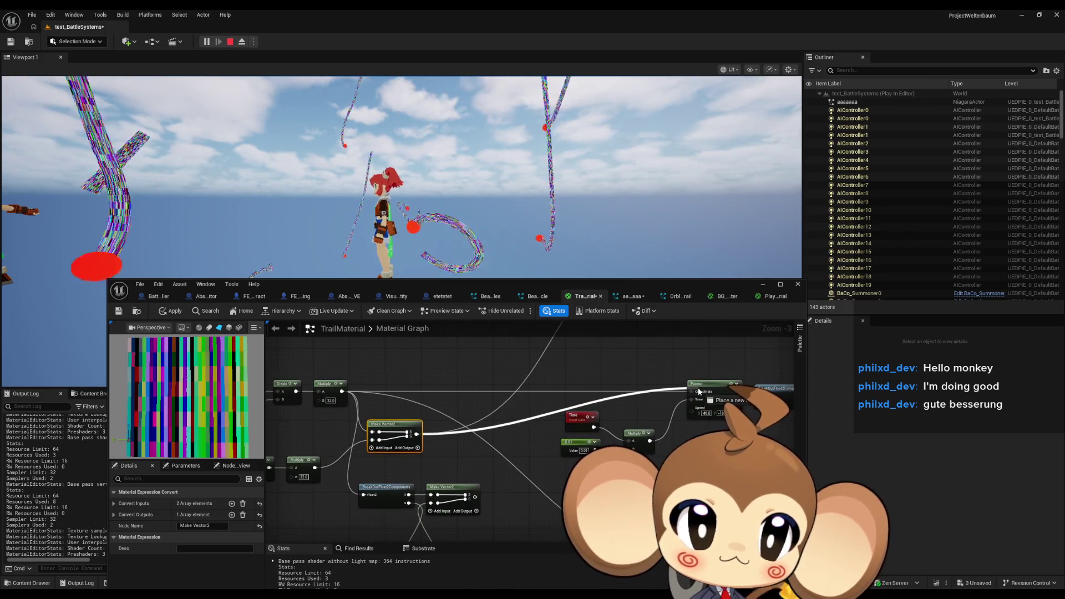
mouse_move(443, 454)
left_mouse_down()
mouse_move(351, 343)
mouse_move(355, 364)
left_mouse_up()
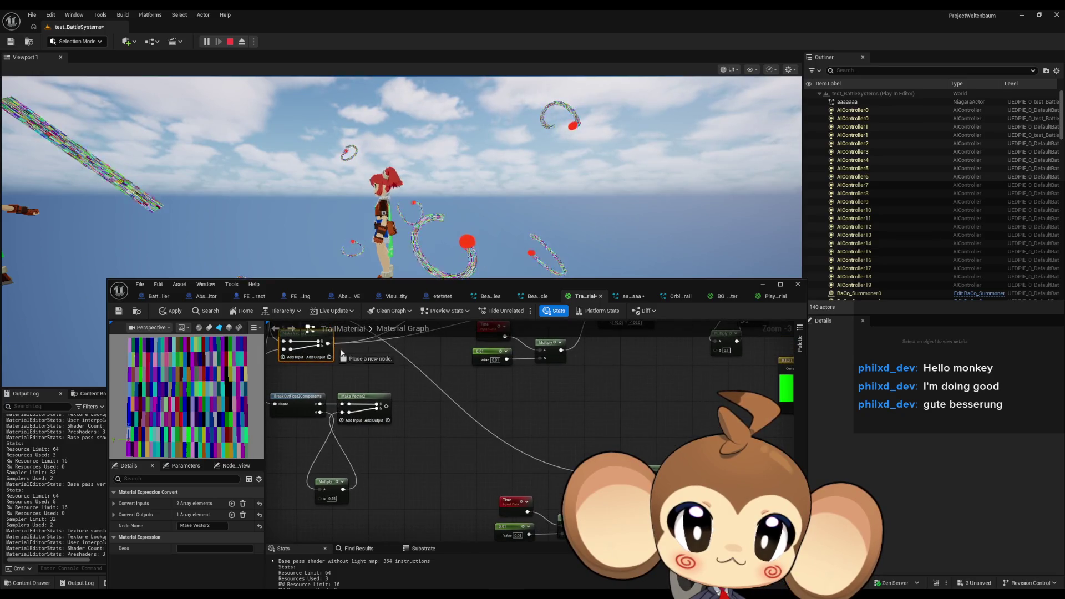
left_click_drag(478, 429, 554, 490)
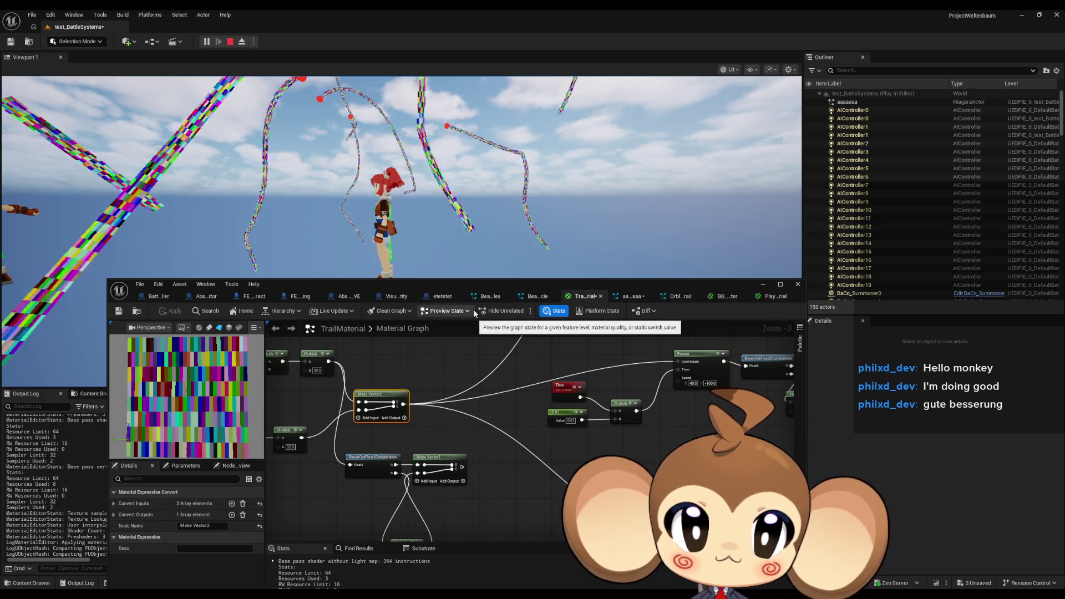
left_click_drag(394, 389, 639, 405)
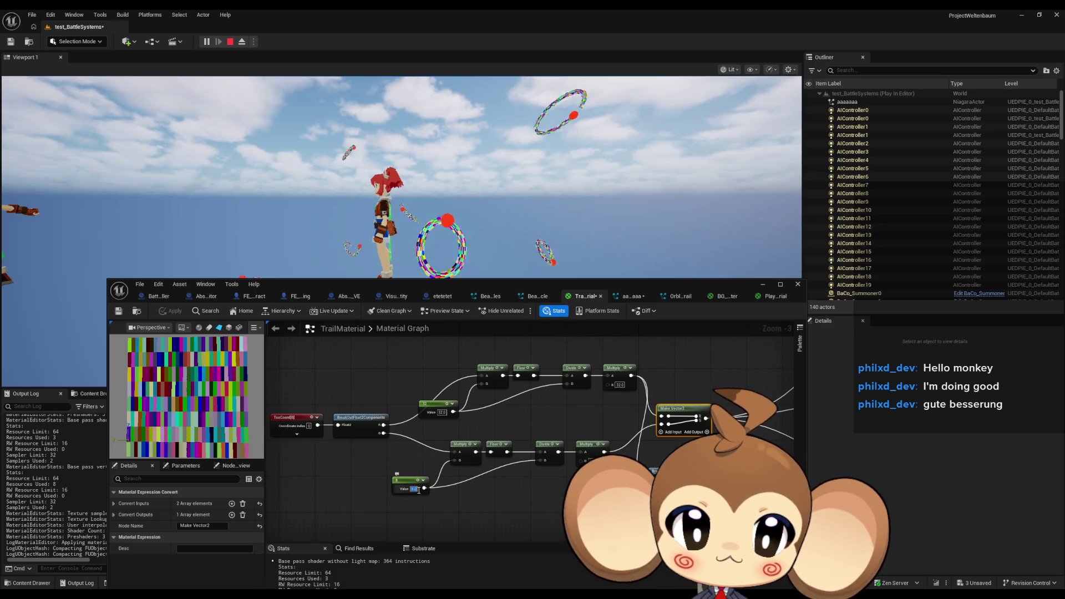
Step: Set the grid constants to 4 and 64, after trying 2, and apply TrailMaterial
left_click(361, 375)
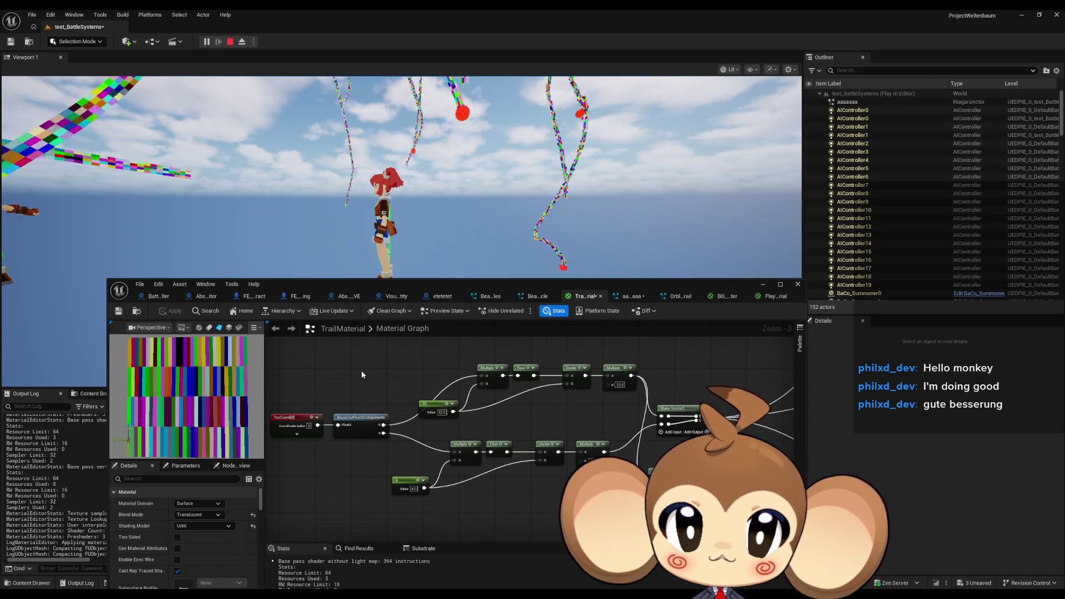
left_click(417, 489)
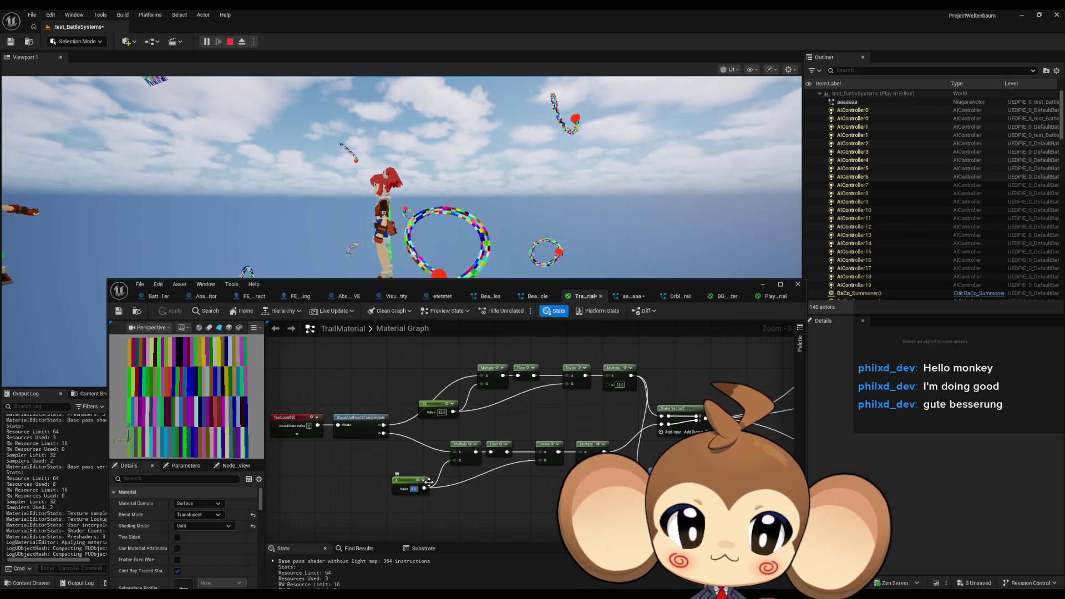
type("2")
key("Return")
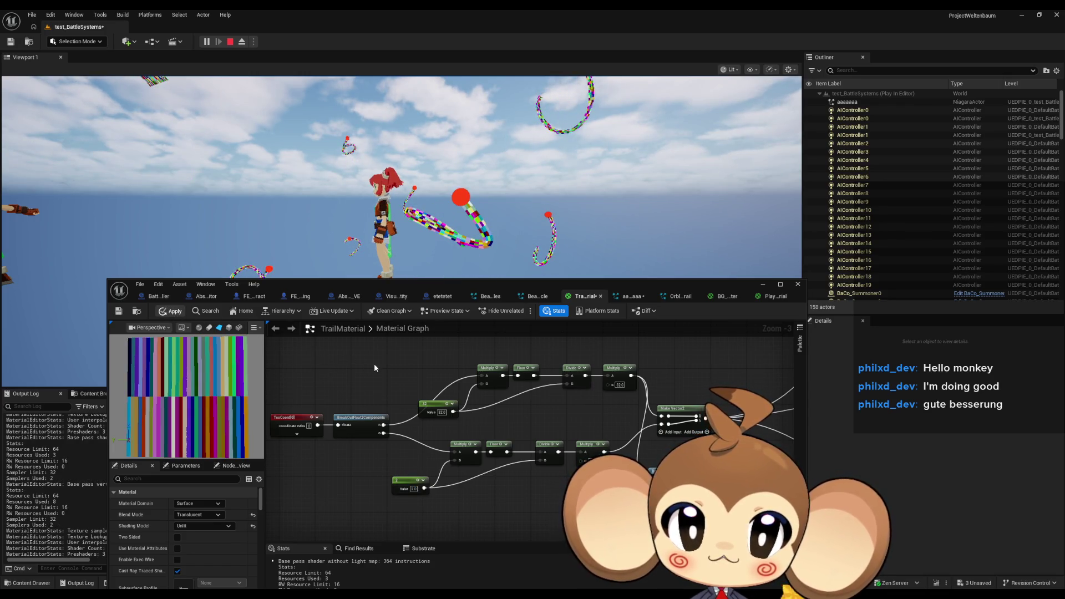
left_click(415, 490)
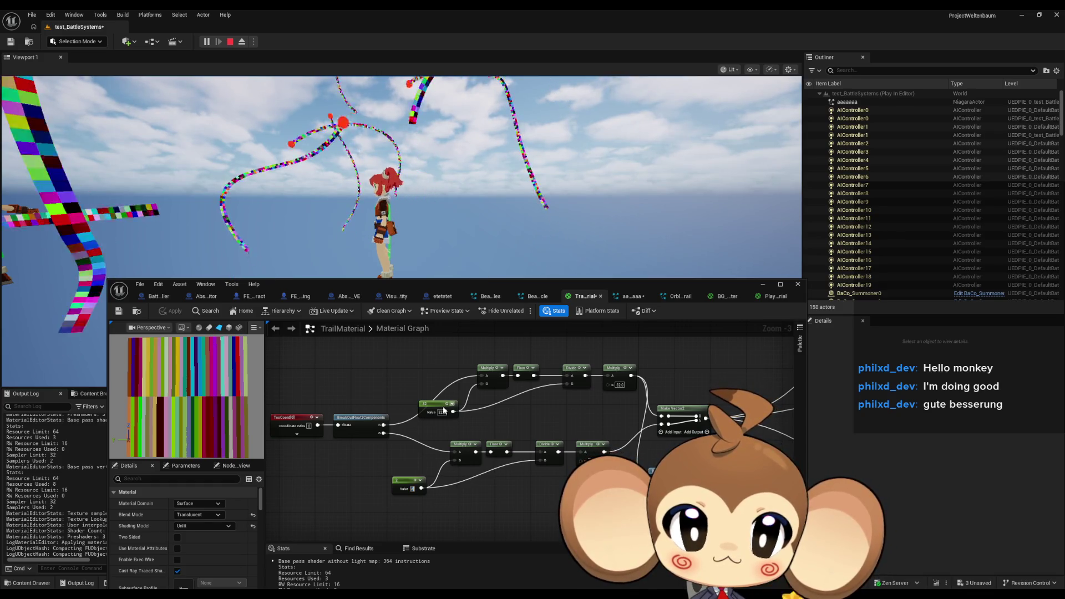
type("4")
key("Tab")
type("64")
key("Return")
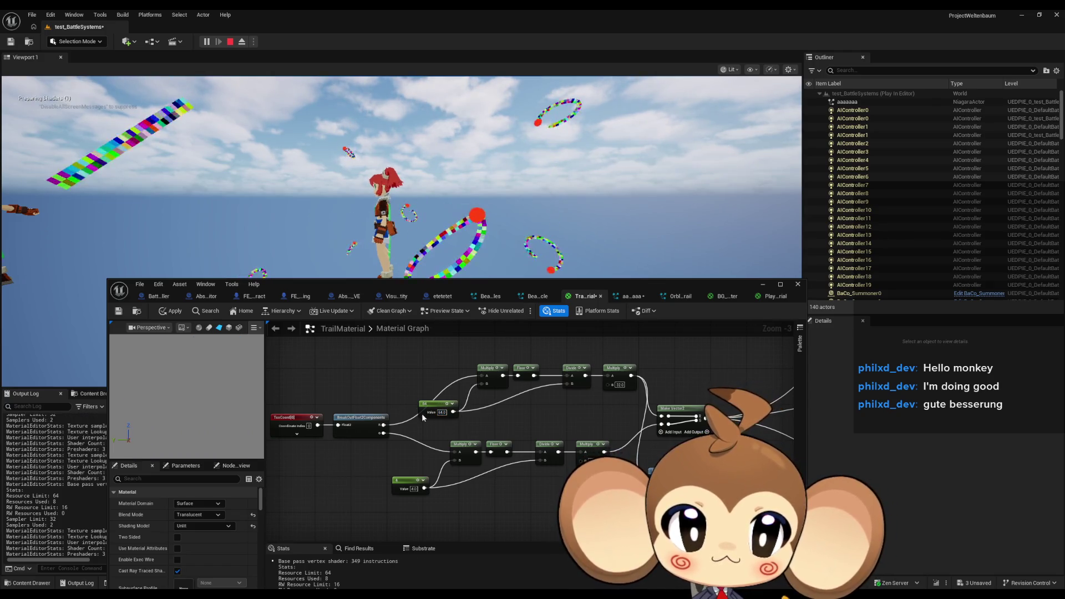
left_click(172, 313)
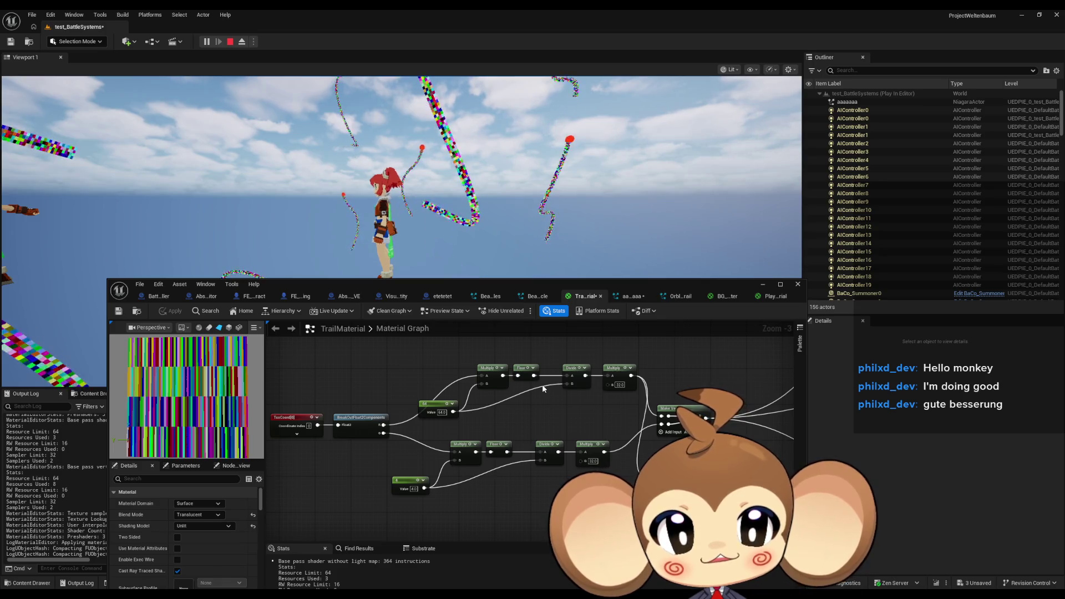
Step: Apply the updated TrailMaterial so the ribbon trails show rainbow streaks
scroll(542, 390, "down", 1)
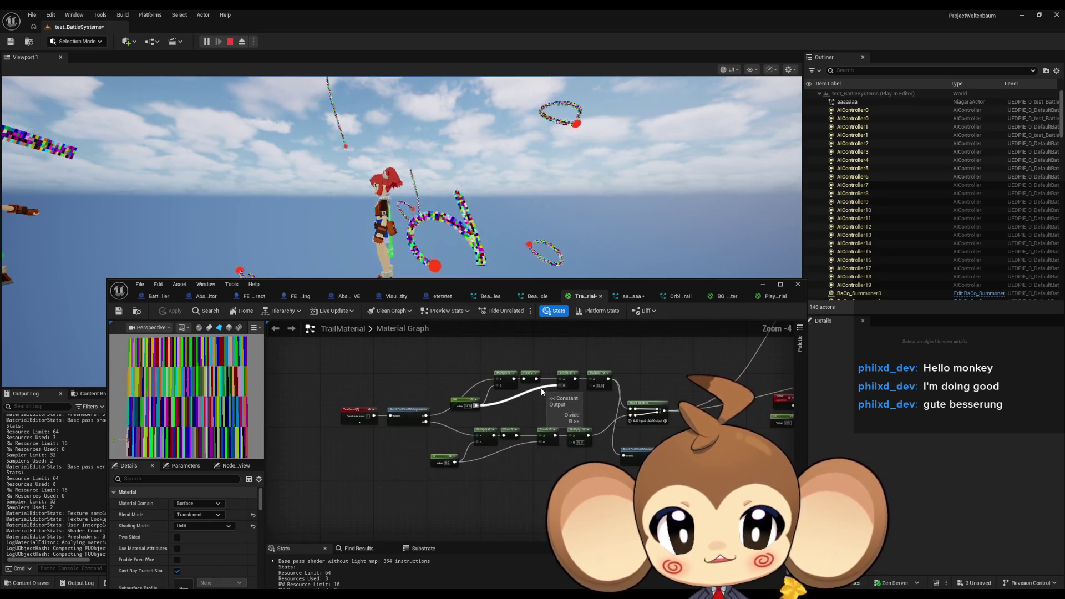
left_click_drag(430, 396, 437, 392)
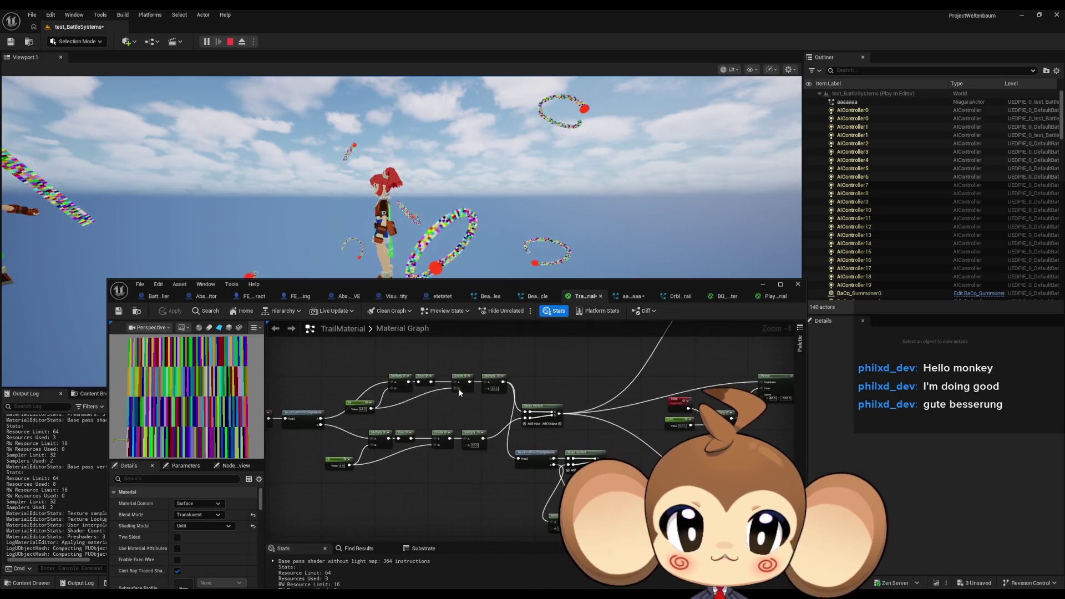
mouse_move(529, 400)
left_mouse_down()
mouse_move(335, 436)
mouse_move(343, 466)
left_mouse_up()
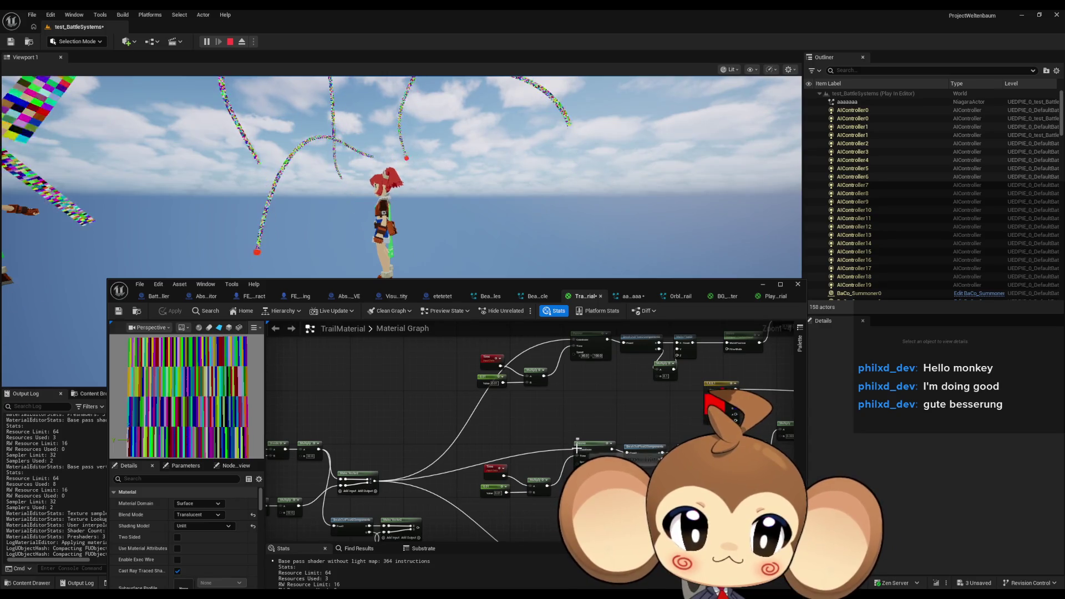
left_click_drag(598, 565, 586, 429)
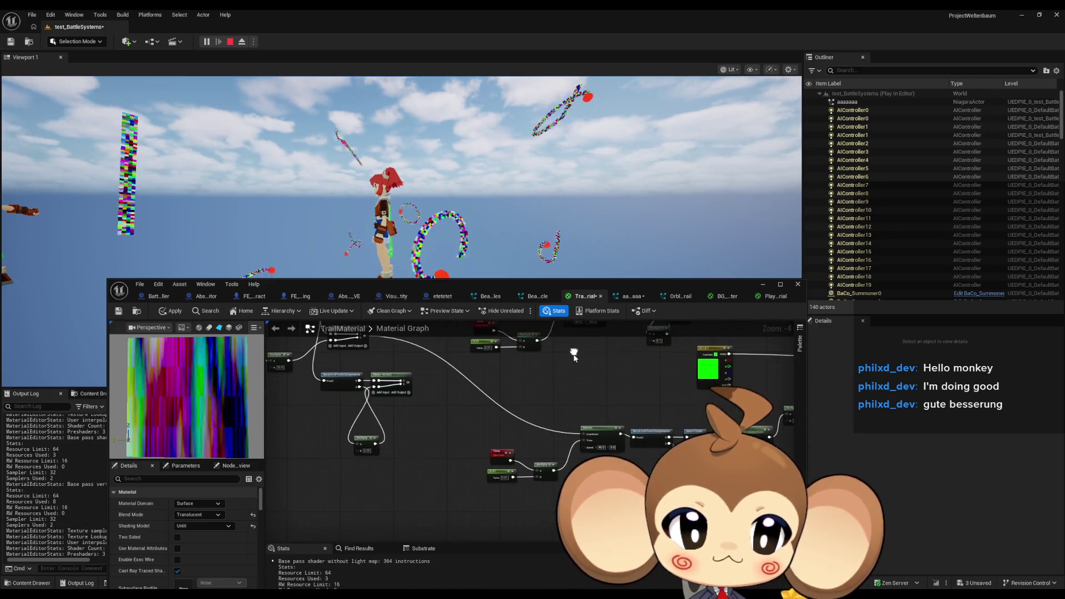
left_click(169, 312)
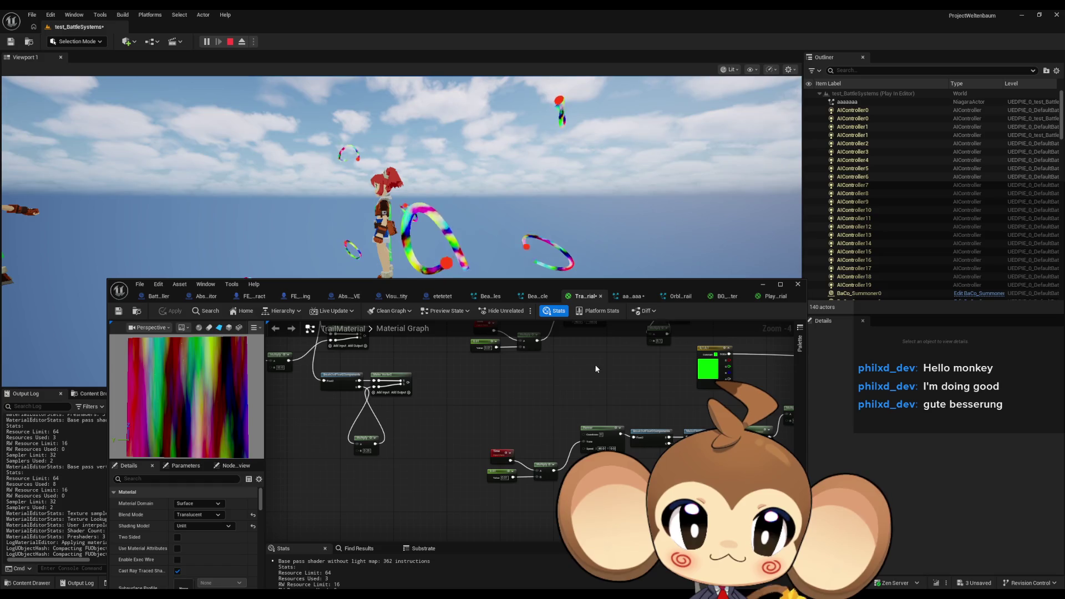
Step: Connect the Add node's result to the material output's Opacity input
scroll(597, 369, "down", 2)
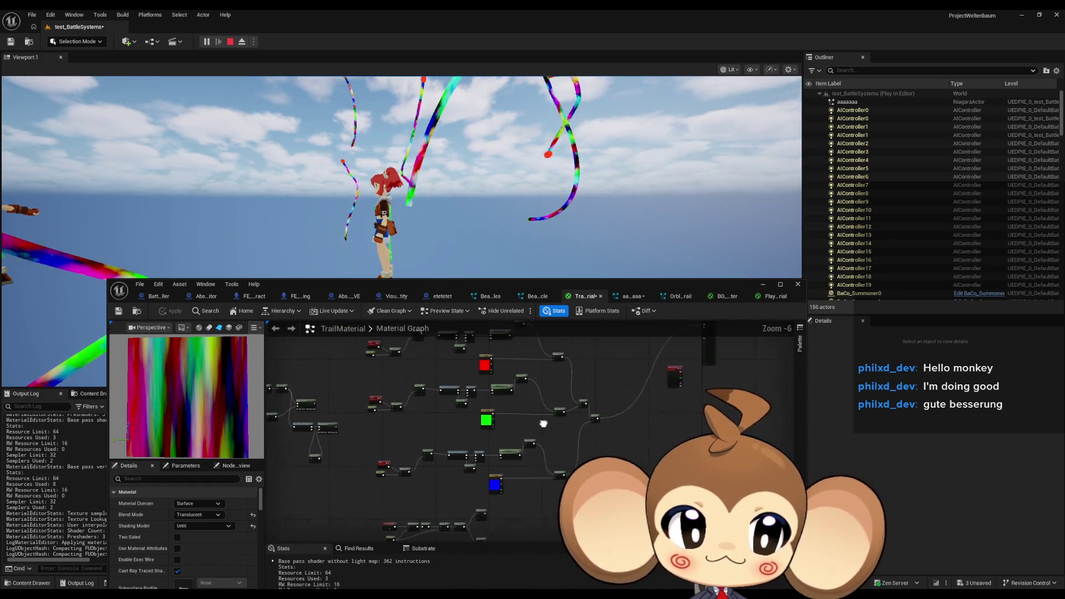
scroll(489, 477, "up", 3)
mouse_move(490, 464)
left_mouse_down()
mouse_move(659, 424)
mouse_move(782, 417)
mouse_move(773, 364)
left_mouse_up()
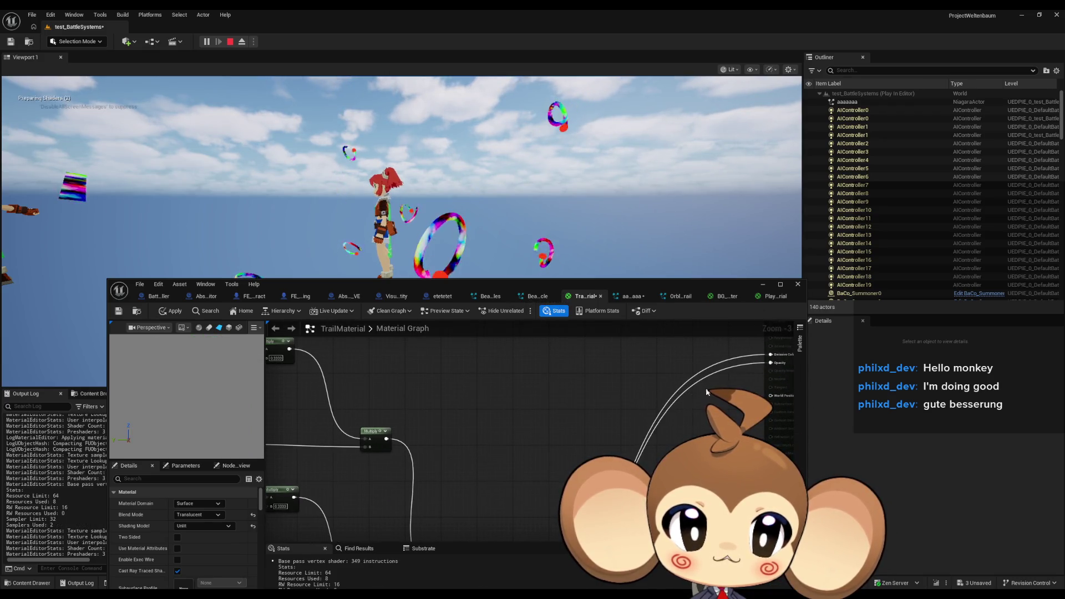
Step: Apply the material changes and bring the Add nodes and their wires into view
left_click(174, 312)
mouse_move(450, 442)
left_mouse_down()
mouse_move(472, 345)
mouse_move(530, 401)
mouse_move(528, 487)
mouse_move(539, 489)
left_mouse_up()
scroll(531, 406, "down", 4)
scroll(503, 411, "up", 2)
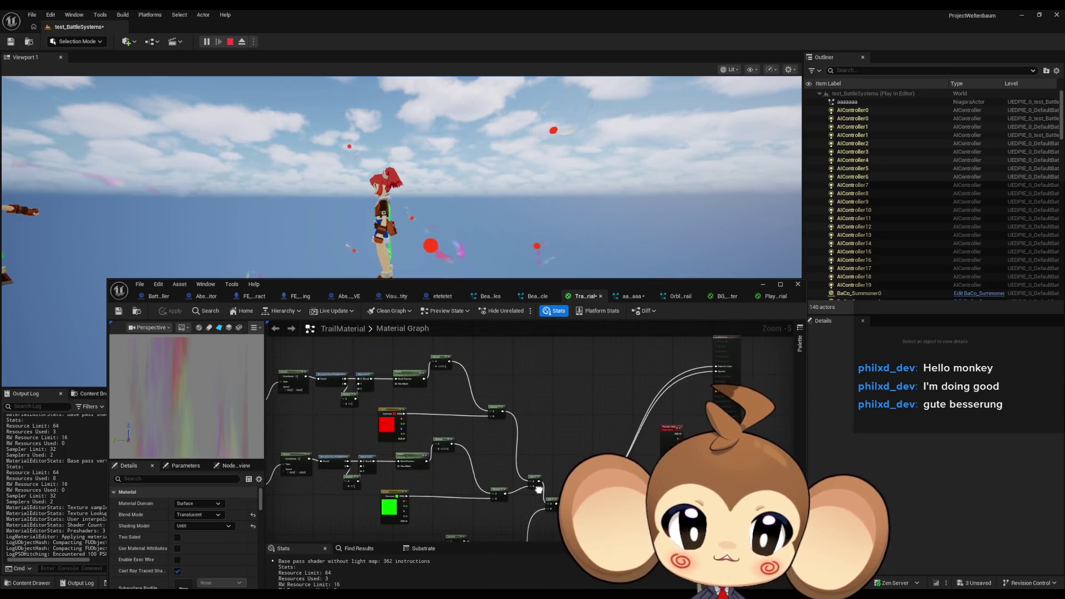
scroll(538, 463, "down", 1)
scroll(531, 451, "up", 2)
Step: Undo, delete and save graph edits, restoring the Multiply 0.7 and Add 0.3 nodes
mouse_move(531, 451)
left_mouse_down()
mouse_move(500, 409)
mouse_move(532, 382)
mouse_move(579, 384)
mouse_move(538, 344)
mouse_move(534, 375)
left_mouse_up()
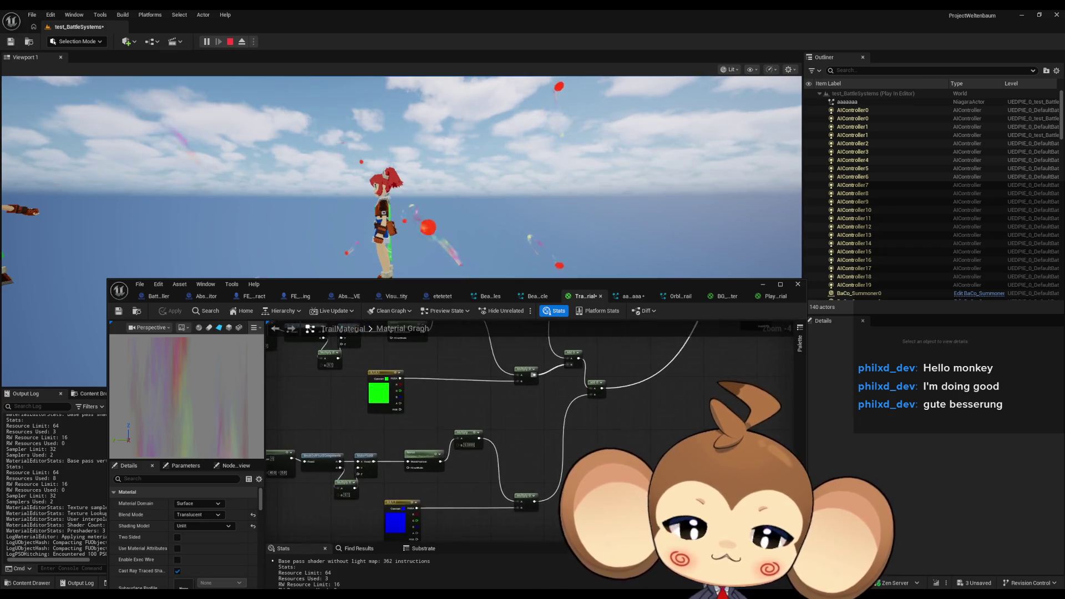
mouse_move(567, 319)
left_mouse_down()
mouse_move(543, 292)
mouse_move(507, 408)
mouse_move(506, 468)
mouse_move(492, 379)
mouse_move(556, 320)
left_mouse_up()
scroll(401, 428, "down", 4)
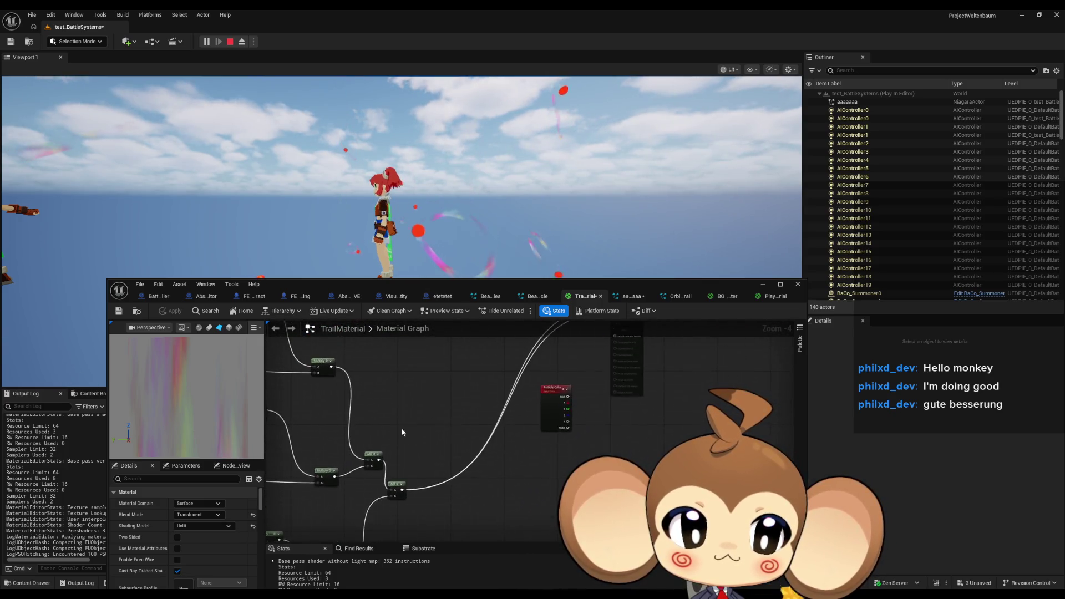
scroll(470, 425, "up", 5)
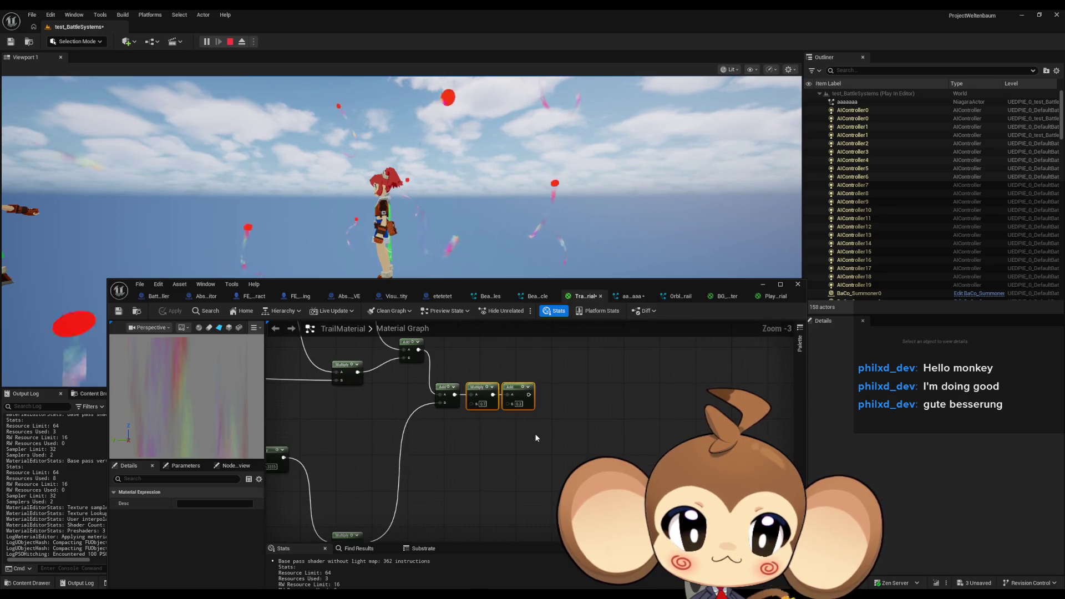
left_click_drag(531, 452, 496, 415)
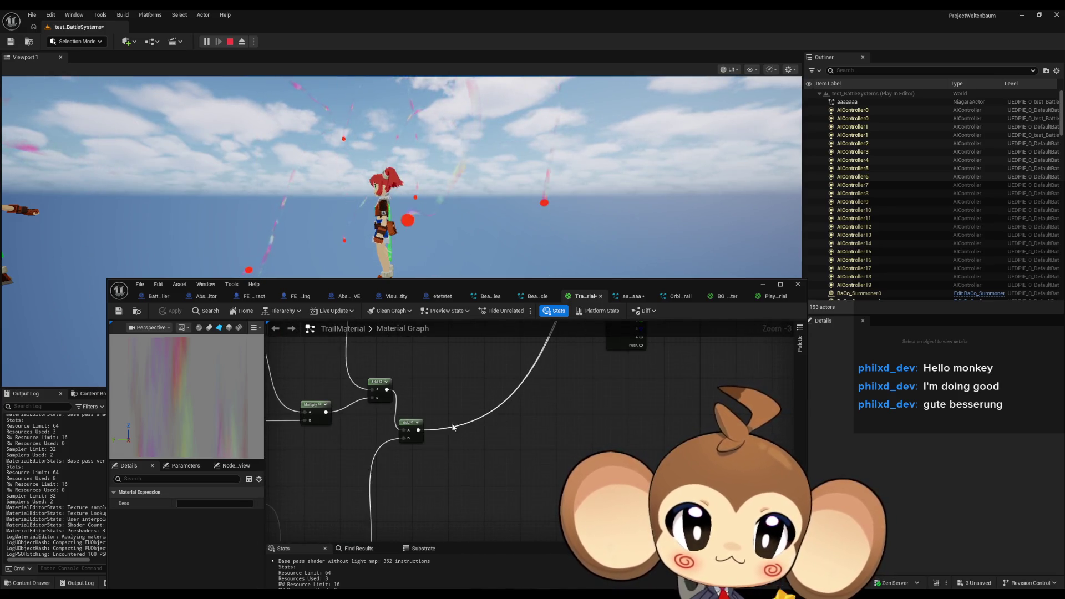
key("ctrl+z")
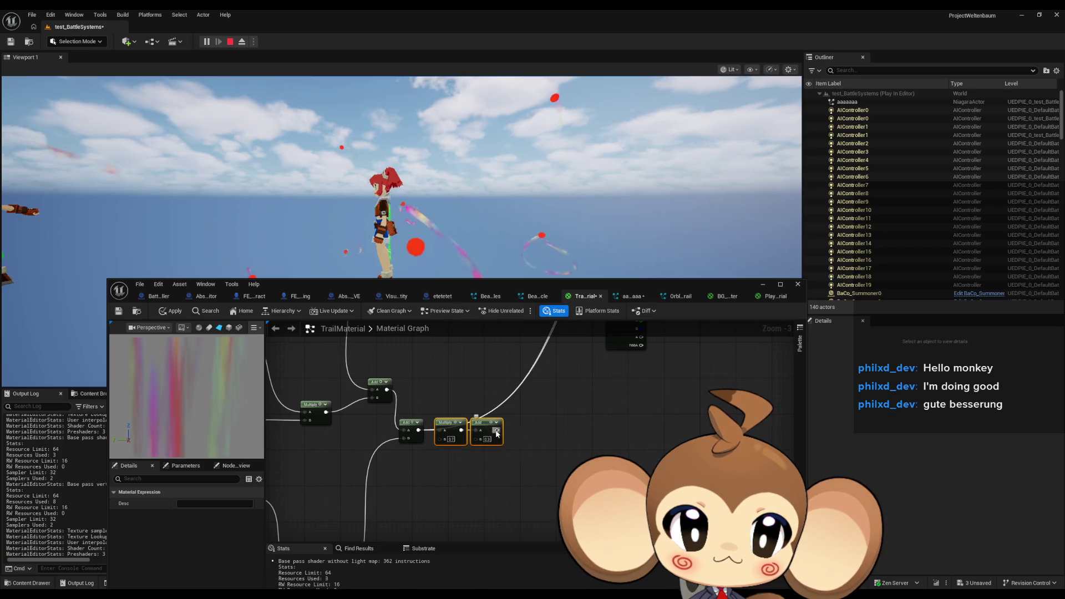
left_click_drag(497, 434, 589, 405)
key("Delete")
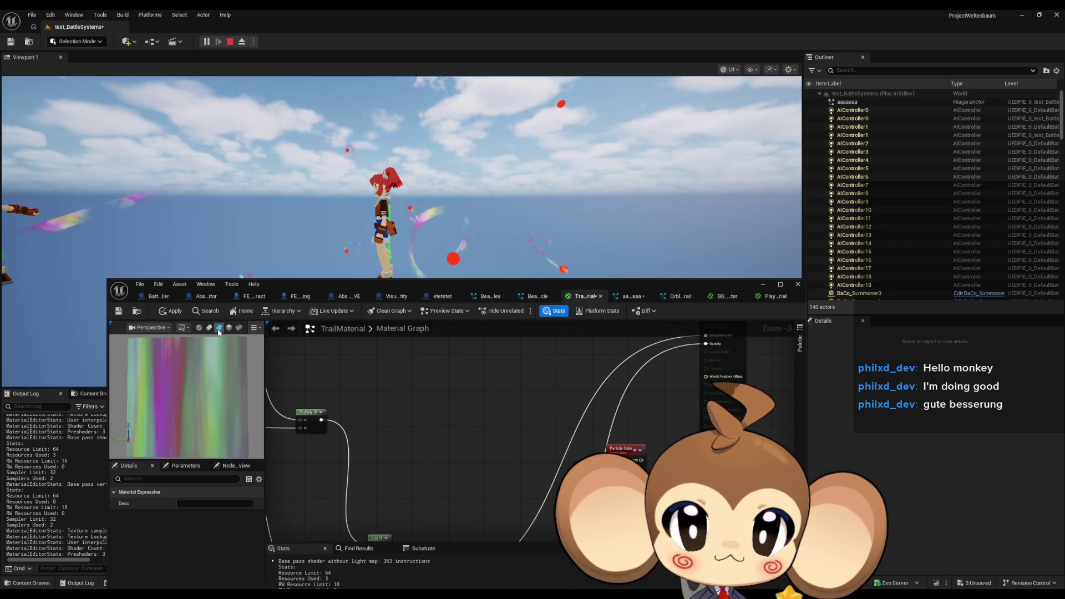
key("ctrl+s")
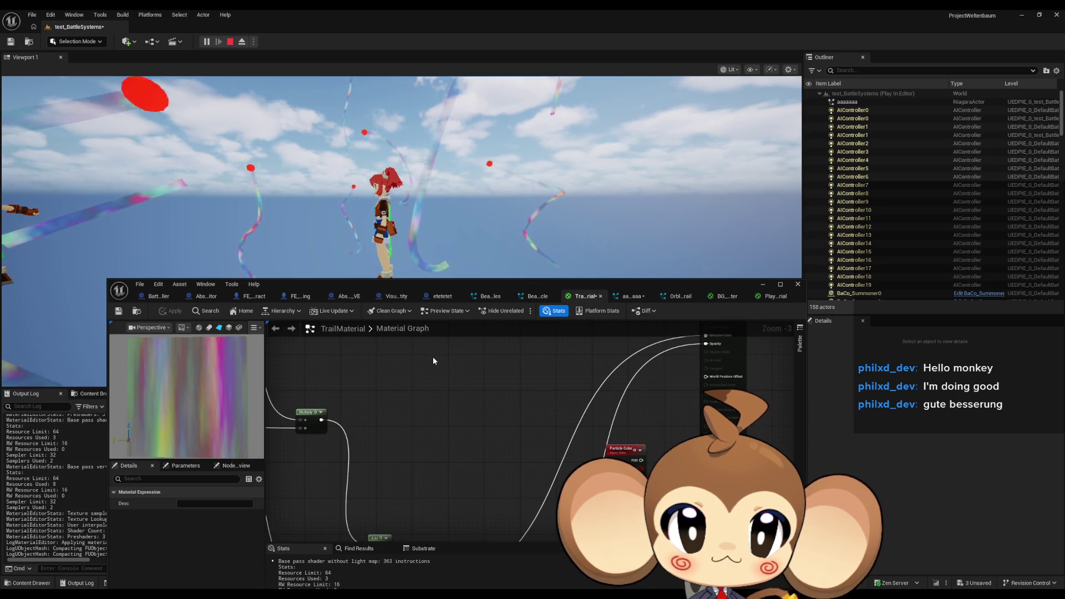
key("ctrl+z")
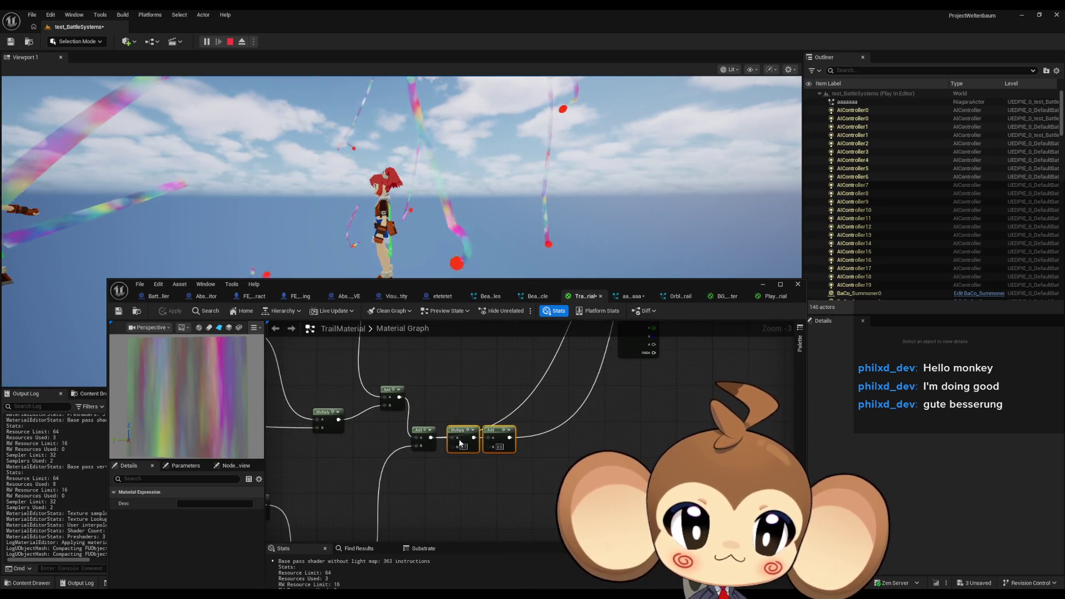
Step: Wire the node output to Emissive Color and break the wire feeding Opacity
left_click_drag(582, 221, 721, 384)
left_click(174, 312)
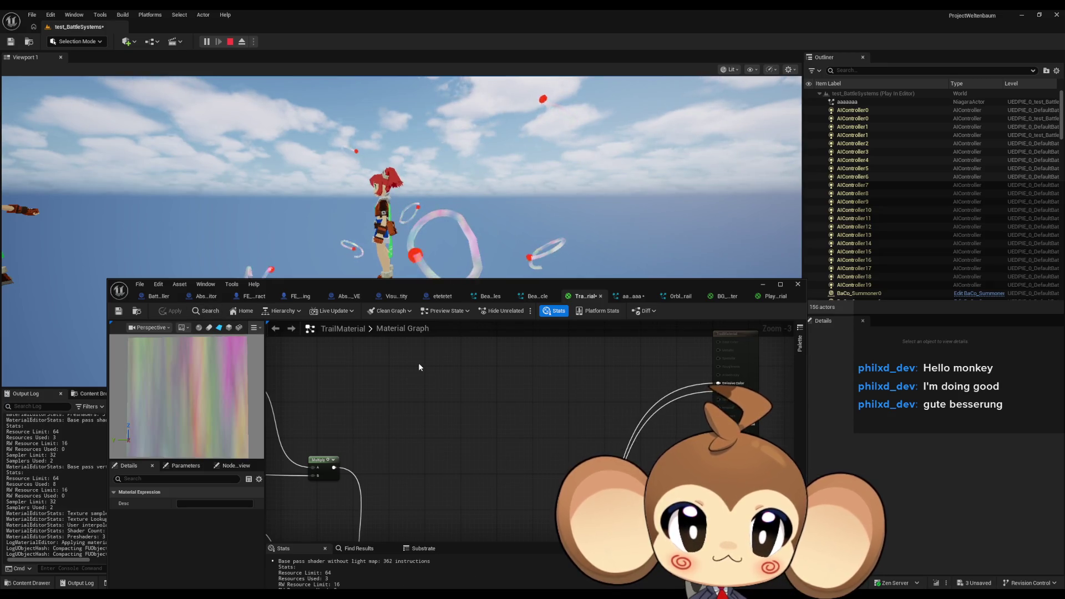
left_click_drag(480, 452, 518, 338)
mouse_move(541, 513)
left_mouse_down()
mouse_move(693, 380)
mouse_move(750, 376)
mouse_move(759, 385)
left_mouse_up()
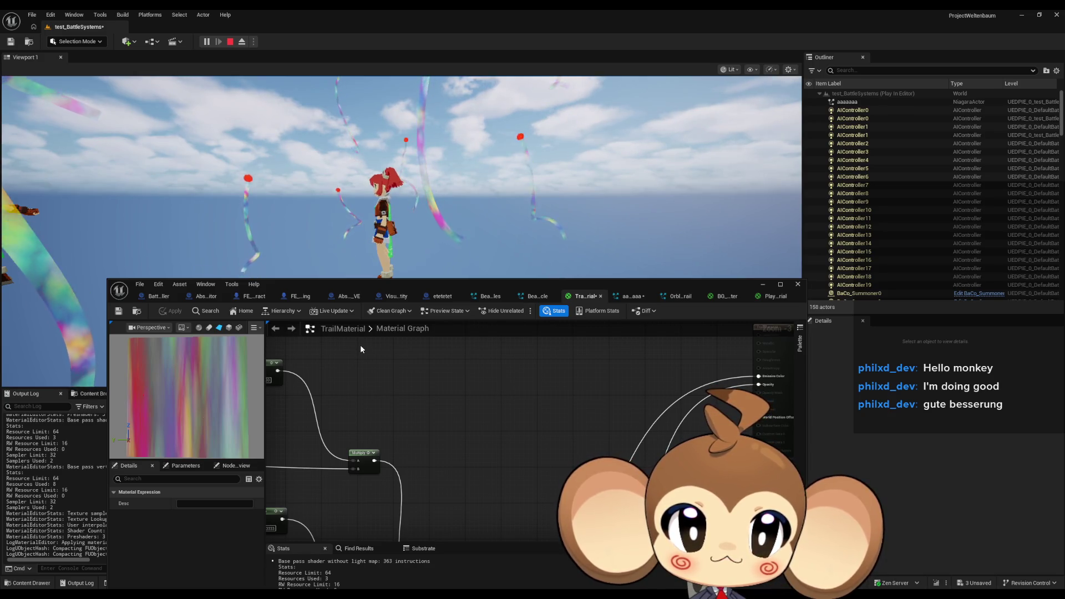
left_click_drag(568, 392, 495, 384)
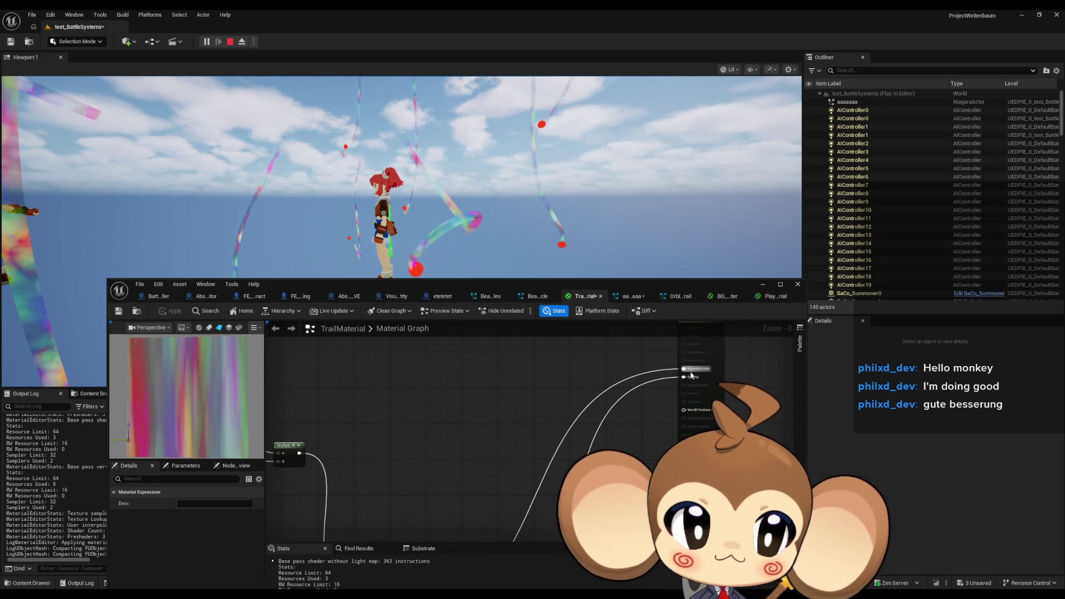
left_click(687, 377, "alt")
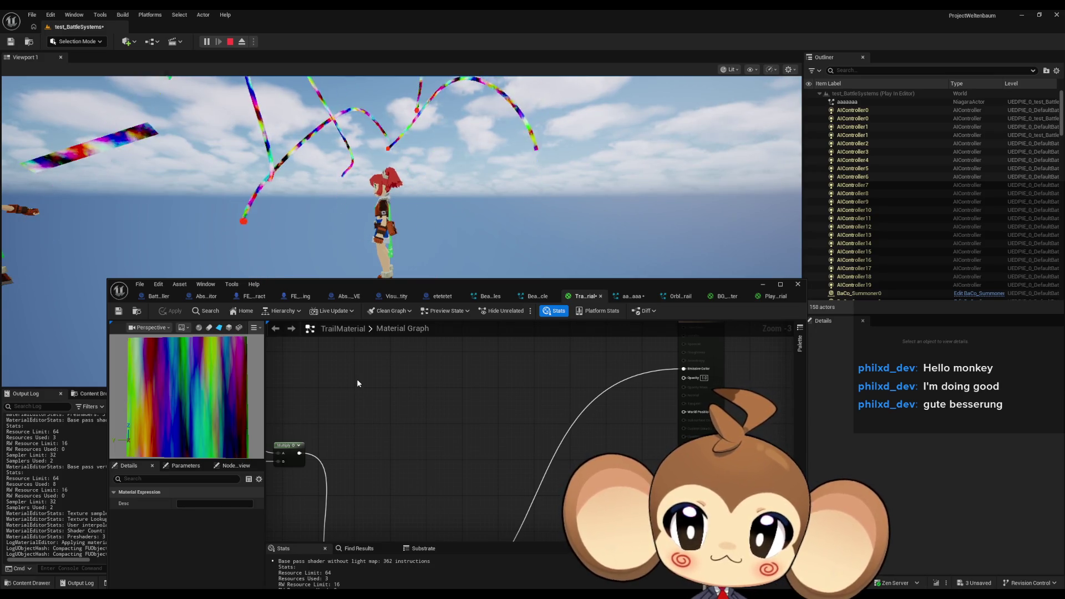
Step: Zoom out over the graph and box-select the Time, Multiply and Panner group
scroll(499, 415, "down", 4)
scroll(490, 414, "down", 1)
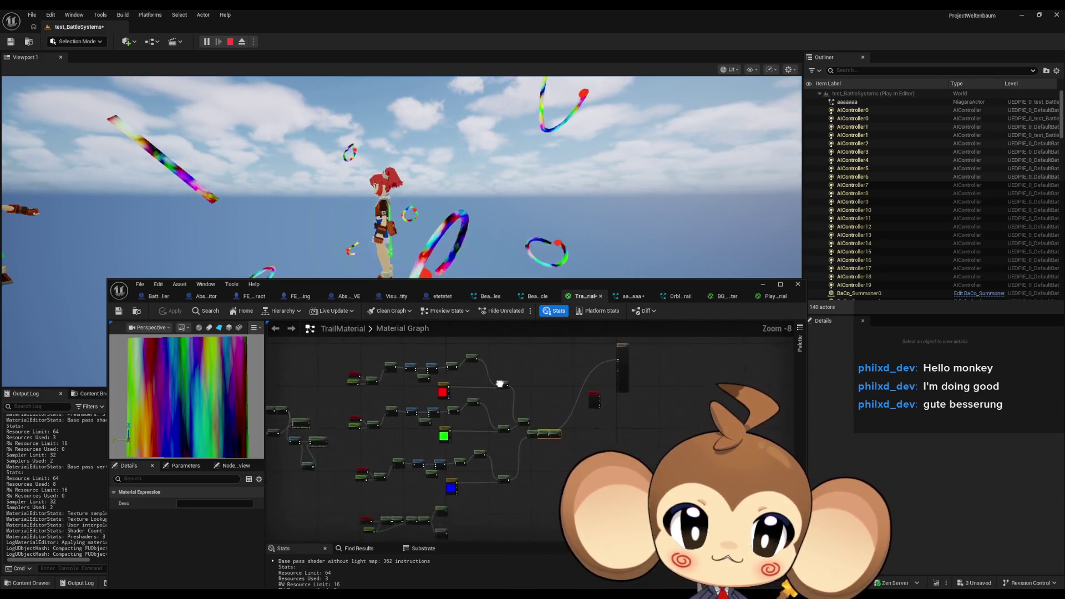
scroll(501, 463, "up", 1)
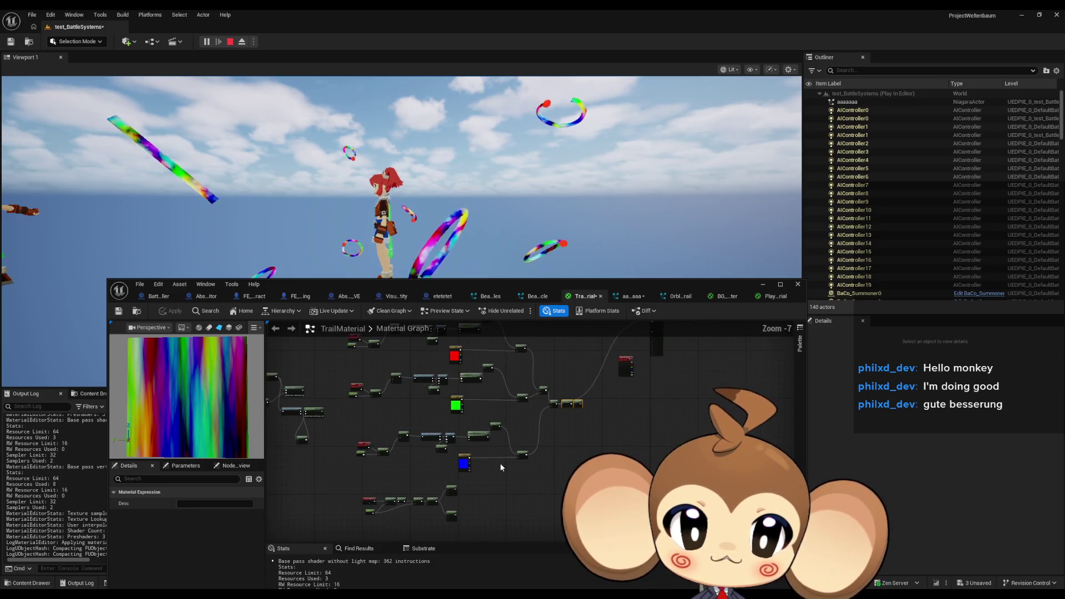
scroll(426, 439, "up", 2)
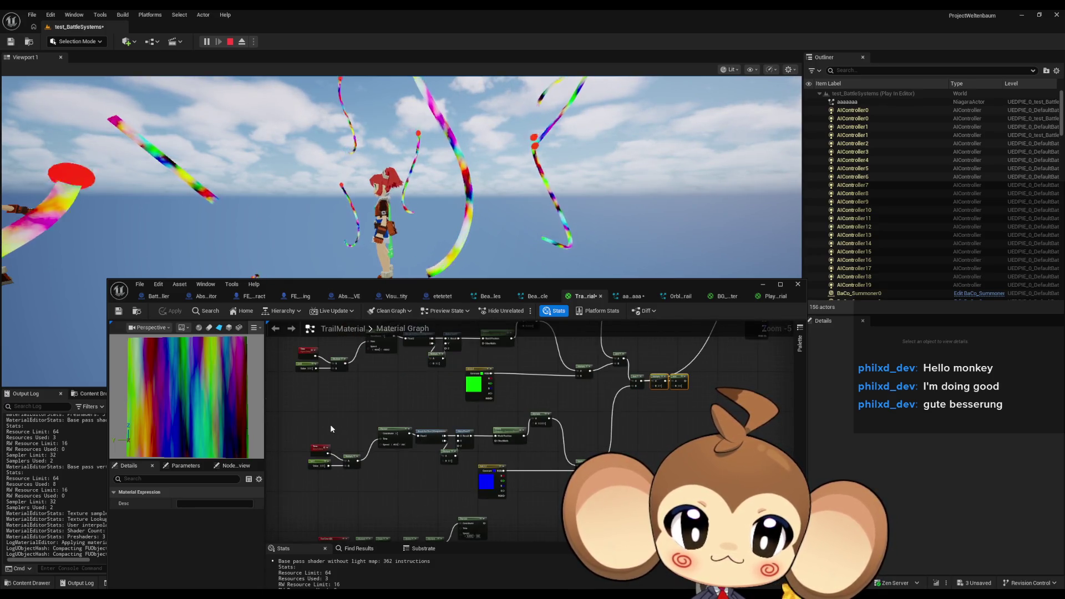
left_click_drag(637, 437, 637, 520)
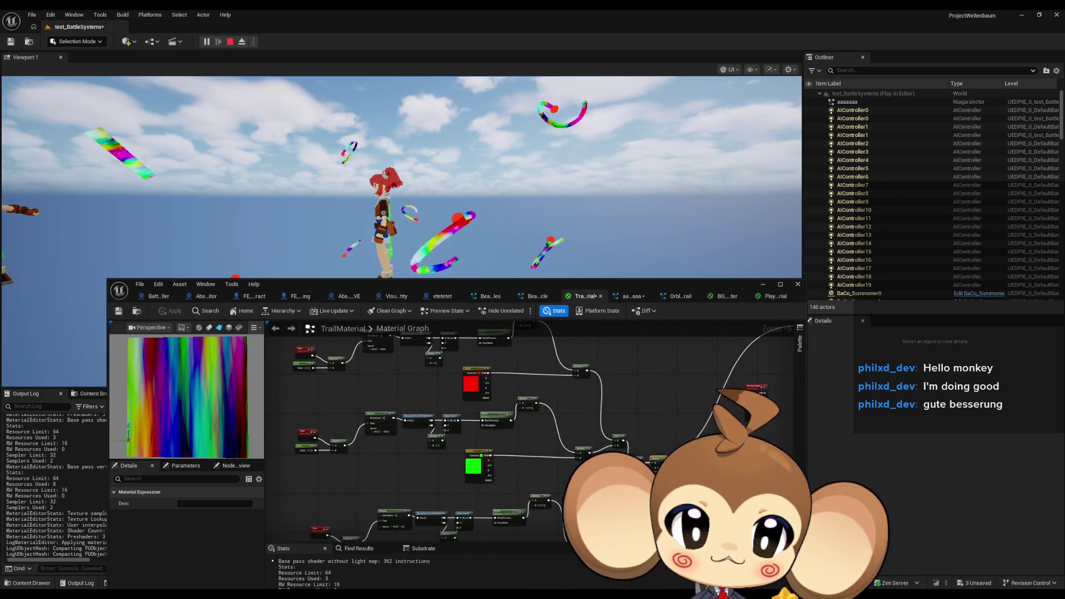
left_click_drag(479, 479, 520, 487)
scroll(352, 416, "up", 1)
mouse_move(351, 416)
left_mouse_down()
mouse_move(449, 471)
mouse_move(524, 471)
left_mouse_up()
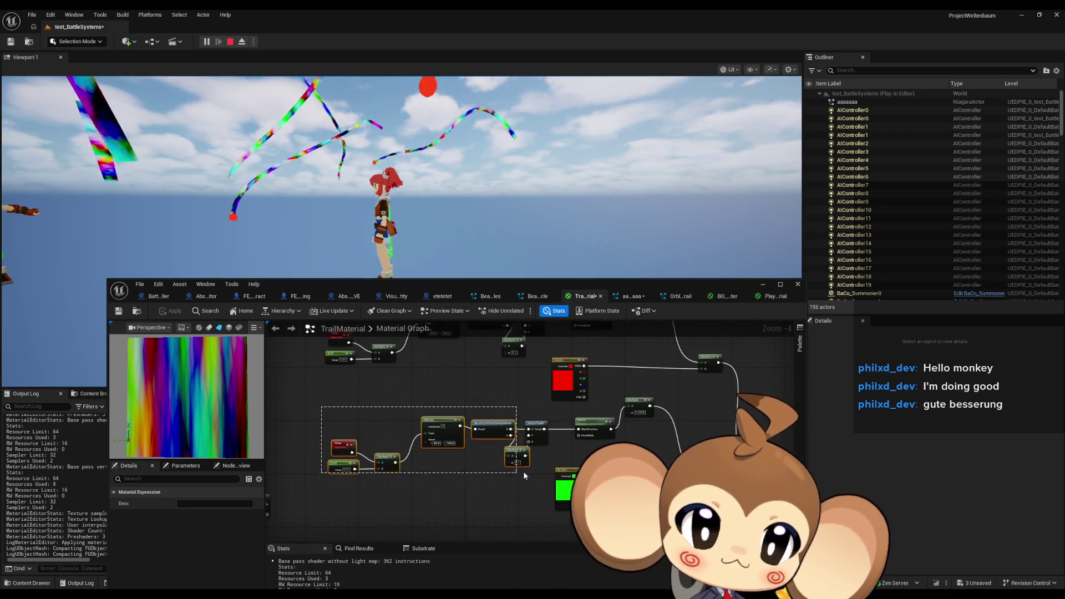
left_click_drag(665, 441, 359, 378)
scroll(486, 468, "down", 3)
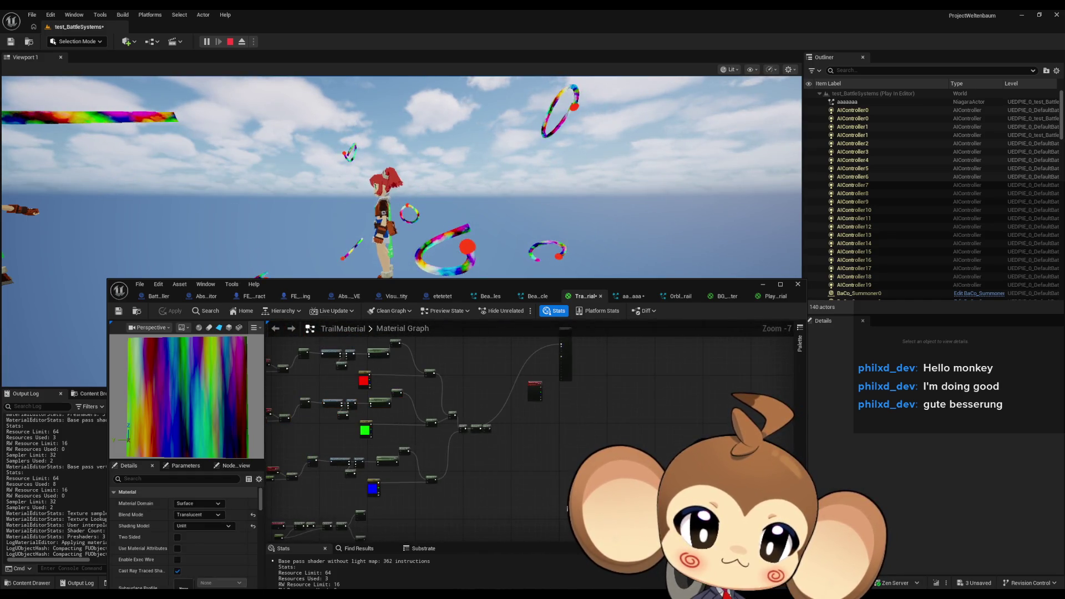
Step: Wire a node output back into the Opacity pin and apply the material
scroll(602, 496, "up", 3)
mouse_move(571, 513)
left_mouse_down()
mouse_move(528, 361)
mouse_move(509, 228)
mouse_move(508, 447)
mouse_move(489, 441)
left_mouse_up()
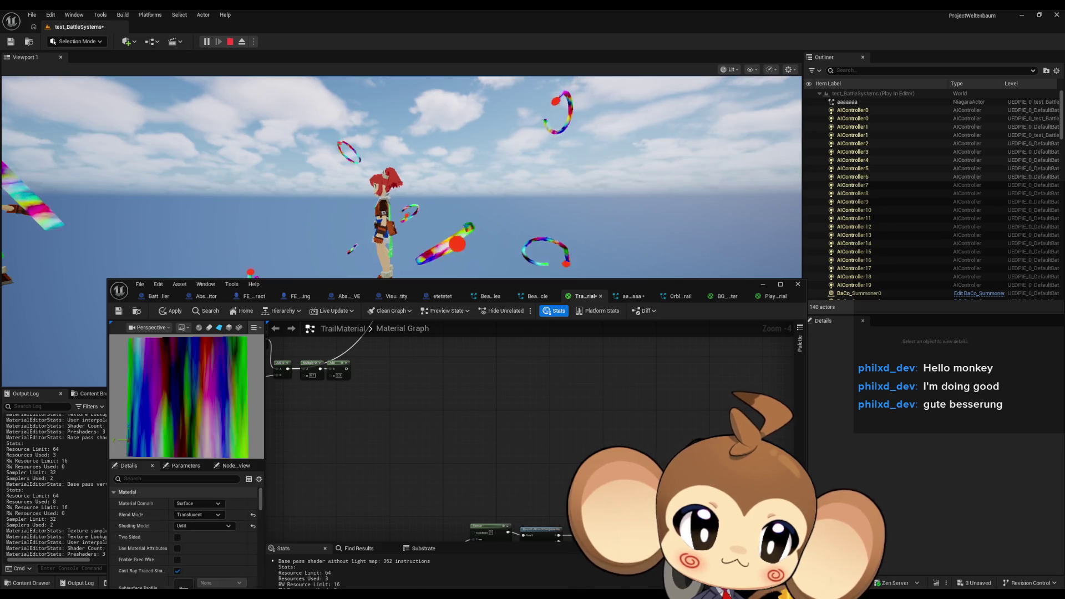
mouse_move(557, 536)
left_mouse_down()
mouse_move(558, 383)
mouse_move(482, 485)
mouse_move(501, 471)
left_mouse_up()
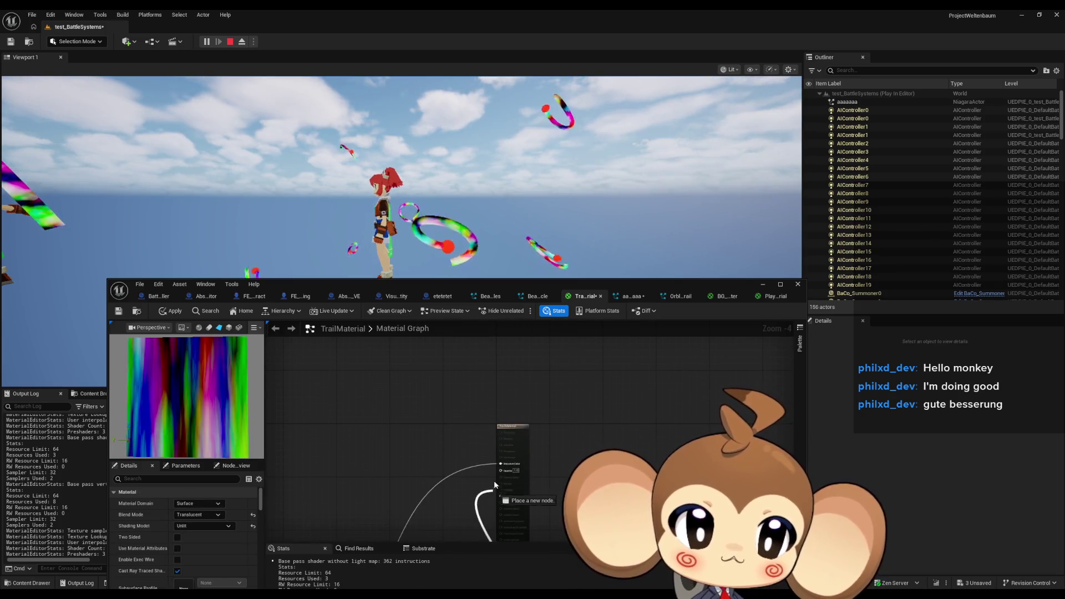
left_click(179, 313)
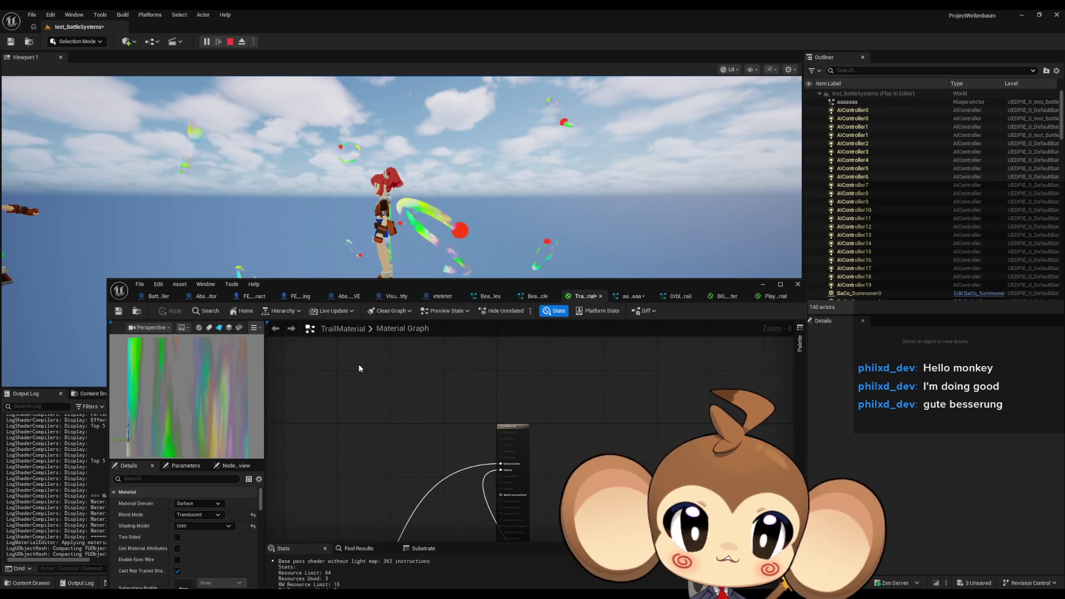
Step: Bring the Time, Multiply and Panner nodes into view and select the Panner's Speed Y value
mouse_move(448, 451)
left_mouse_down()
mouse_move(499, 351)
mouse_move(468, 334)
left_mouse_up()
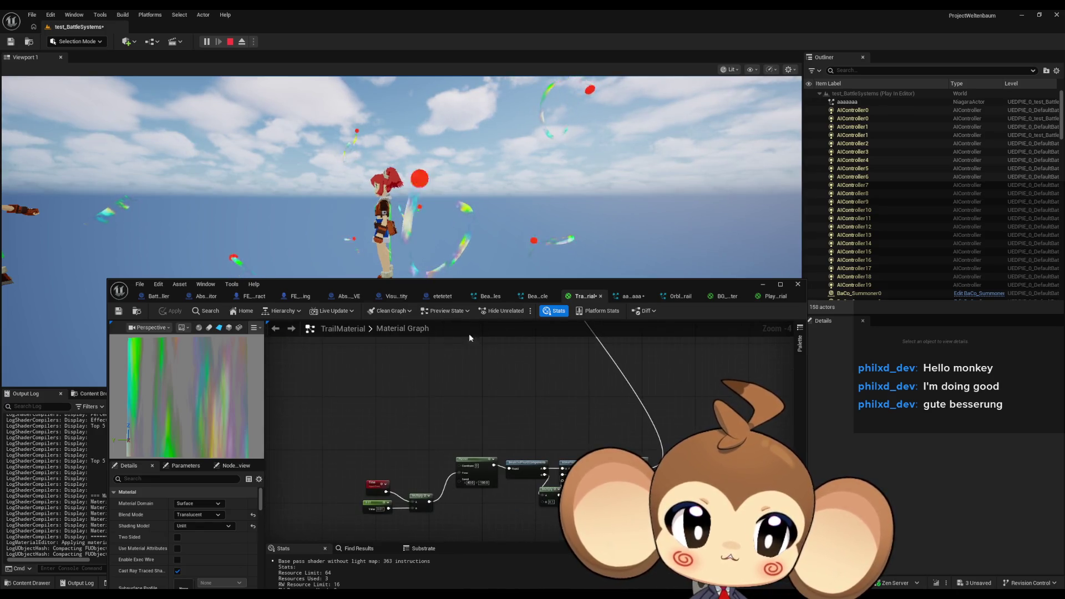
scroll(438, 488, "up", 1)
scroll(478, 501, "up", 2)
left_click(507, 475)
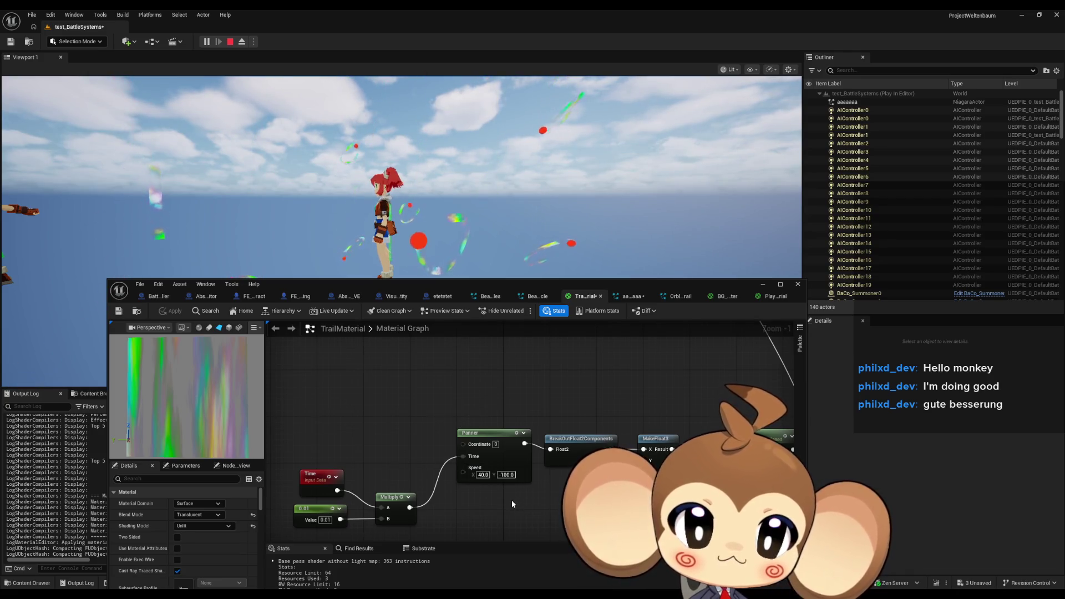
Step: Set the Panner's Speed X to 80 and Speed Y to 0
scroll(511, 502, "down", 1)
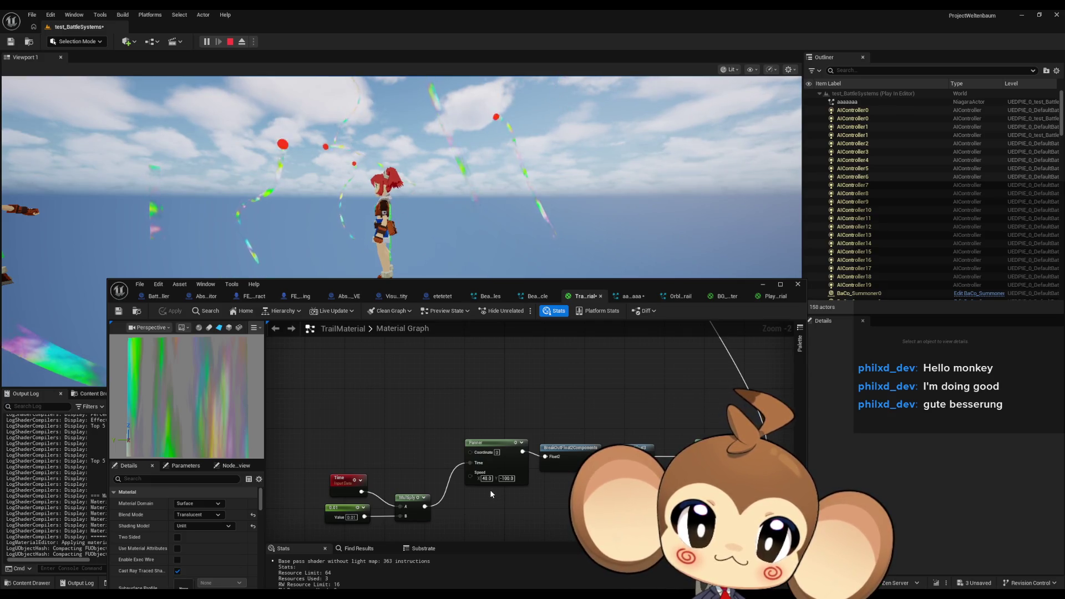
left_click(505, 478)
left_click(508, 491)
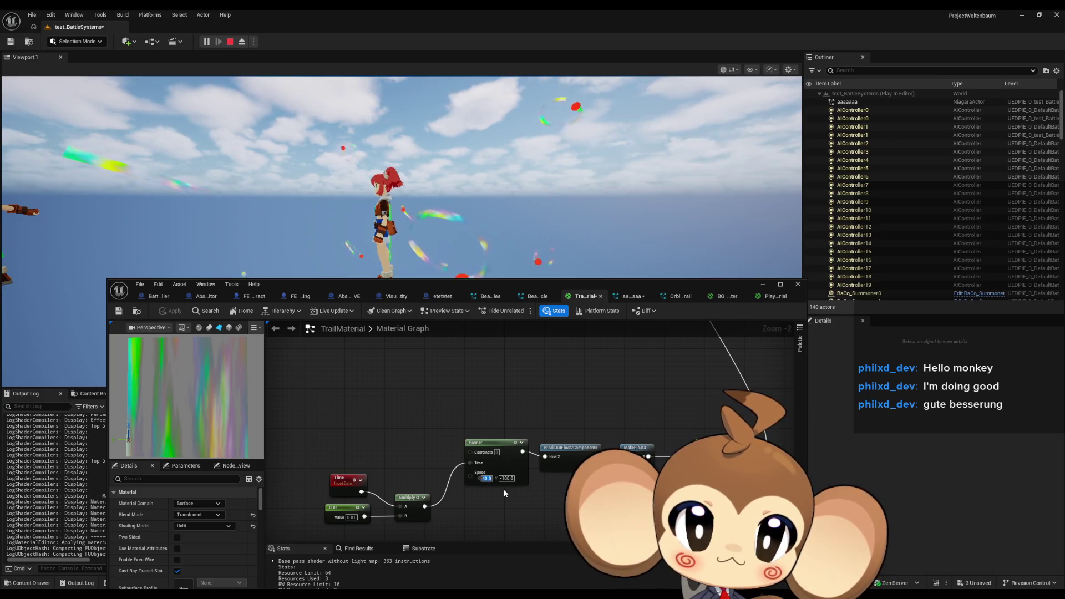
type("0")
key("Return")
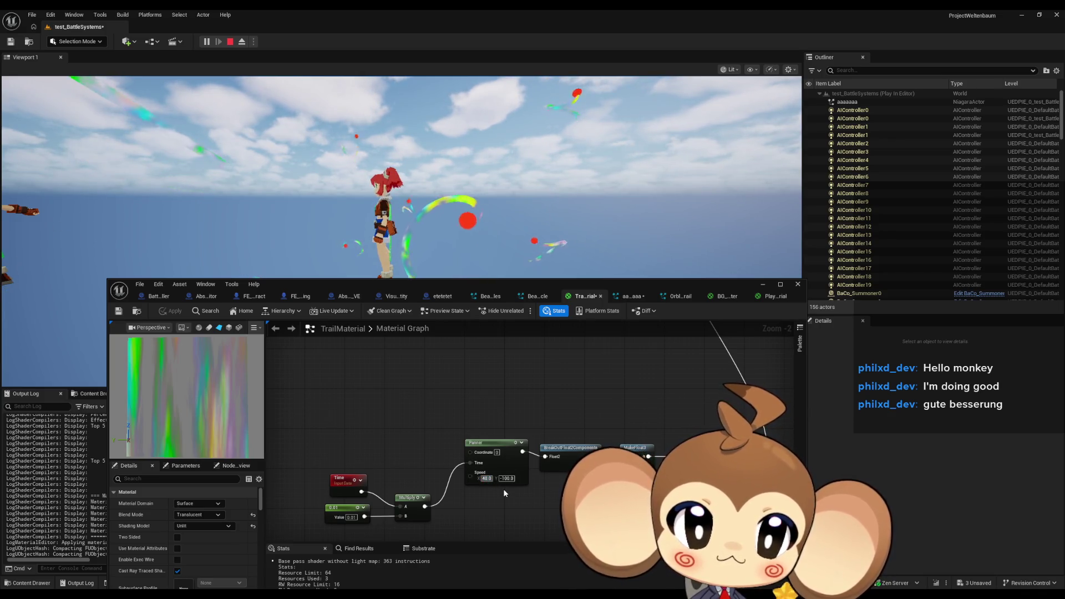
type("80")
key("Tab")
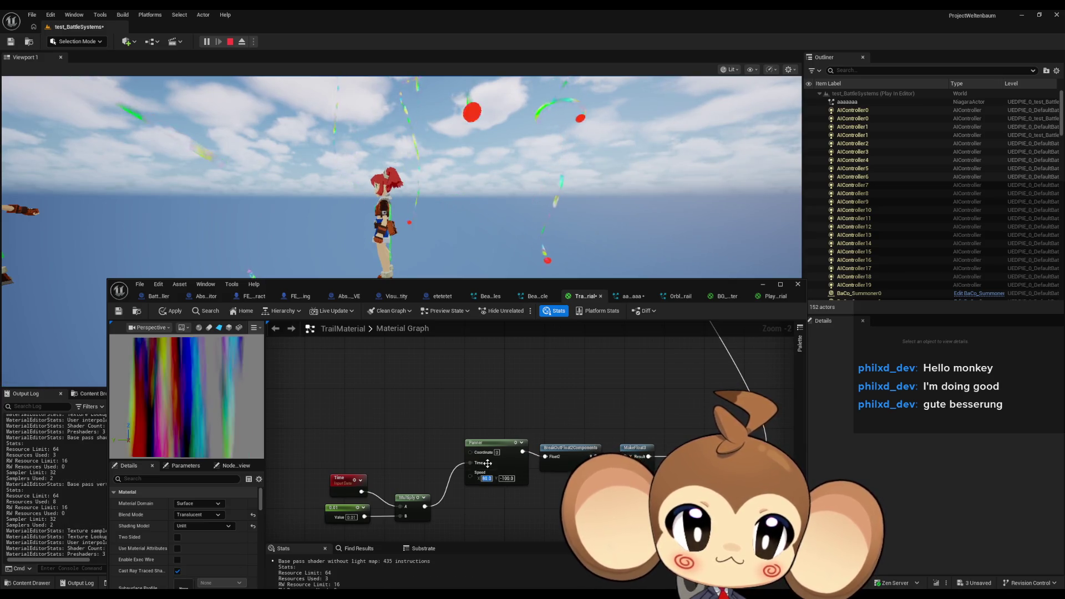
key("Home")
type("0")
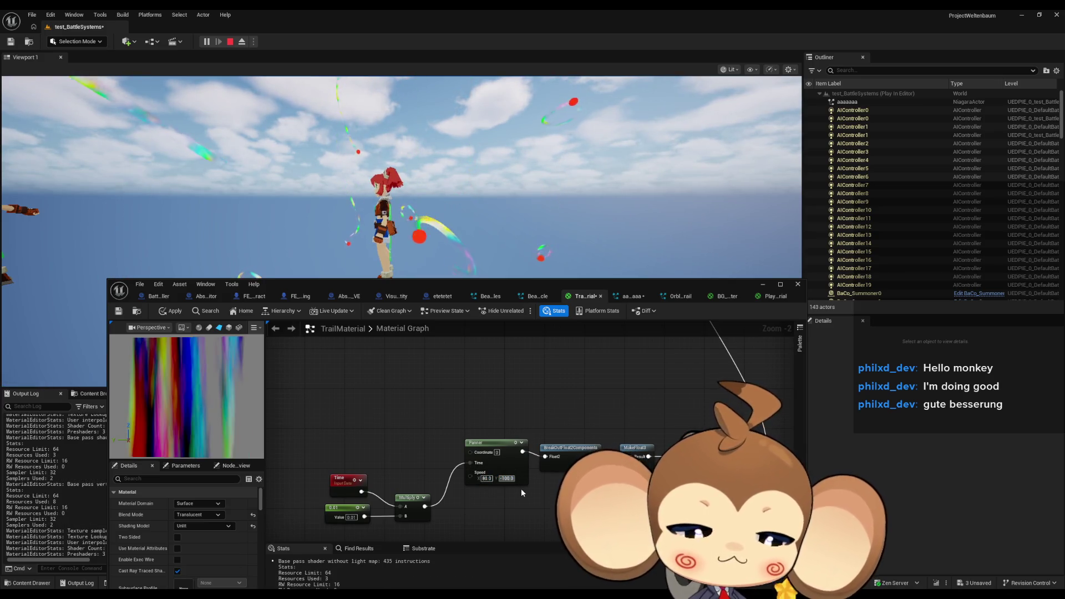
key("Delete")
key("Delete")
key("Delete")
key("Return")
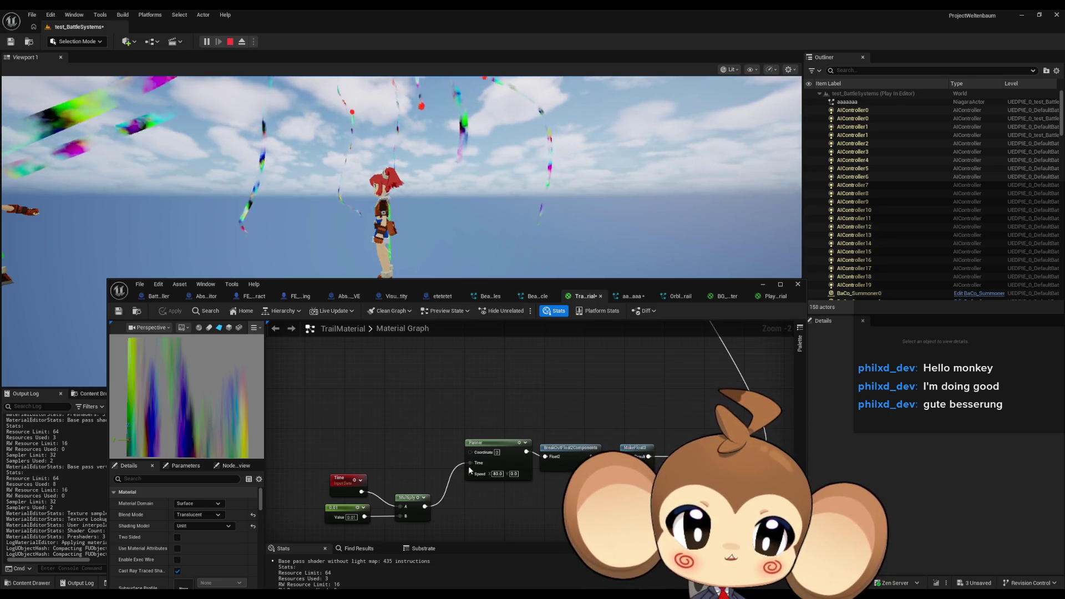
Step: Change the Panner's Speed X to 50
left_click(497, 475)
type("50")
key("Return")
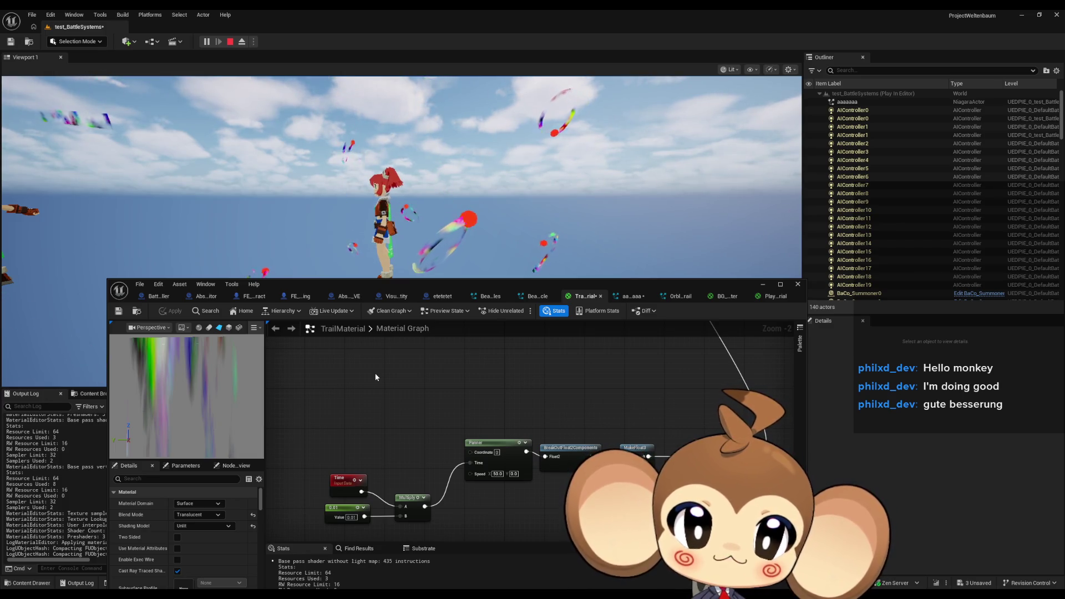
scroll(485, 408, "down", 4)
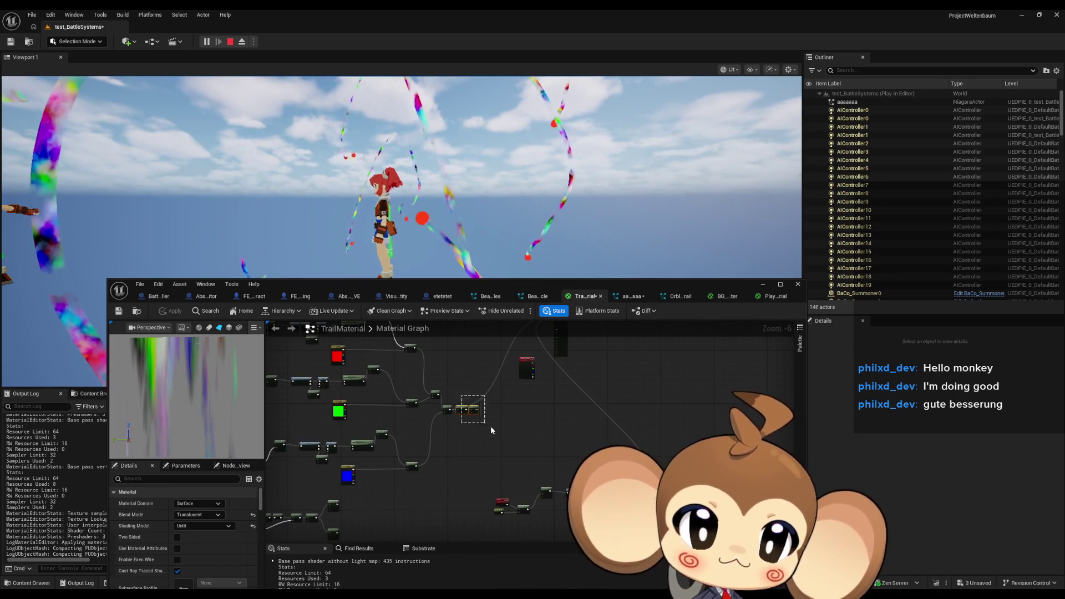
Step: Paste Multiply and Add beside Noise, wire Noise into Multiply and Add into the output, then apply
scroll(480, 400, "up", 4)
key("ctrl+v")
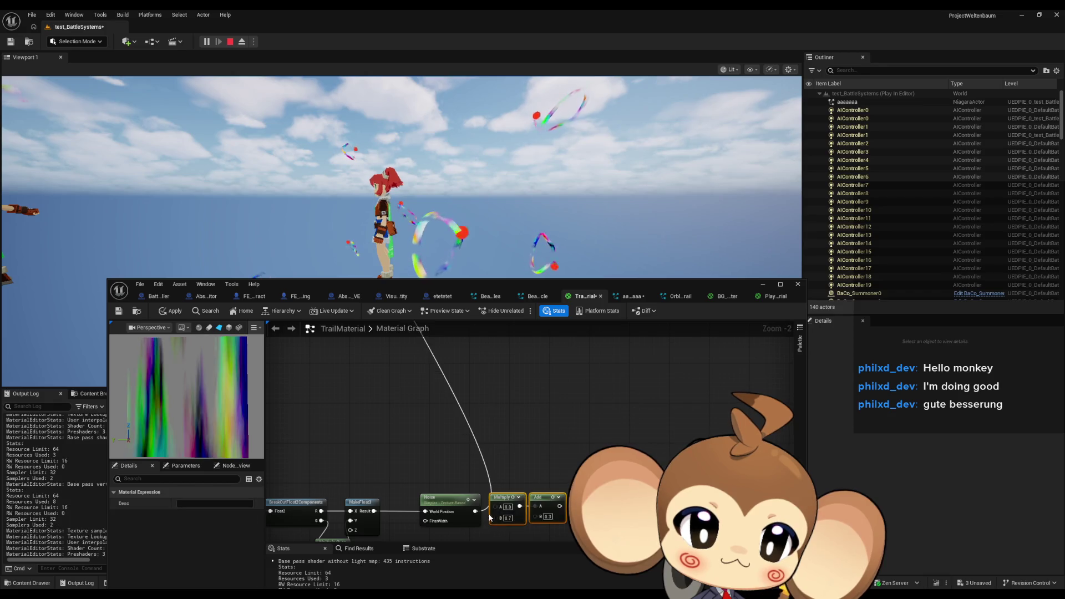
left_click_drag(494, 513, 496, 507)
mouse_move(561, 506)
left_mouse_down()
mouse_move(499, 358)
mouse_move(352, 418)
mouse_move(462, 454)
left_mouse_up()
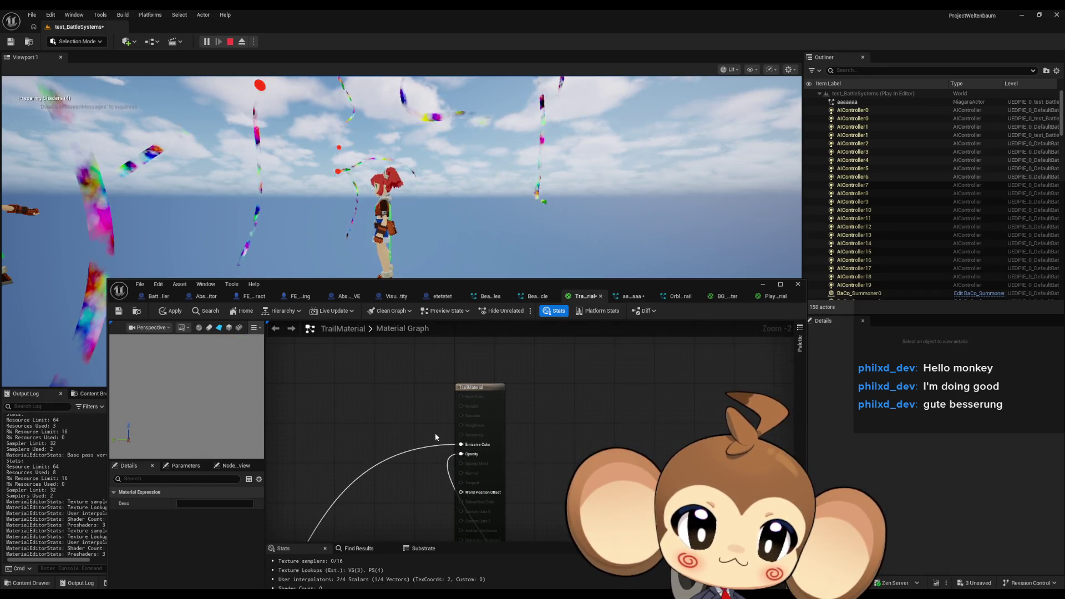
left_click(187, 312)
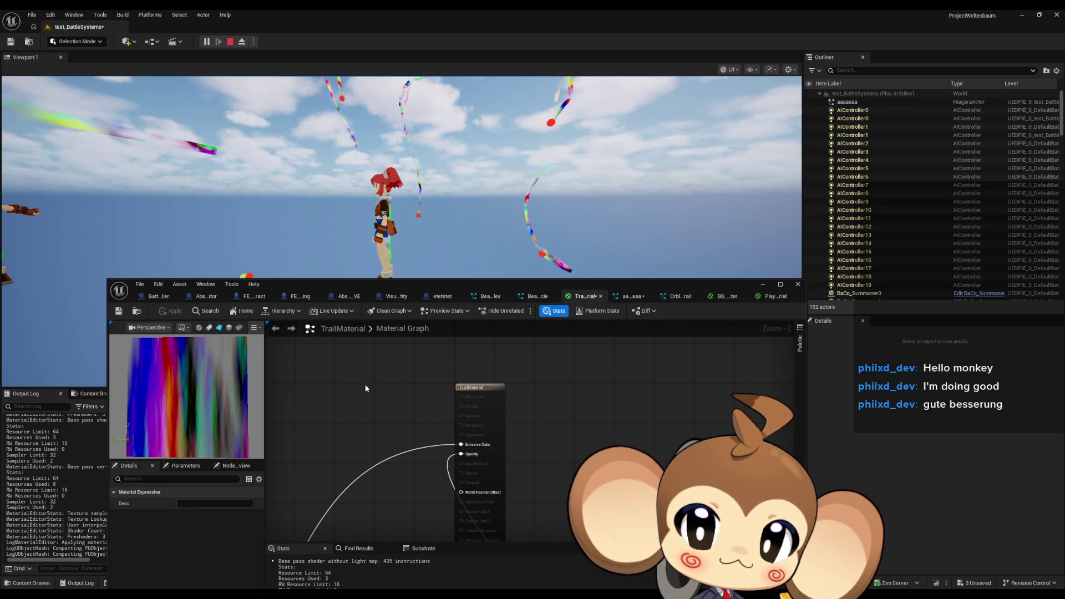
scroll(405, 424, "down", 5)
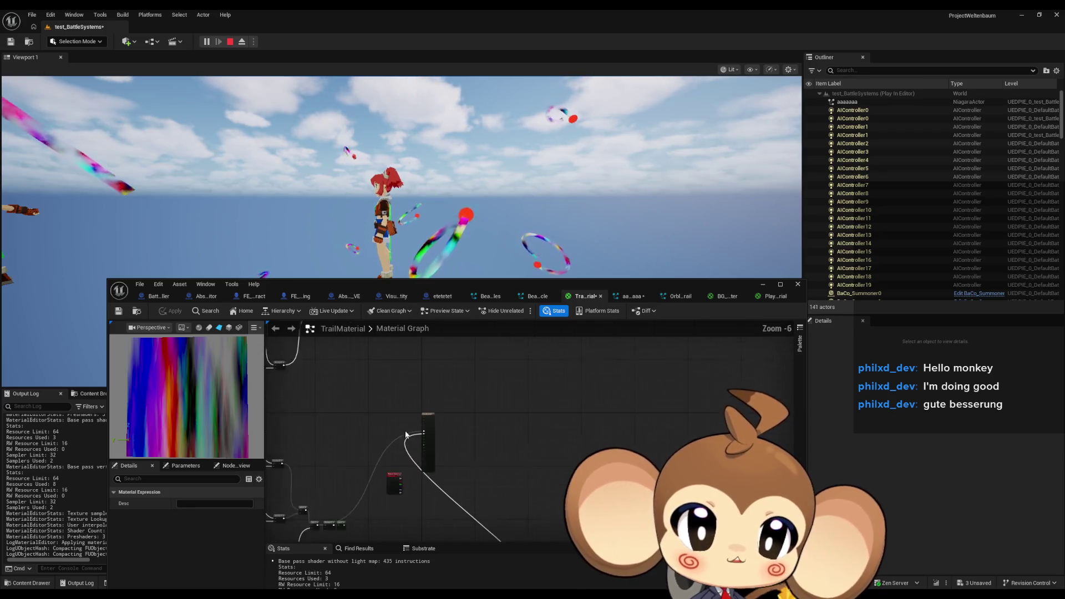
left_click_drag(444, 493, 628, 354)
mouse_move(518, 407)
left_mouse_down()
mouse_move(644, 461)
mouse_move(720, 447)
left_mouse_up()
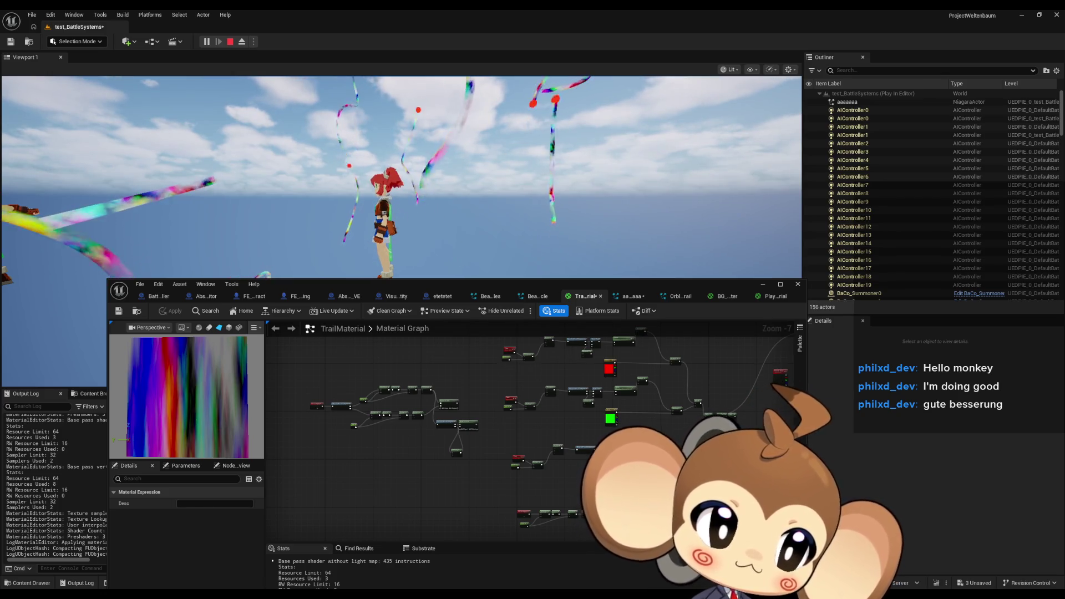
scroll(414, 437, "up", 5)
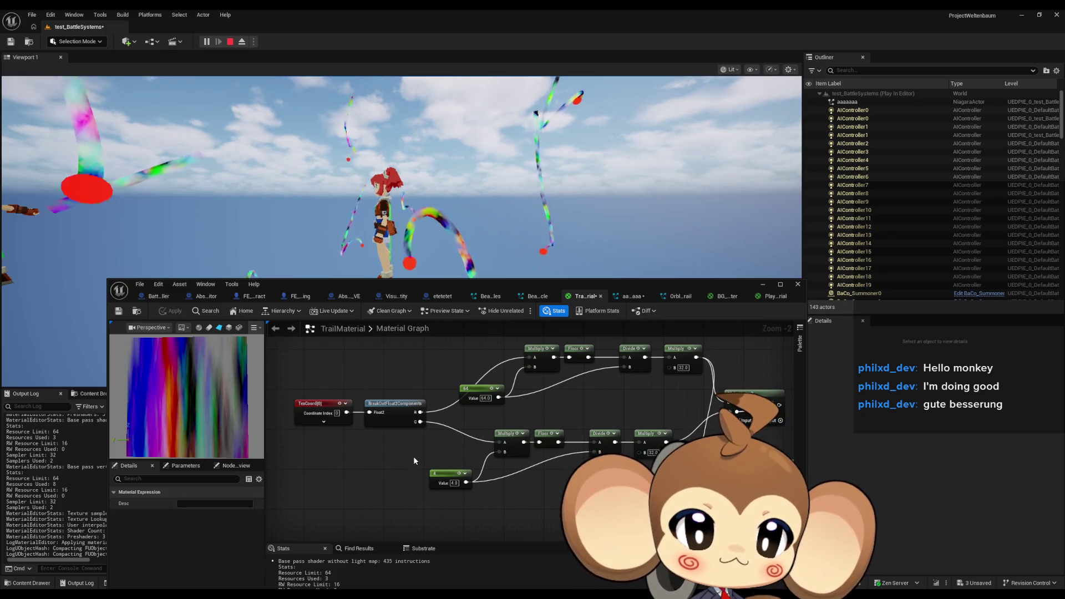
Step: Paste a copy of the Time, Multiply and Panner group and wire its Panner into BreakOut Float2
scroll(410, 462, "down", 3)
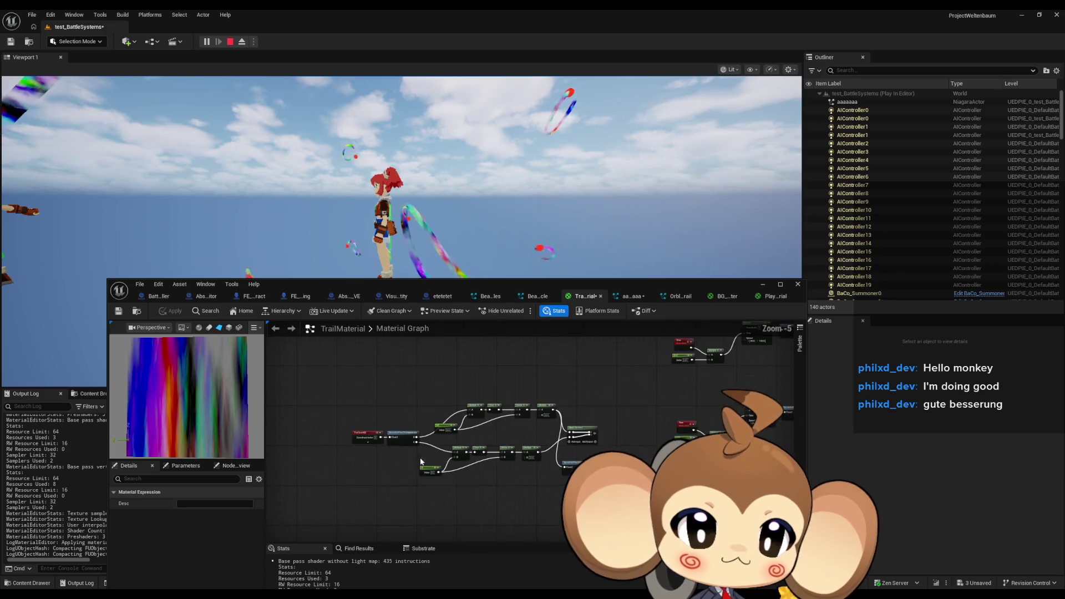
scroll(473, 435, "up", 2)
left_click(558, 360)
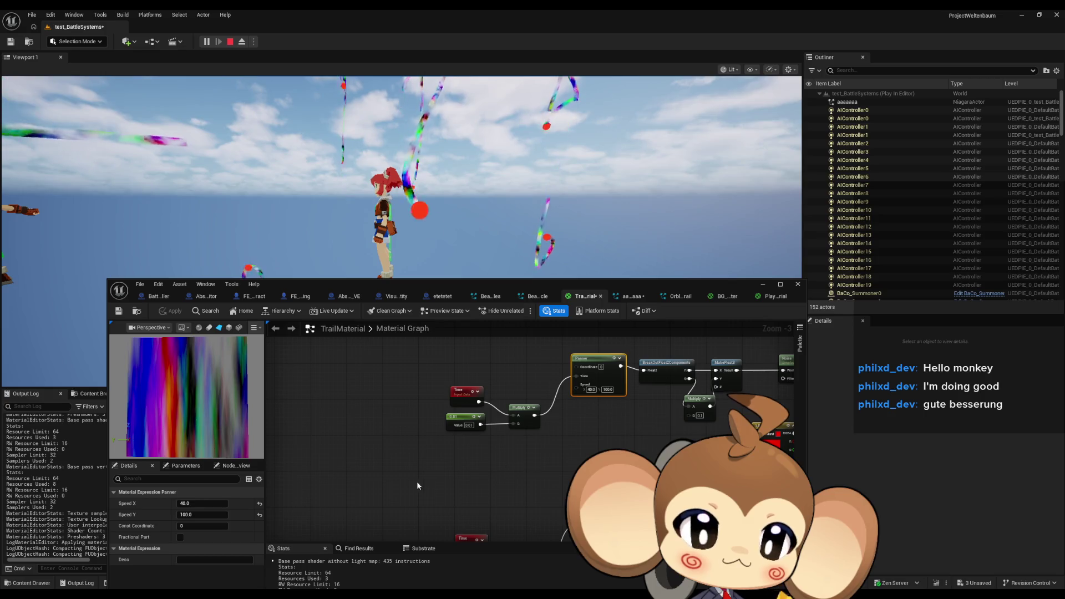
left_click_drag(417, 481, 793, 400)
mouse_move(534, 485)
left_mouse_down()
mouse_move(269, 532)
mouse_move(263, 560)
mouse_move(583, 440)
left_mouse_up()
left_click_drag(314, 499, 379, 485)
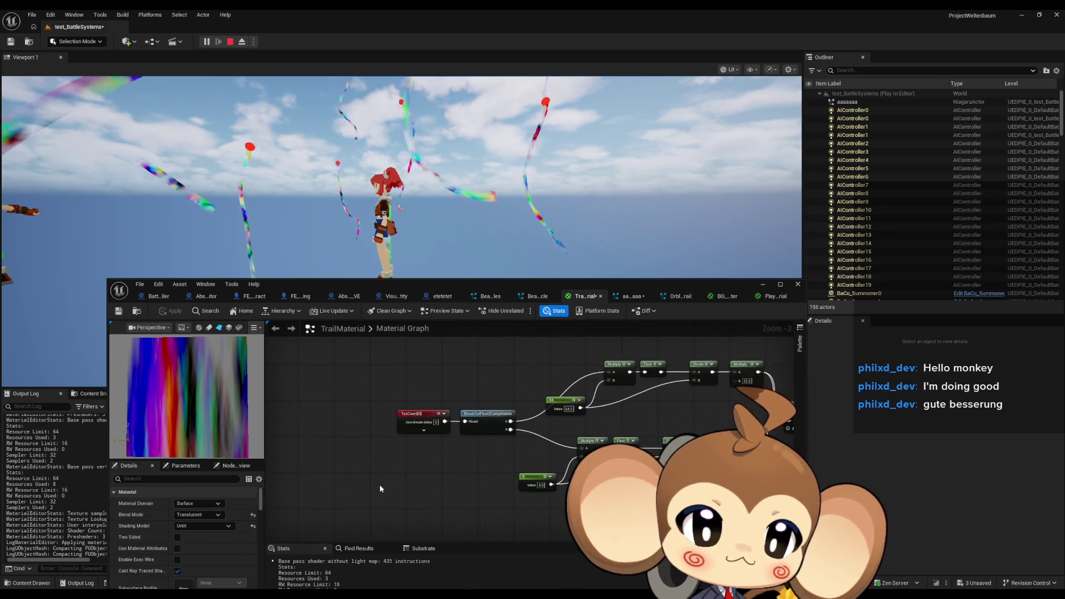
key("ctrl+v")
left_click_drag(482, 463, 465, 422)
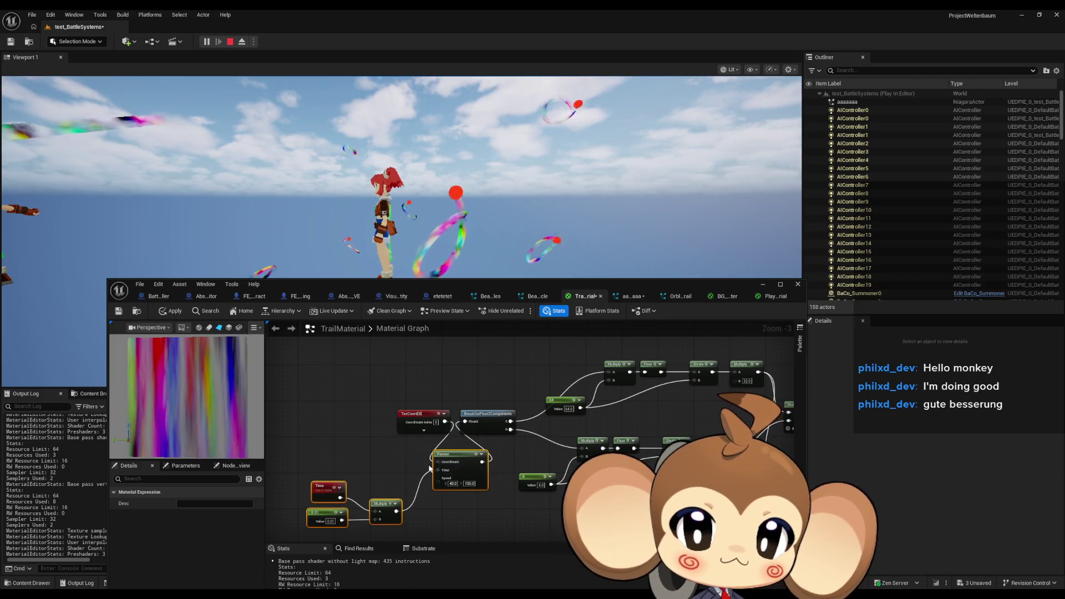
Step: Link the Make Vector output to the Panner's Coordinate input
left_click_drag(650, 452, 268, 439)
scroll(465, 425, "down", 1)
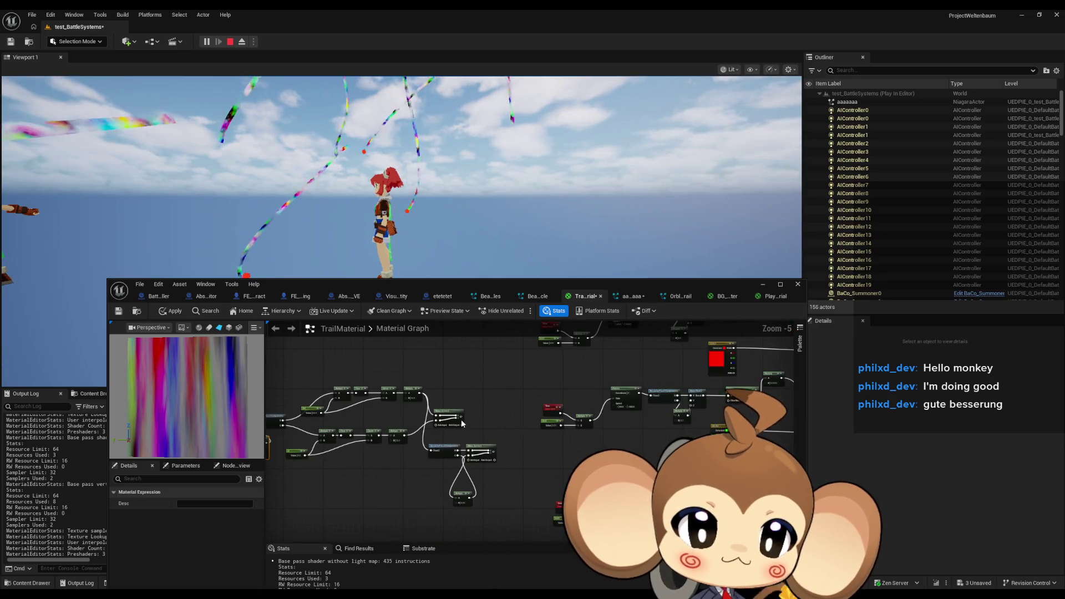
left_click_drag(461, 416, 669, 387)
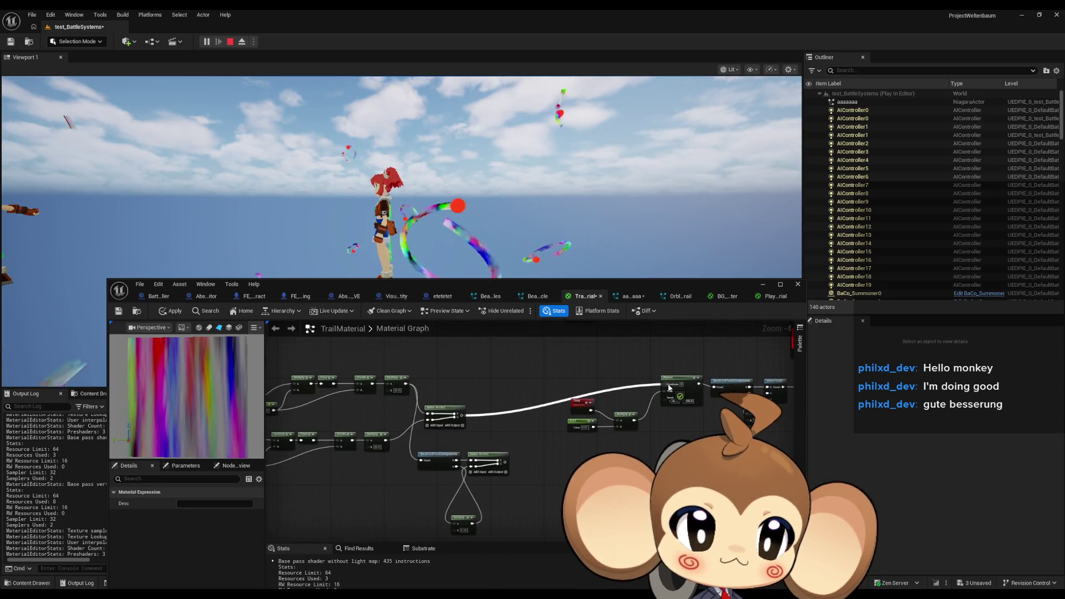
left_click_drag(528, 379, 666, 388)
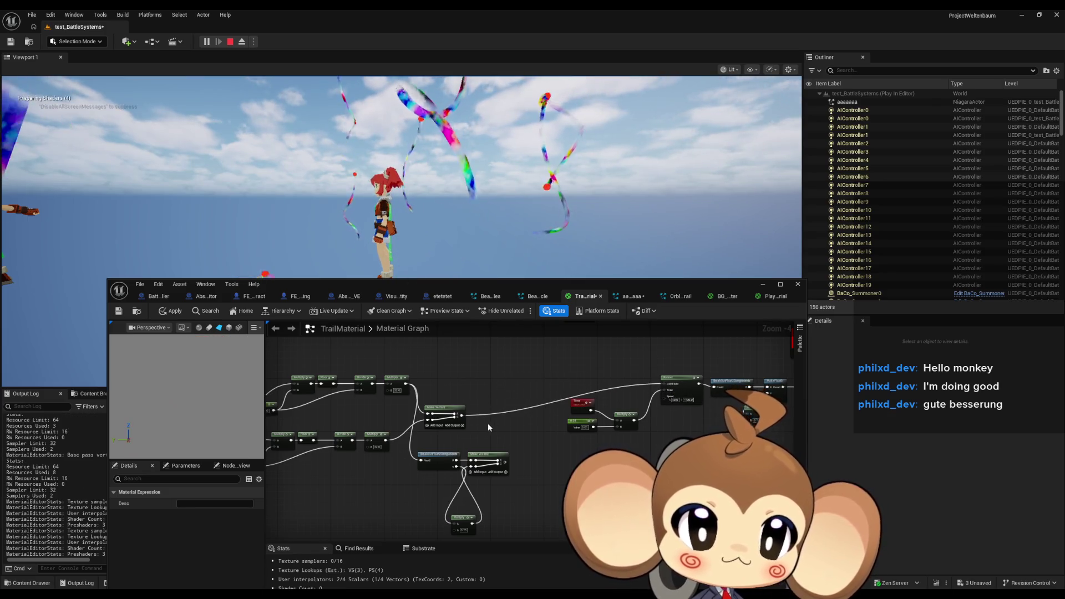
left_click_drag(460, 504, 616, 399)
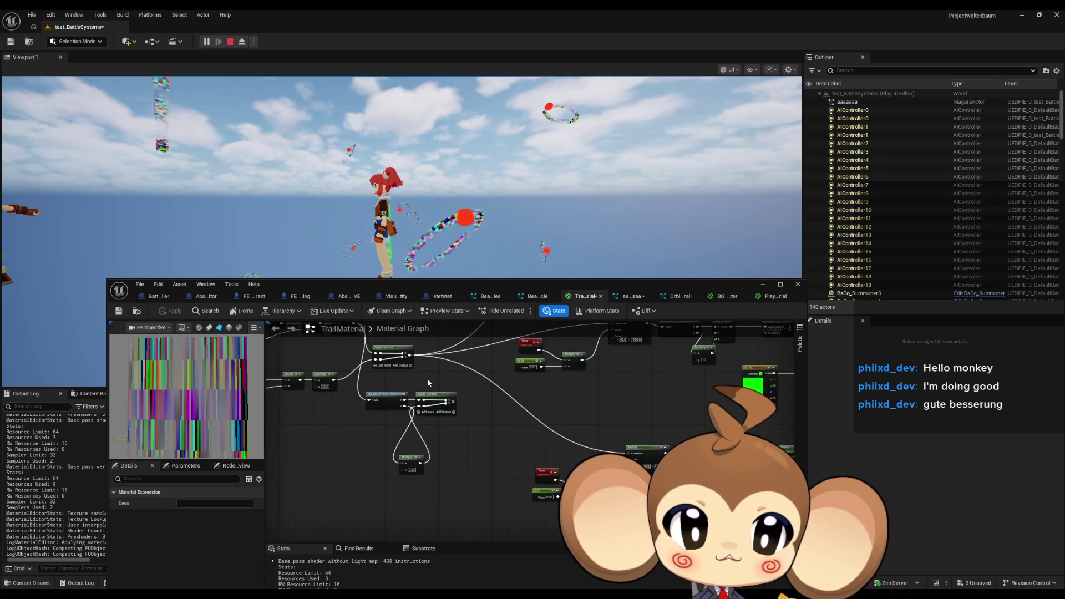
Step: Apply the material to the running game and select the copied Panner's vertical speed field
scroll(544, 404, "down", 1)
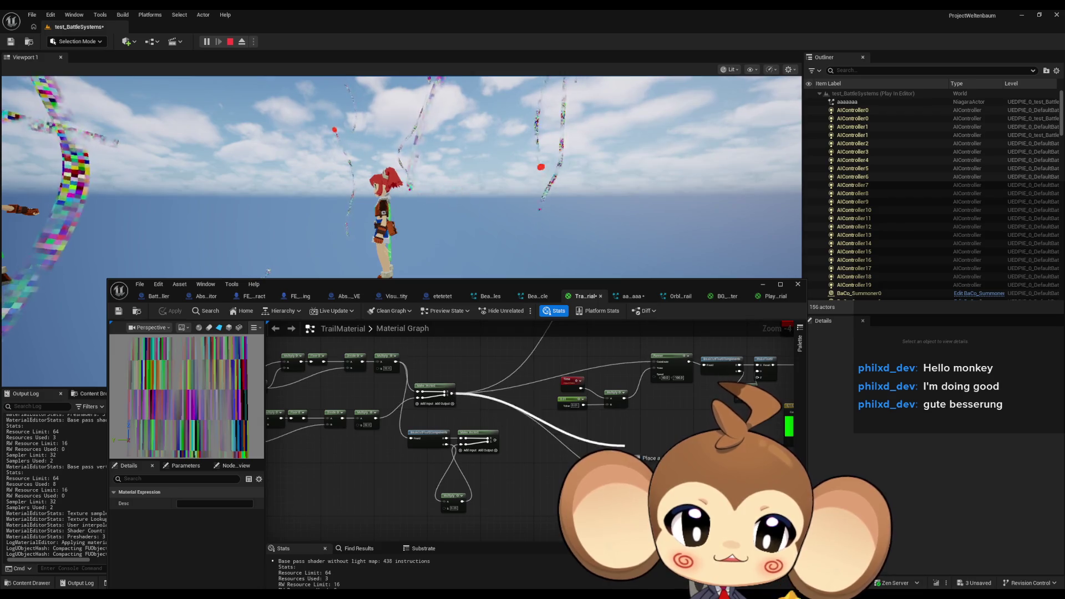
scroll(446, 395, "down", 2)
scroll(355, 418, "up", 4)
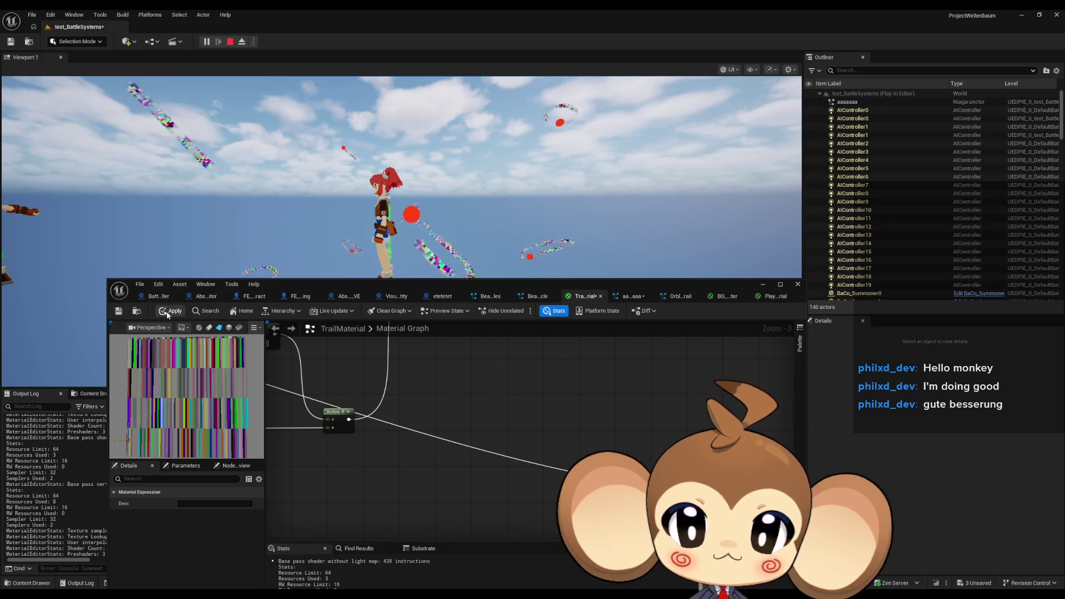
key("ctrl+s")
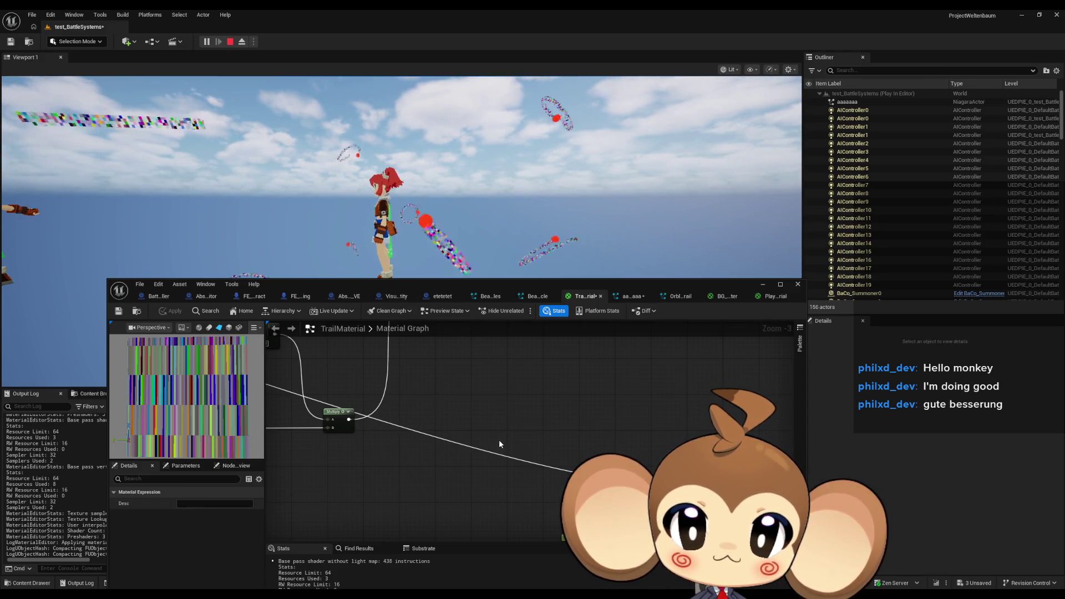
scroll(499, 443, "down", 4)
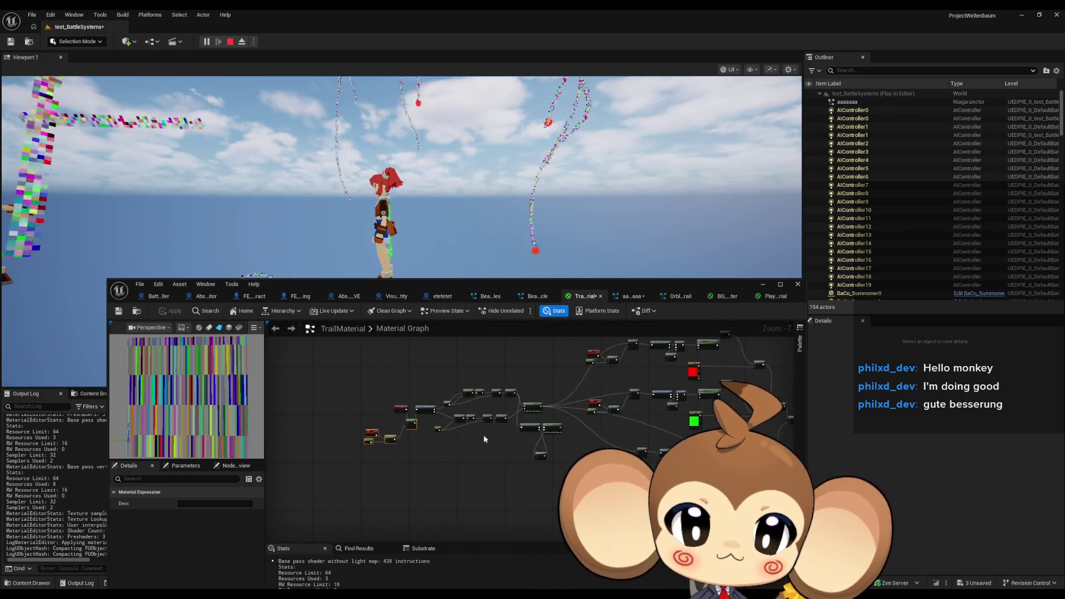
scroll(408, 433, "up", 6)
left_click(434, 423)
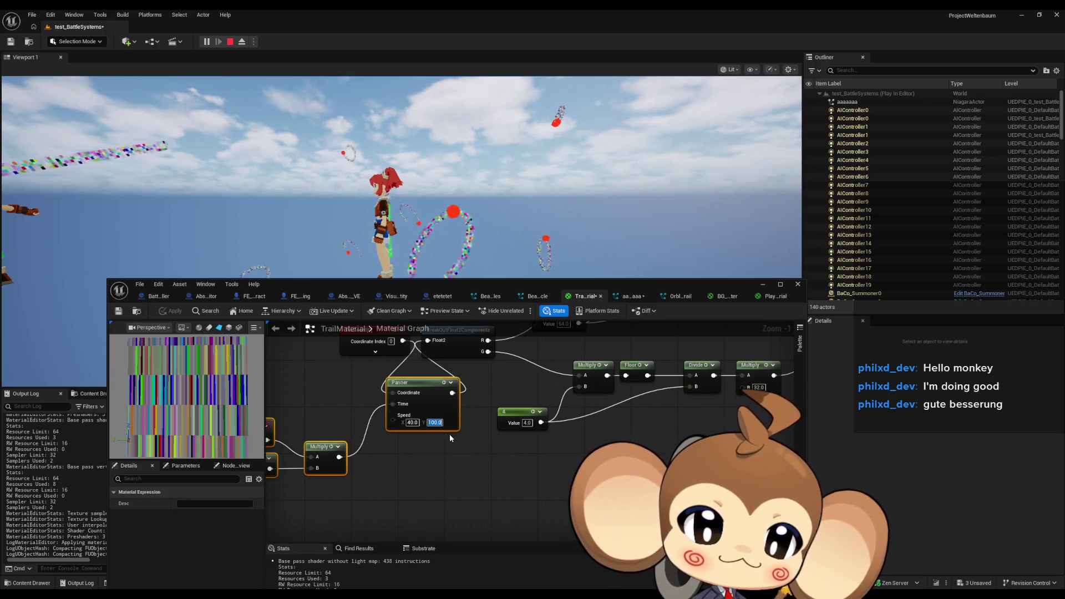
Step: Set the Panner's vertical speed to -100, then to 0, and apply the material
type("-100")
key("Return")
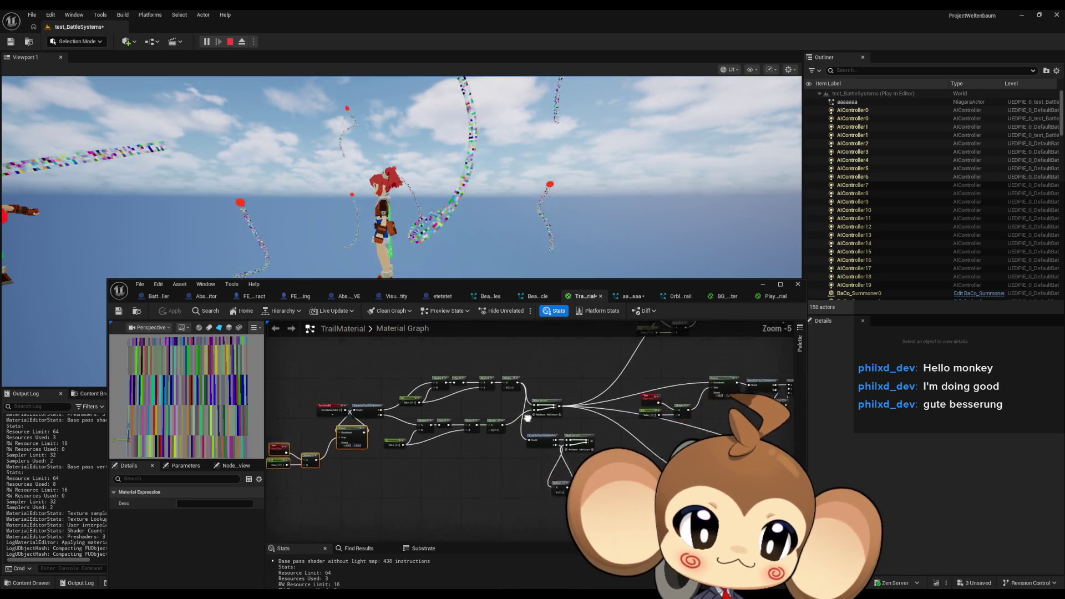
scroll(463, 471, "up", 1)
scroll(463, 471, "down", 1)
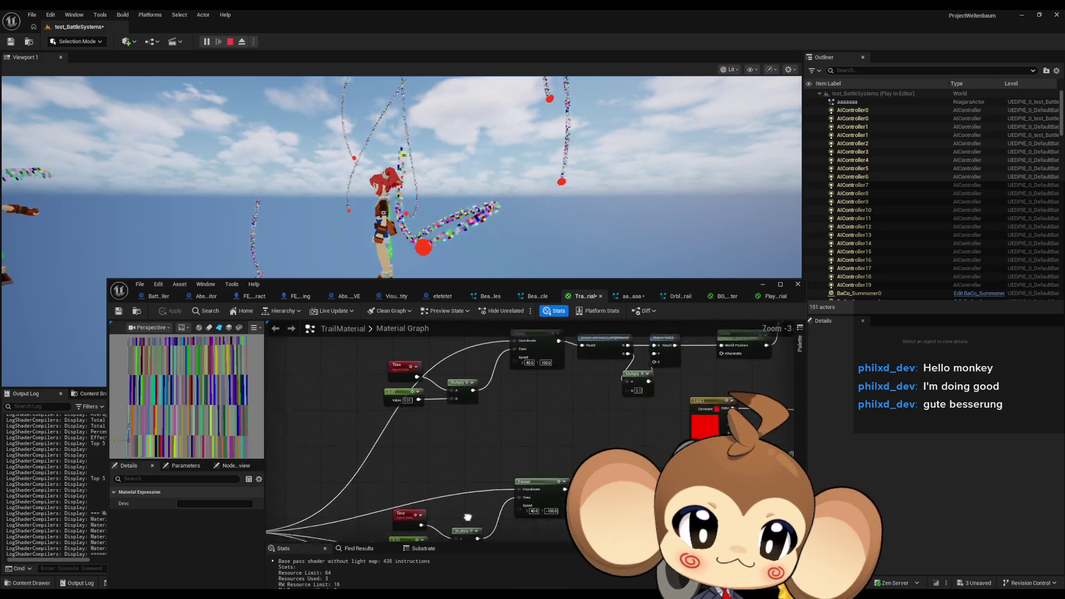
left_click_drag(414, 430, 731, 402)
scroll(478, 451, "up", 3)
key("Return")
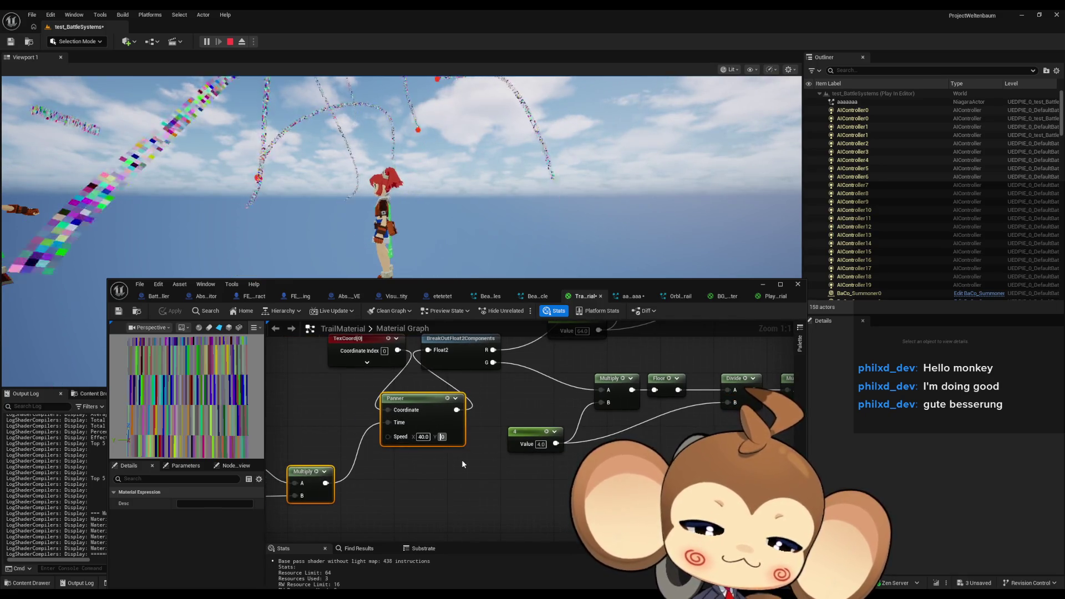
type(".0")
key("Return")
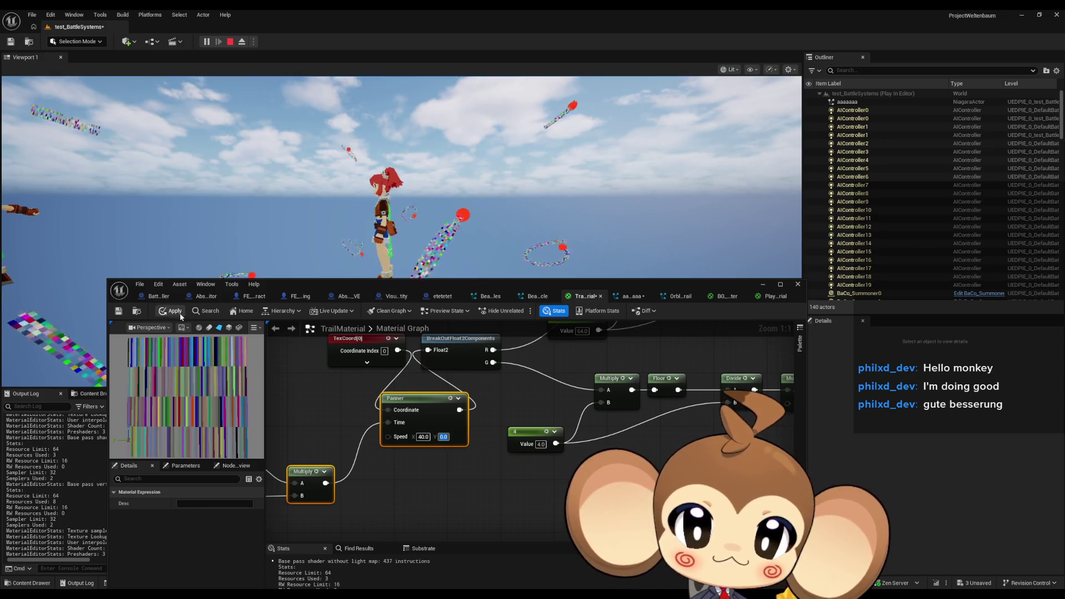
key("ctrl+s")
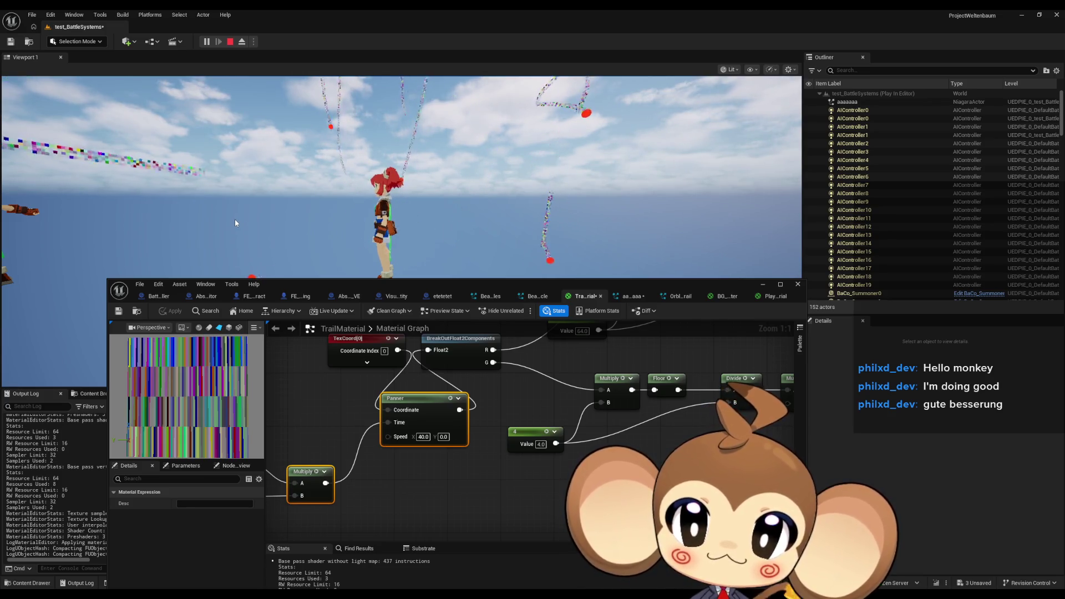
Step: Set the Panner's horizontal speed to 20, apply it, and open the OrblingTrail Niagara system
left_click(424, 437)
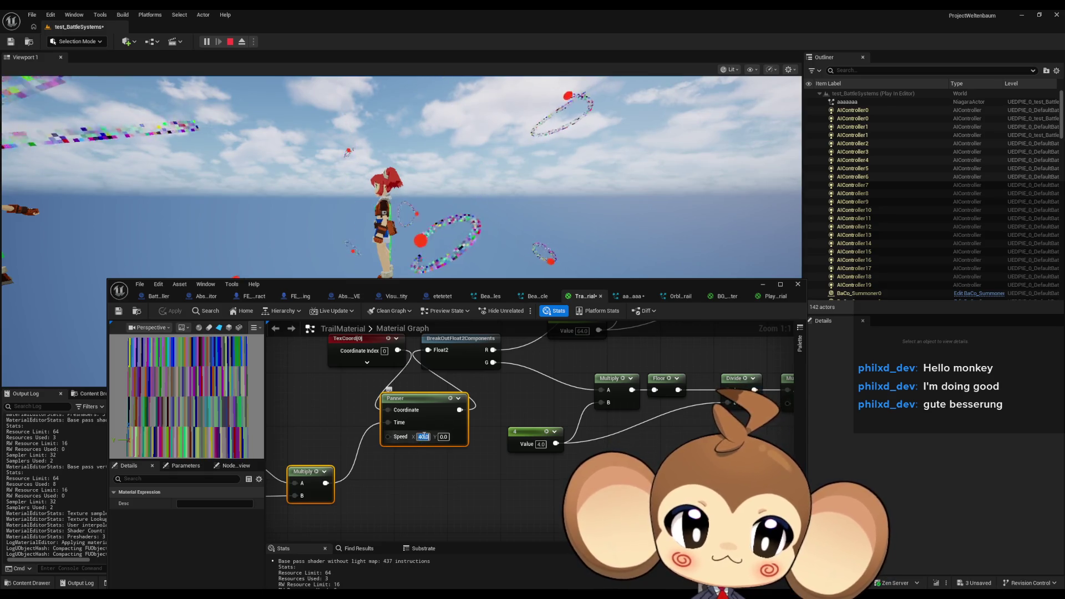
type("20")
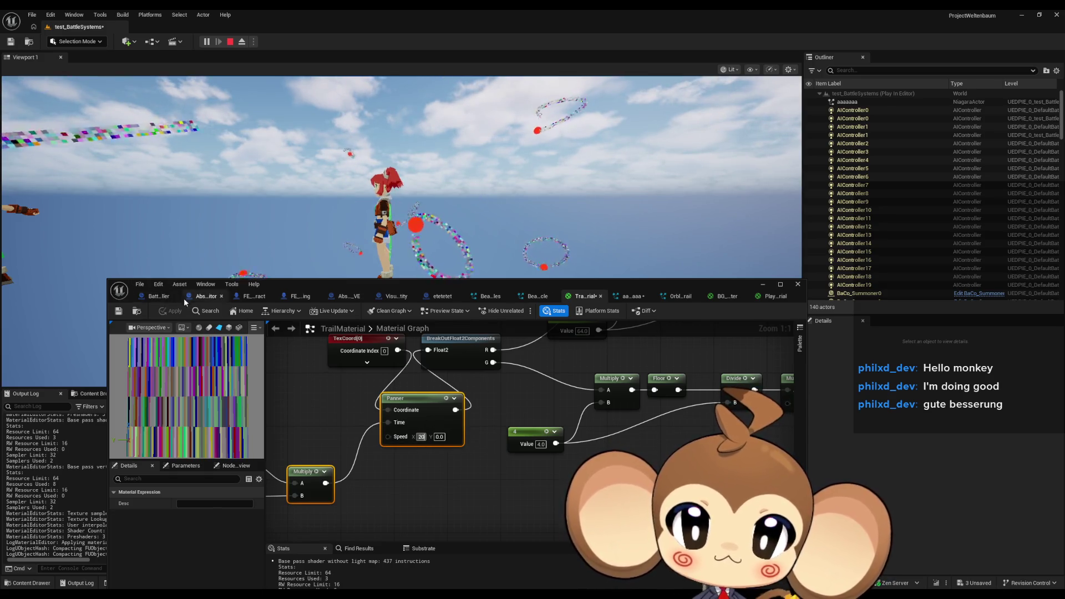
left_click(355, 441)
left_click(176, 312)
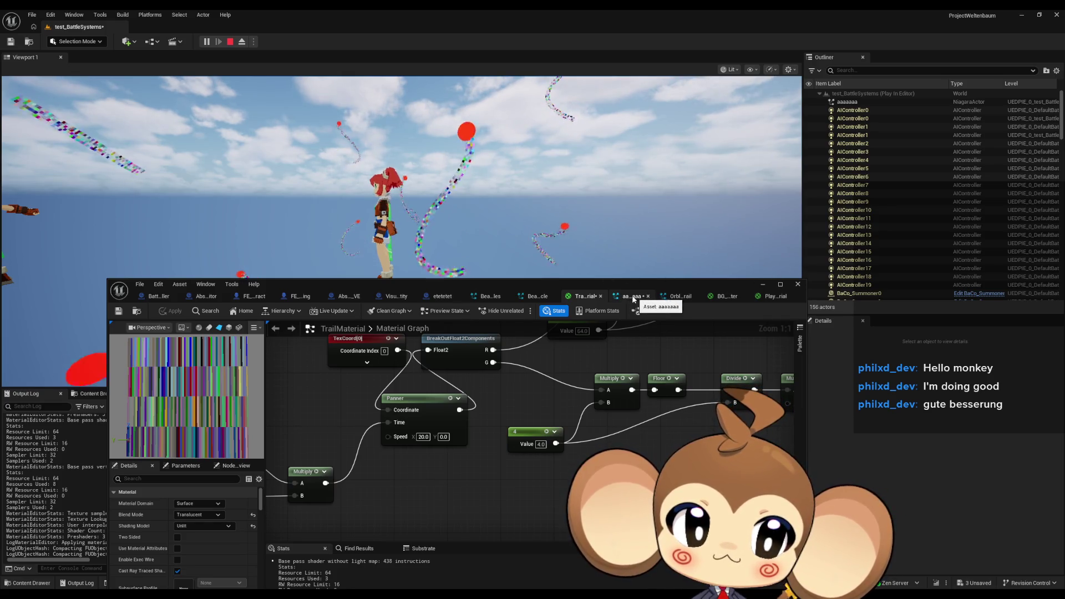
left_click(677, 297)
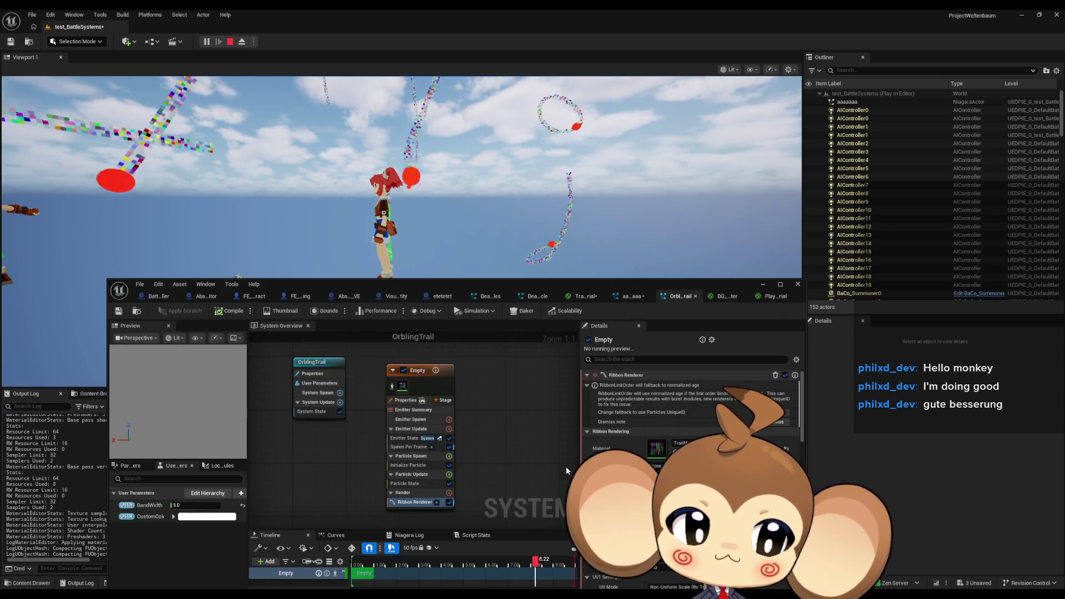
Step: Set OrblingTrail's BandWidth to 10.0, then start entering 5 but cancel, keeping 10.0
left_click(194, 505)
type("10")
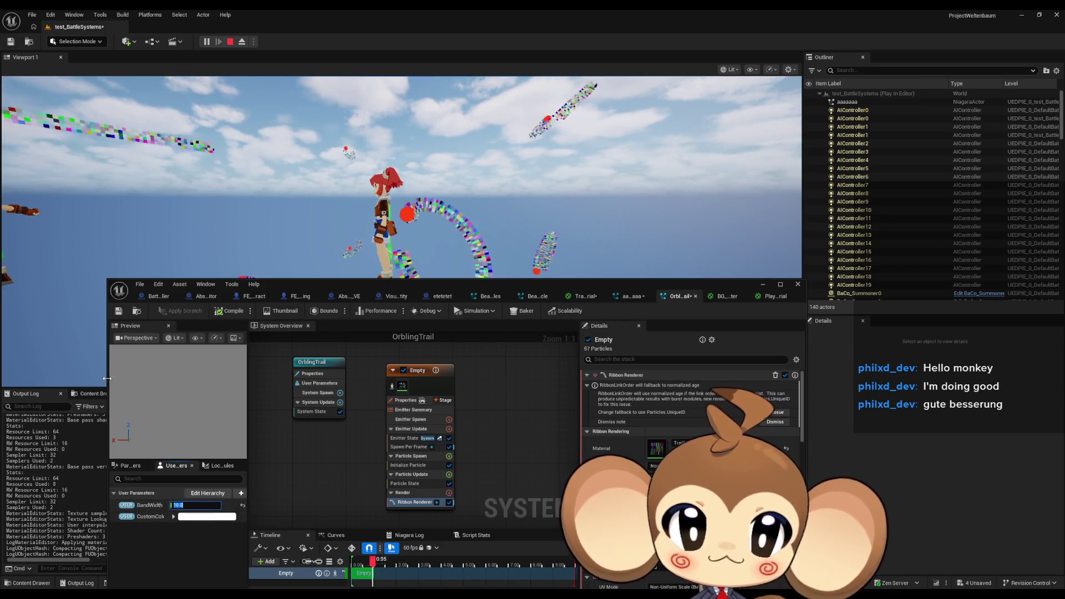
left_click(118, 311)
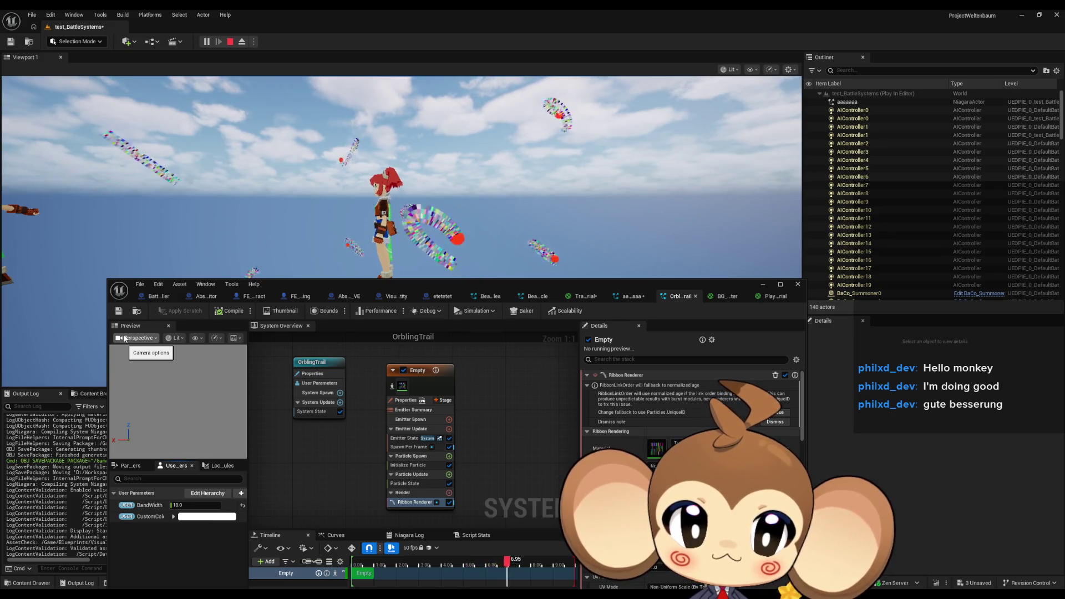
left_click(181, 505)
type("5")
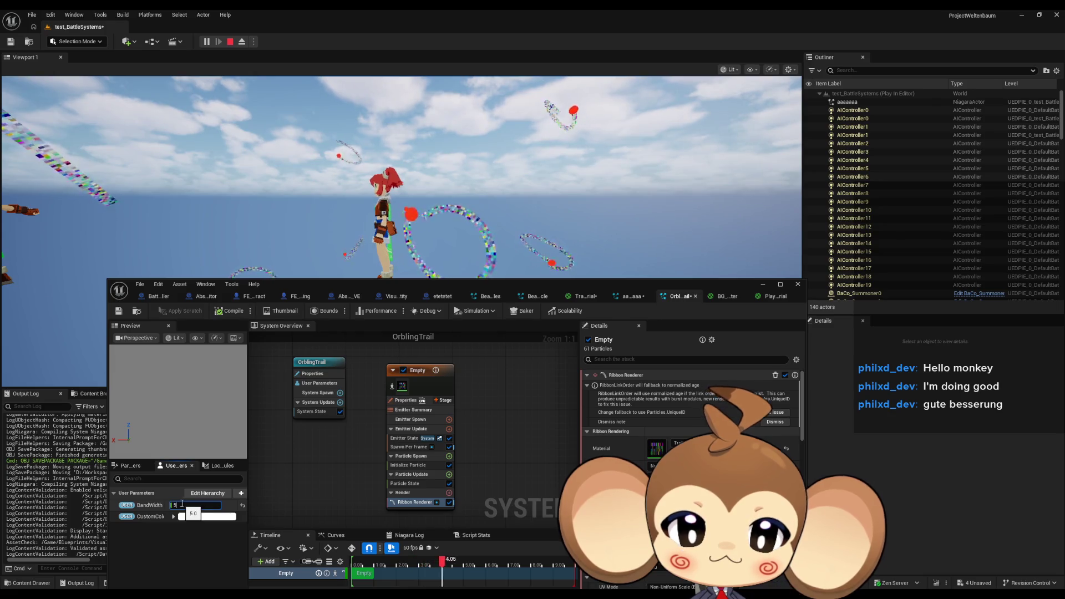
key("Return")
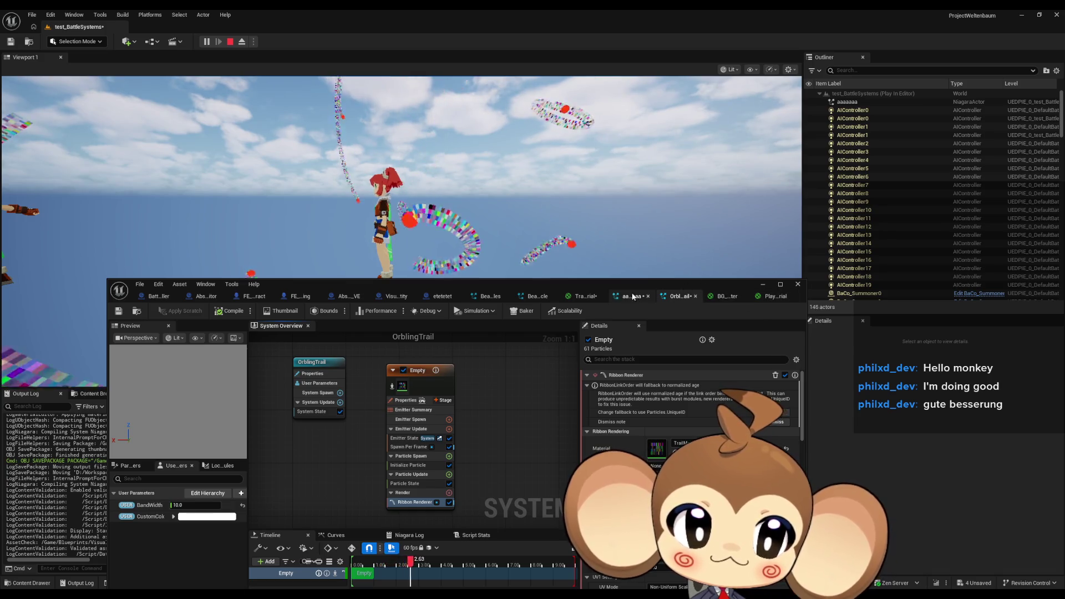
left_click(583, 296)
Step: Pan and zoom the TrailMaterial graph across the Make Vector, Panner and Multiply nodes
scroll(435, 485, "down", 2)
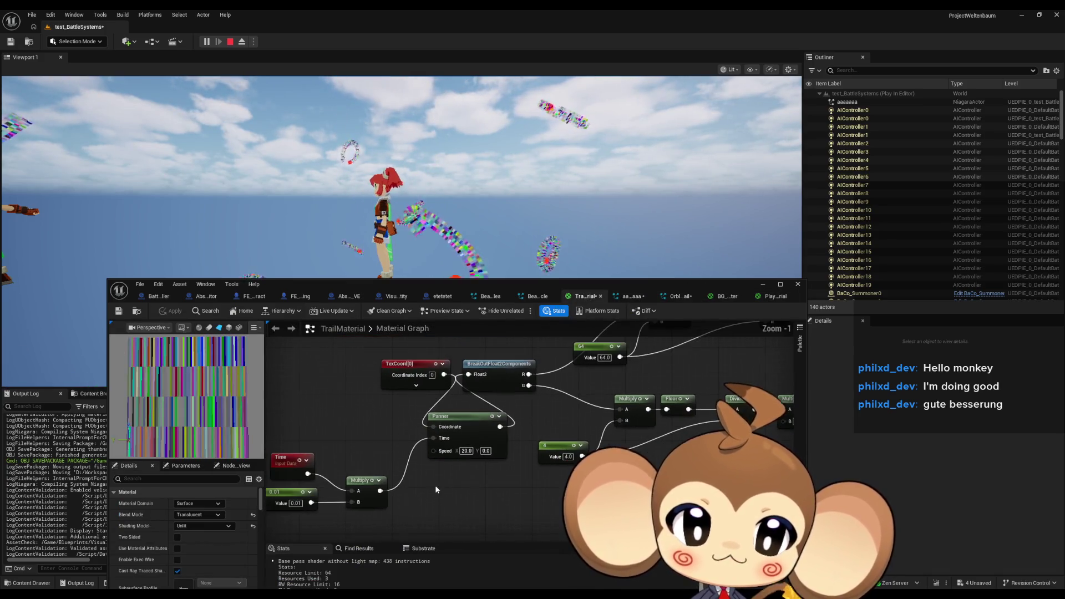
scroll(435, 485, "down", 1)
left_click_drag(435, 484, 404, 486)
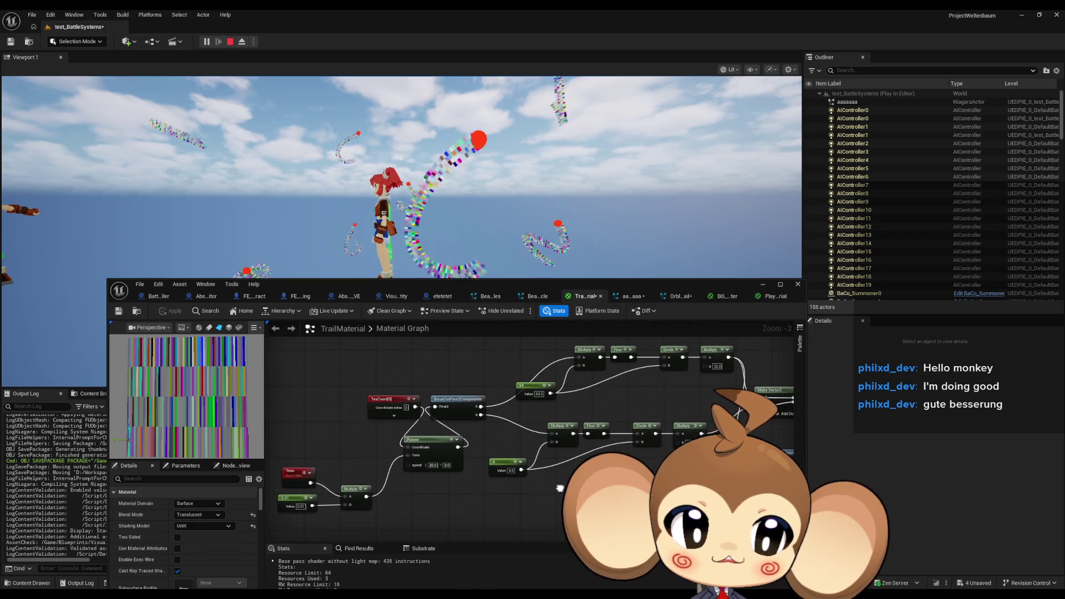
left_click_drag(558, 472, 399, 485)
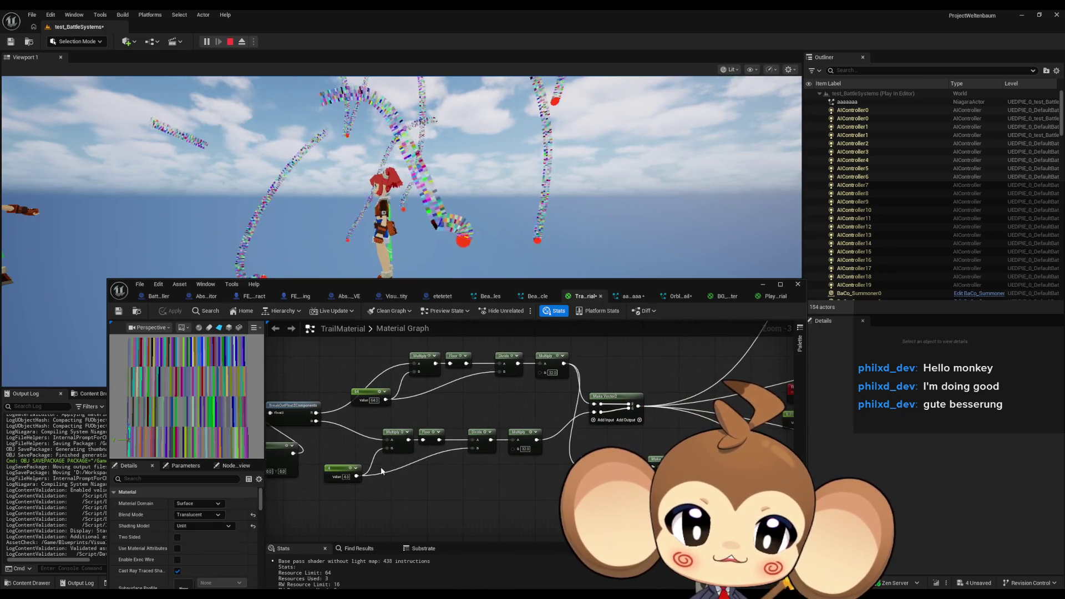
scroll(395, 469, "down", 3)
scroll(472, 444, "down", 1)
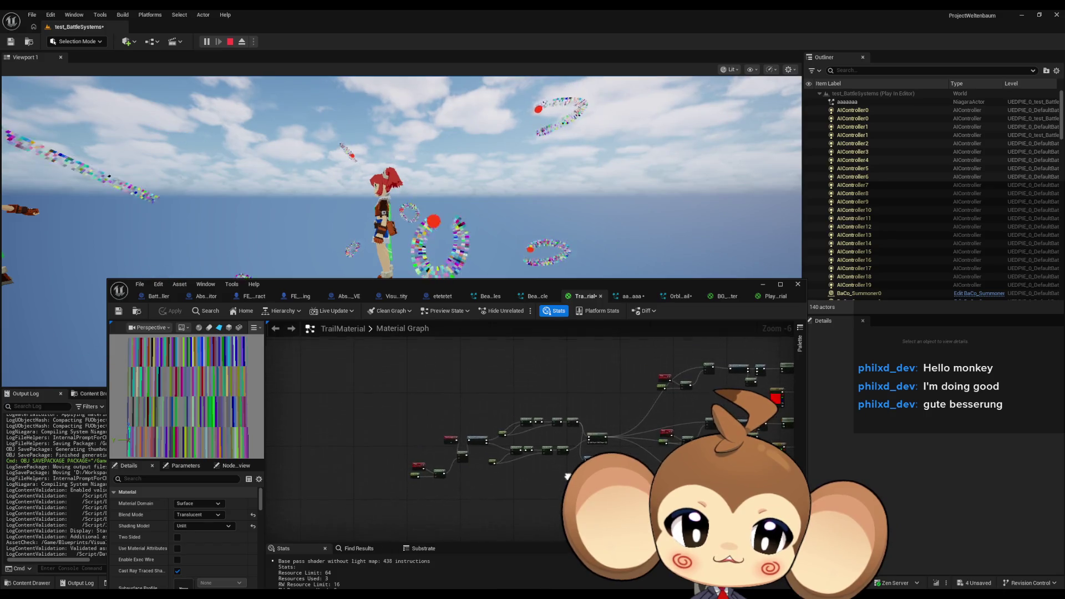
mouse_move(495, 444)
left_mouse_down()
mouse_move(612, 400)
mouse_move(528, 484)
mouse_move(493, 488)
mouse_move(481, 538)
mouse_move(439, 537)
left_mouse_up()
scroll(611, 400, "up", 5)
Step: Set the world-position Multiply factor to 0.2, then try another value and undo it
type("0.2")
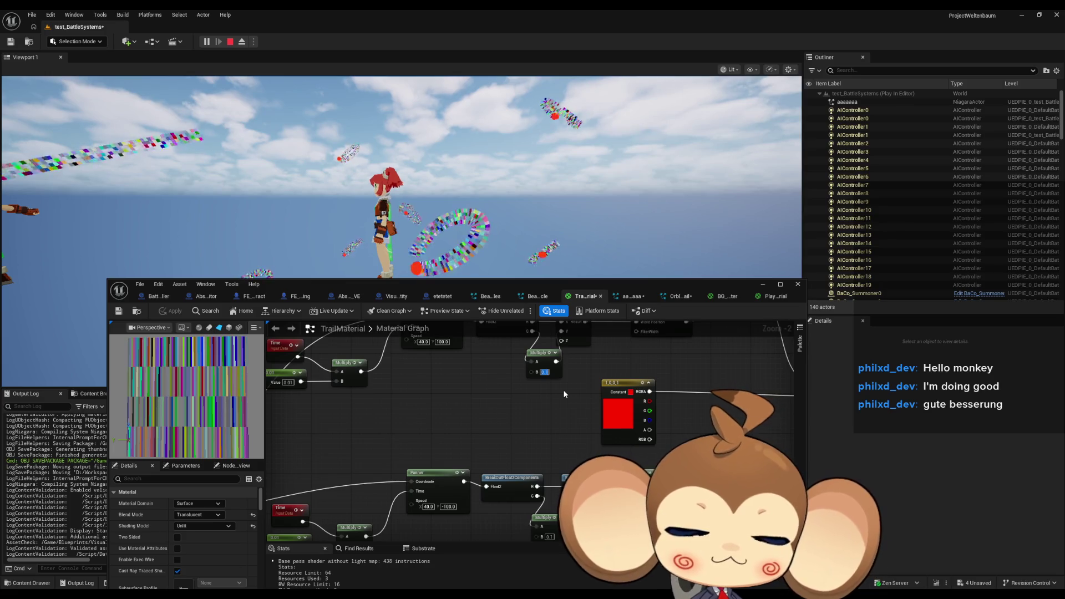
key("Return")
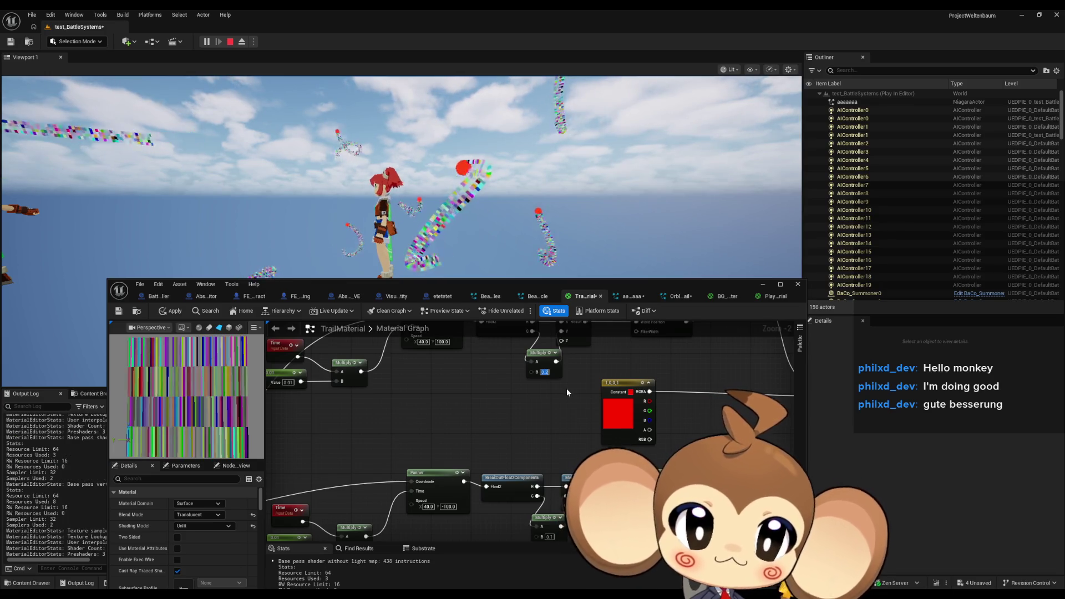
left_click_drag(477, 394, 497, 463)
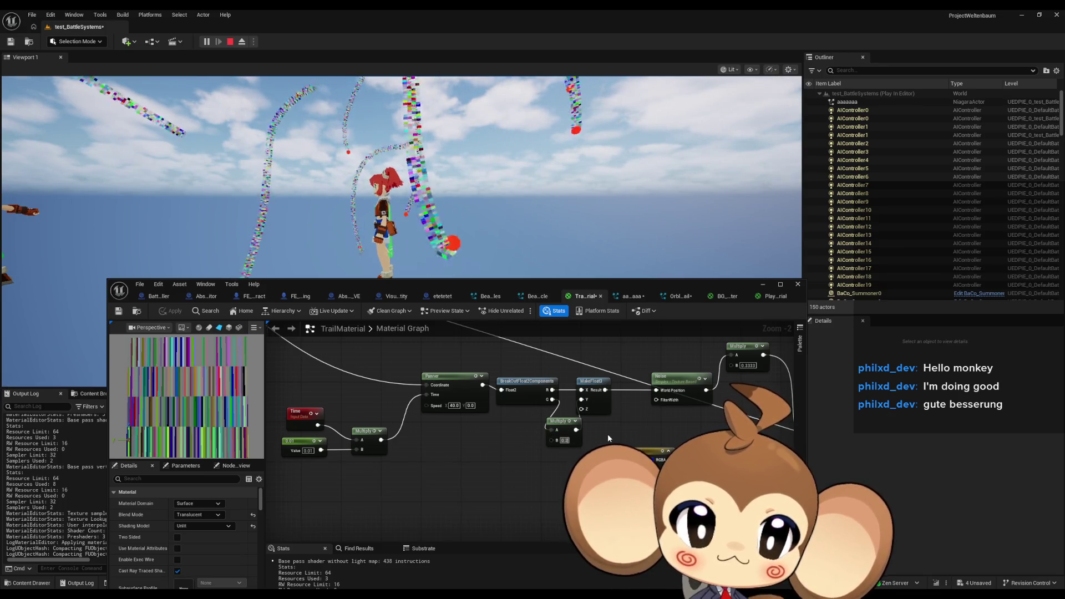
type(".05")
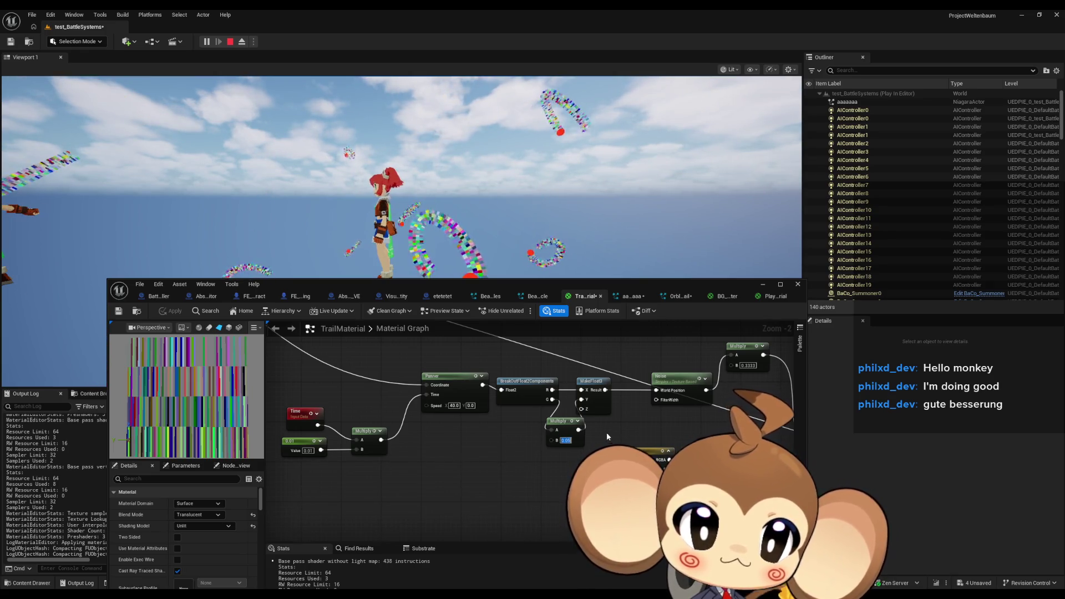
key("ctrl+z")
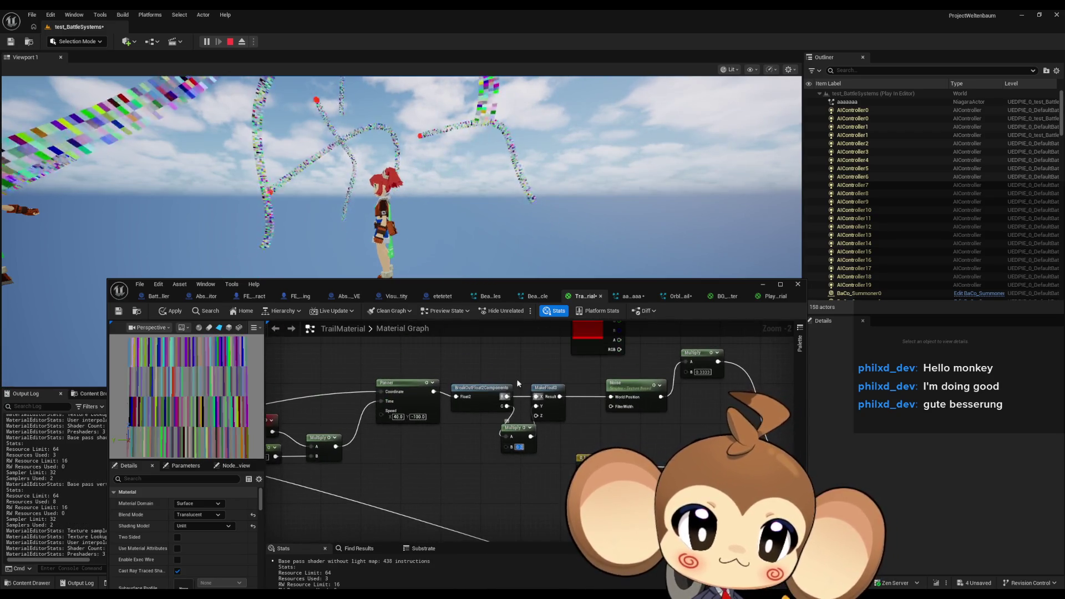
key("ctrl+z")
key("ctrl+z")
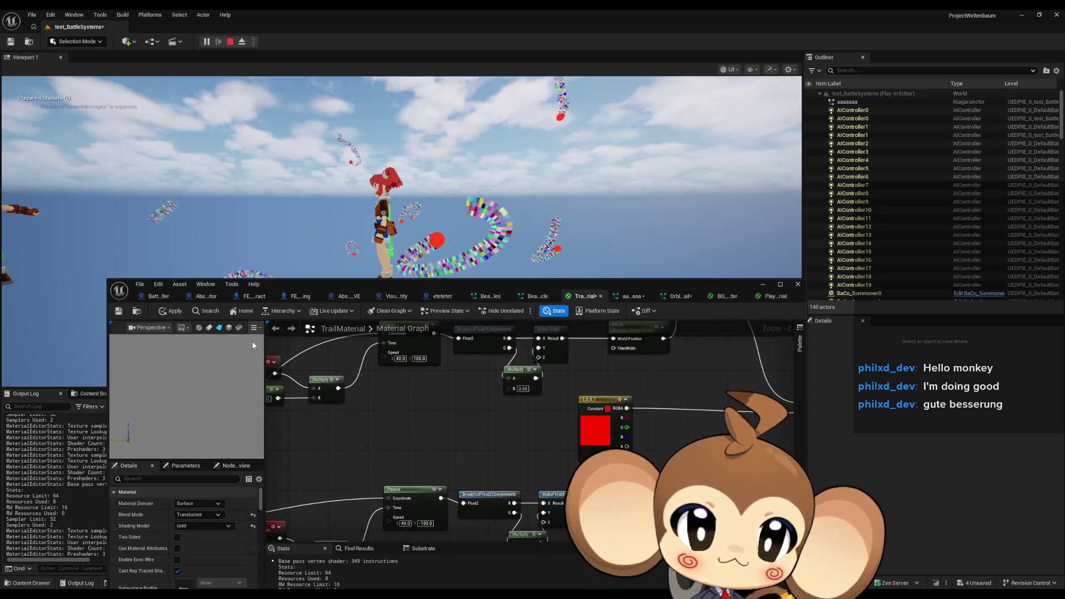
Step: Apply the material, then add a constant and convert it to a scalar parameter named XScale
left_click(170, 314)
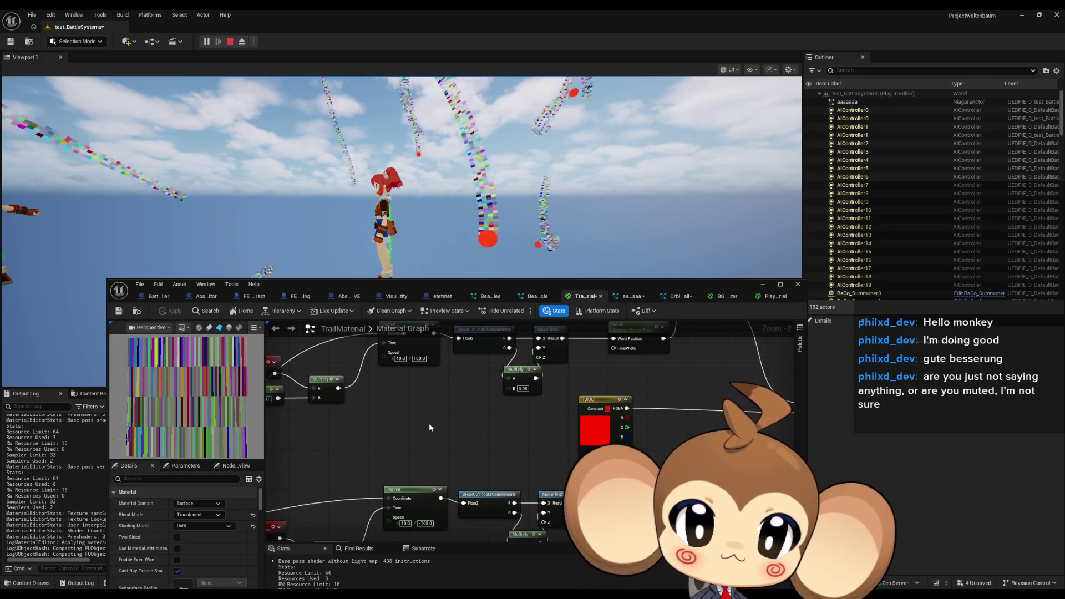
left_click(400, 415)
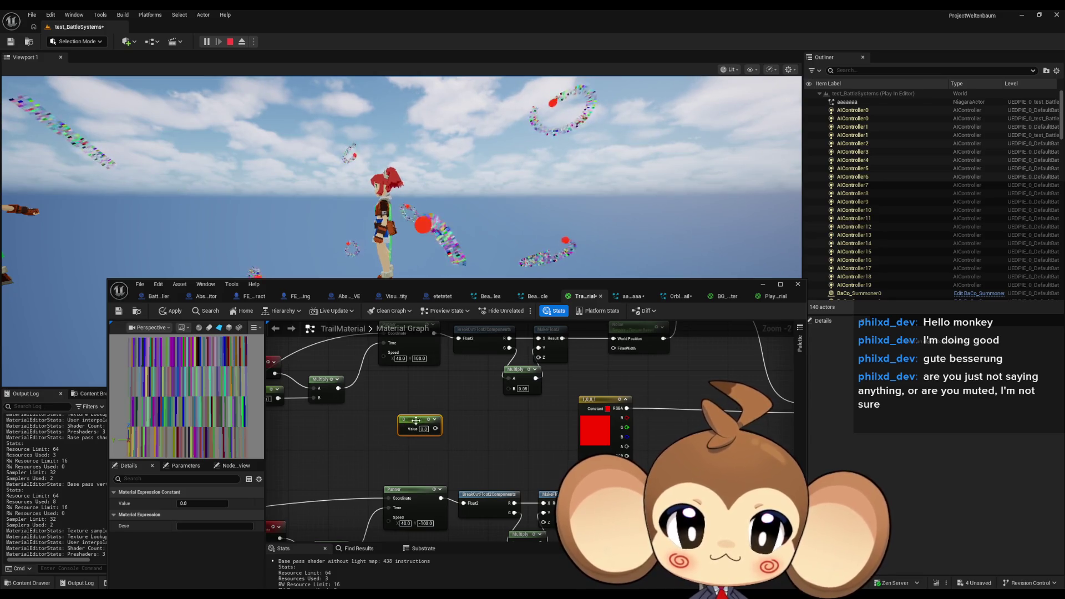
left_click(195, 504)
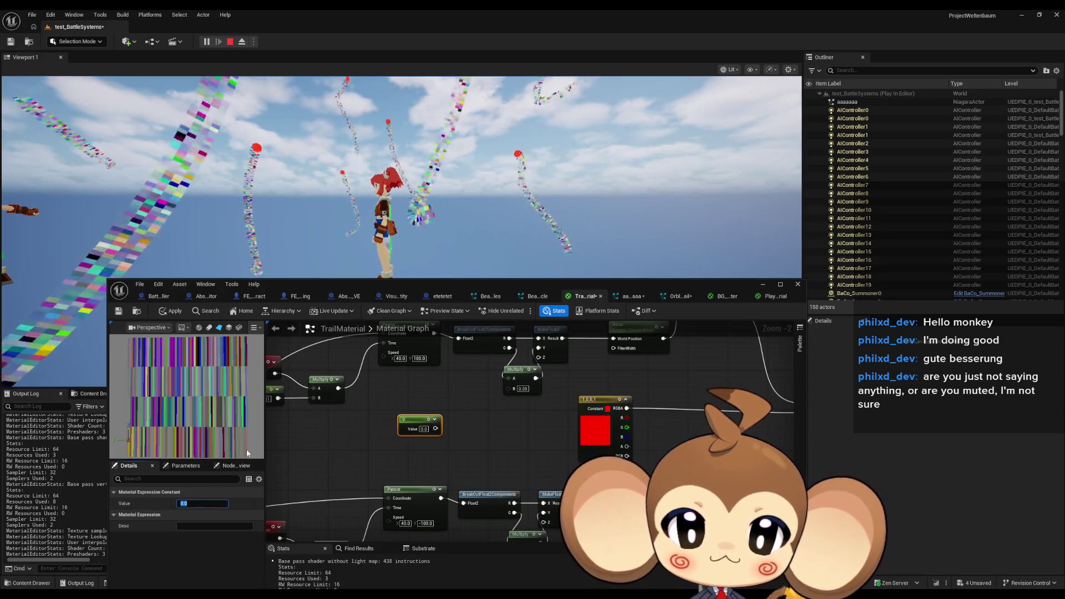
right_click(420, 422)
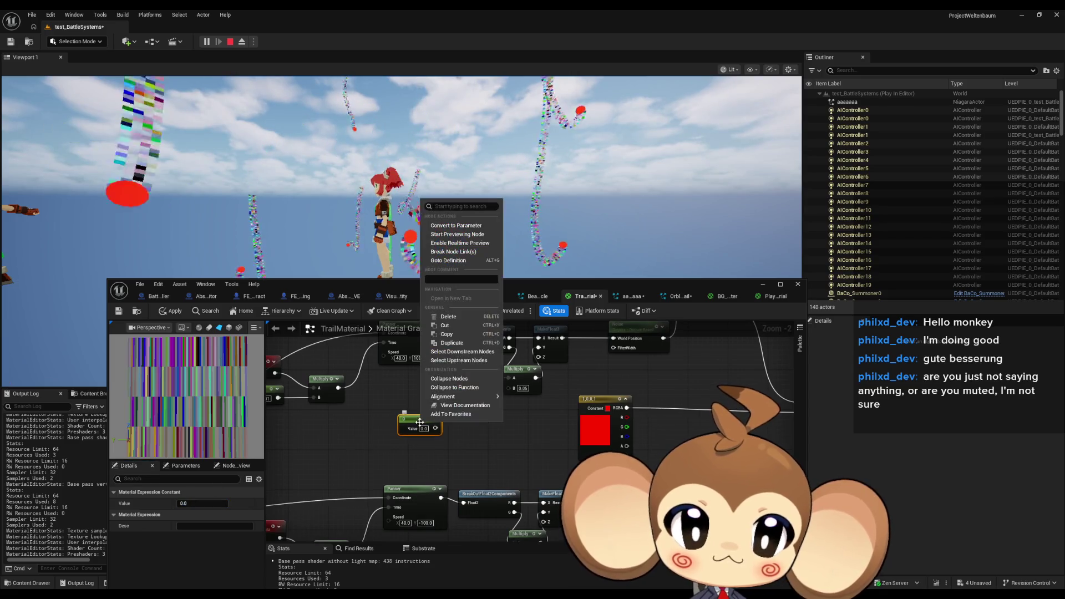
left_click(453, 230)
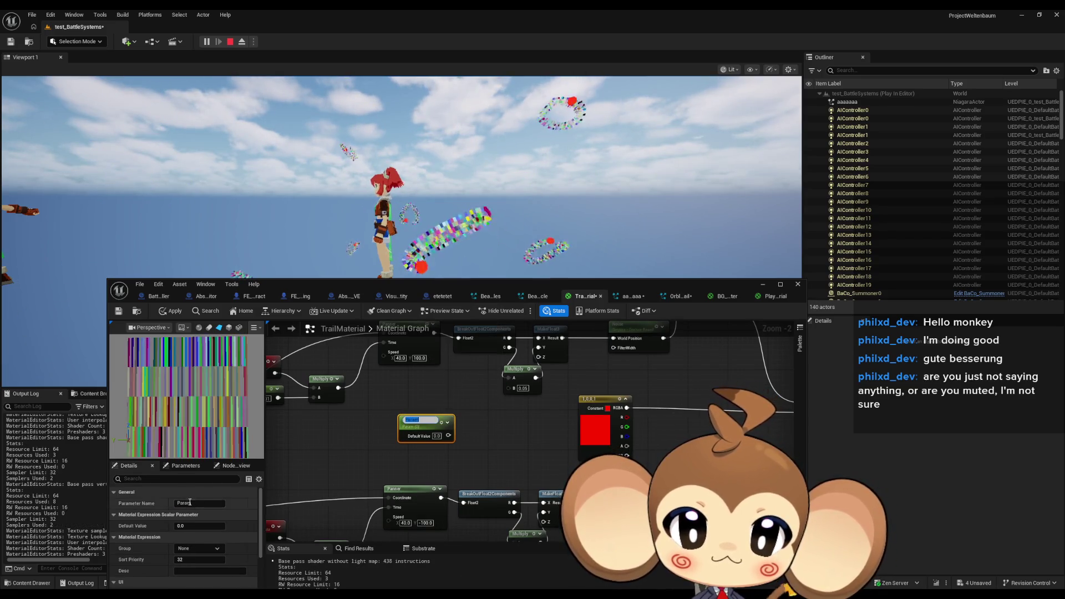
type("XScale")
key("Return")
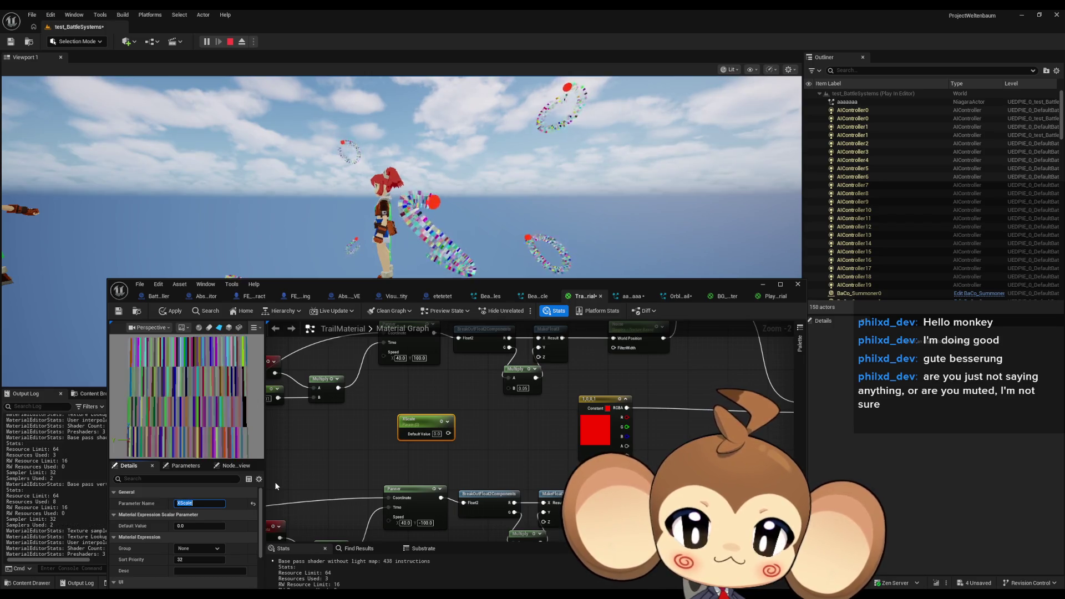
Step: Give XScale a default value of 0.1 and wire it into the lower Multiply's B input
right_click(486, 439)
key("Escape")
left_click(201, 524)
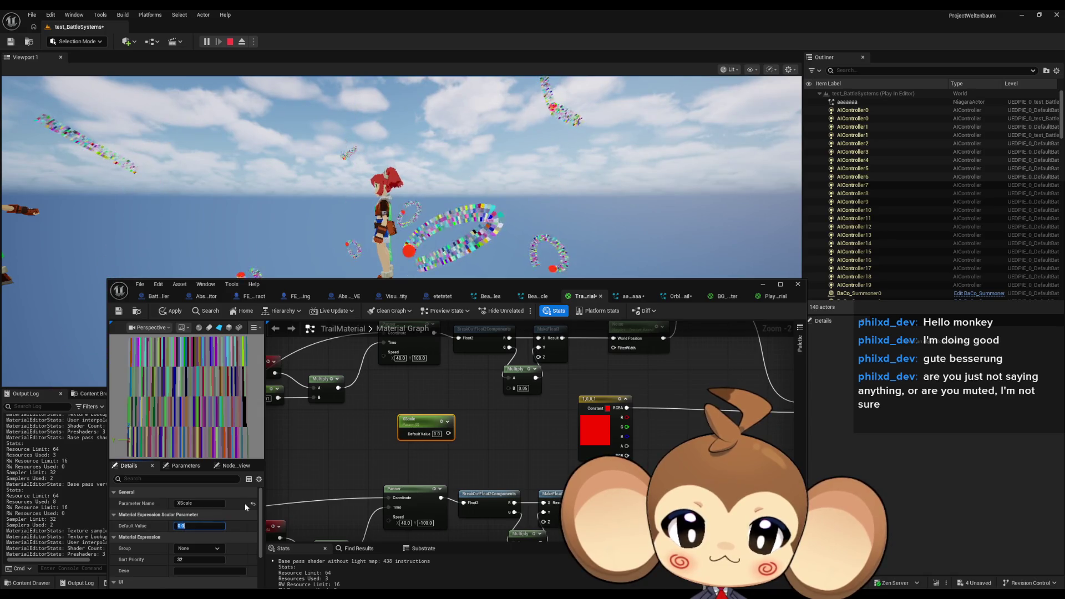
type("0.")
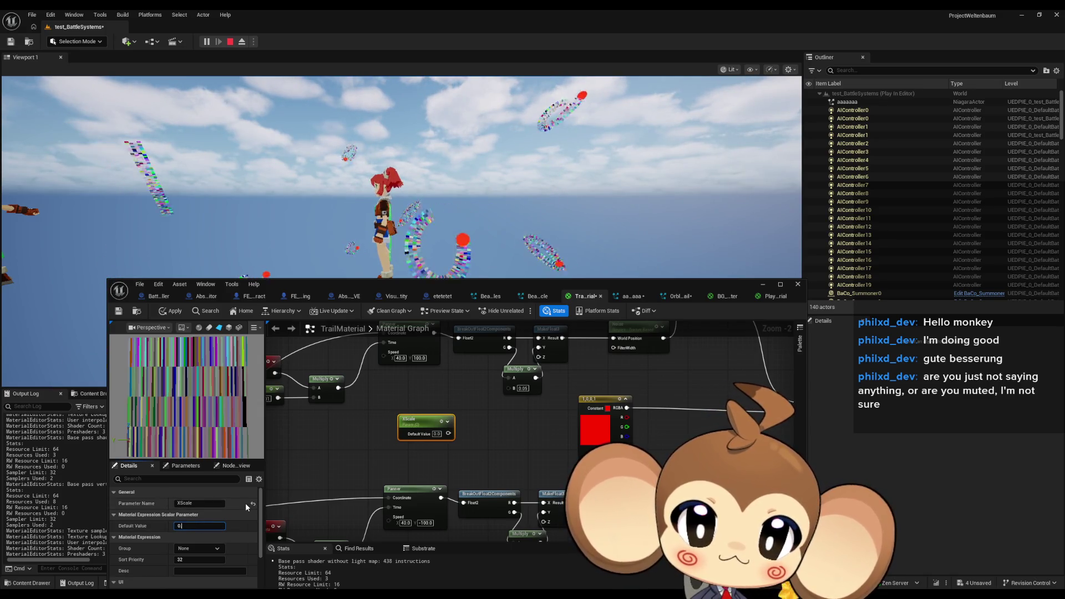
type("1")
key("Return")
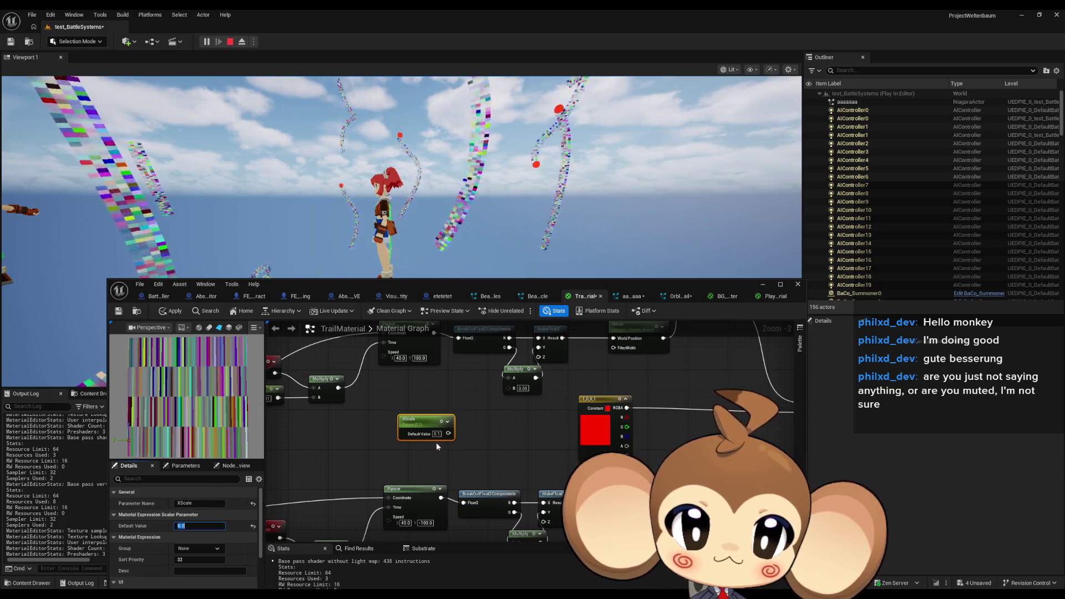
mouse_move(447, 434)
left_mouse_down()
mouse_move(507, 386)
mouse_move(471, 404)
mouse_move(488, 477)
mouse_move(509, 502)
mouse_move(479, 482)
mouse_move(531, 494)
left_mouse_up()
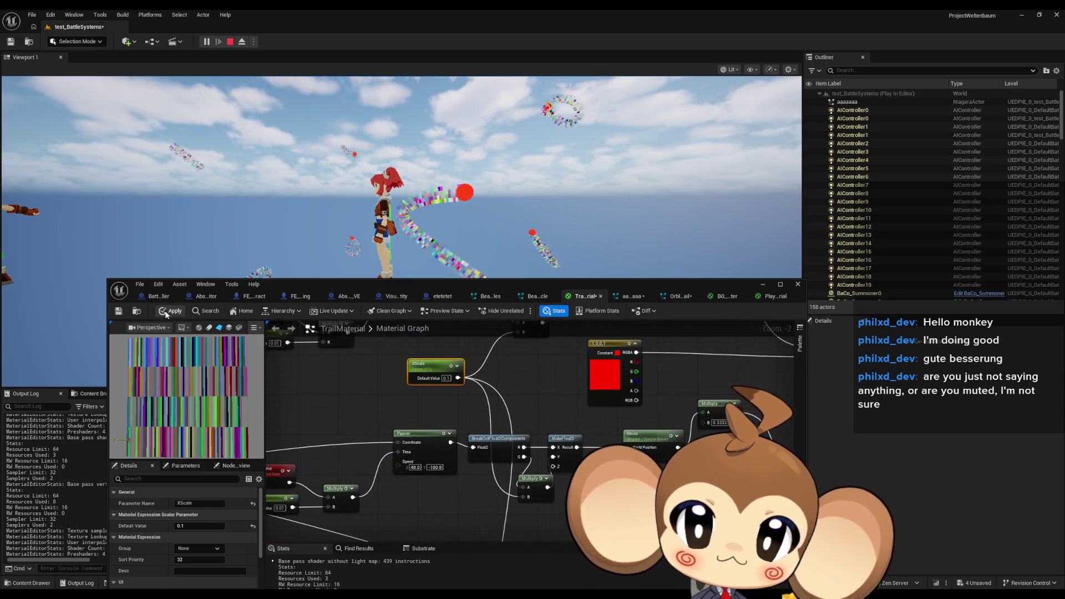
Step: Test XScale default values of 0.5 and 1.0 and apply the material to the live trails
left_click(208, 521)
type("0.5")
key("Return")
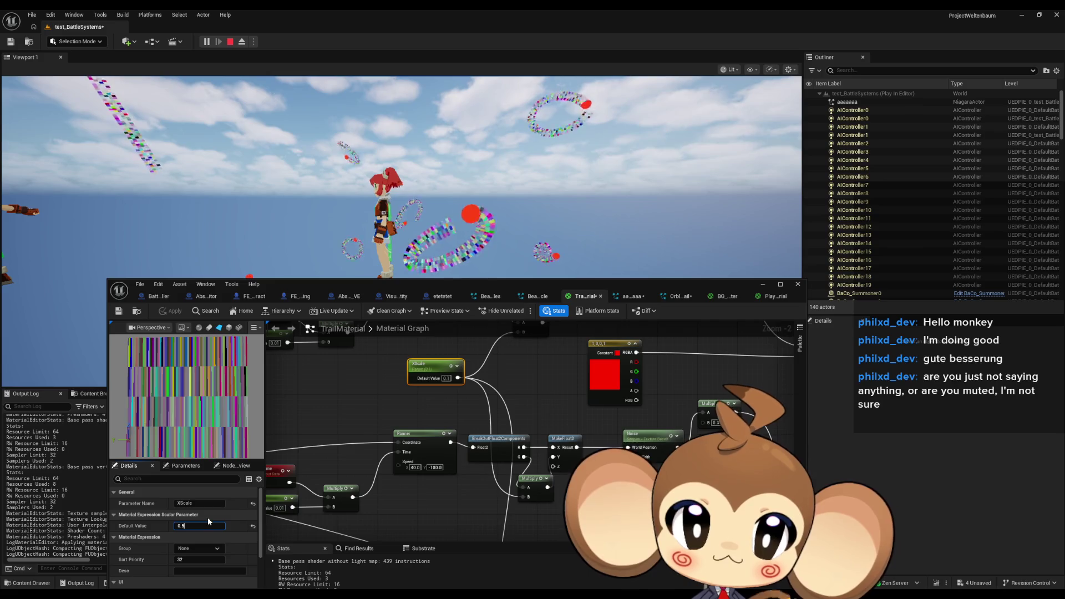
key("Return")
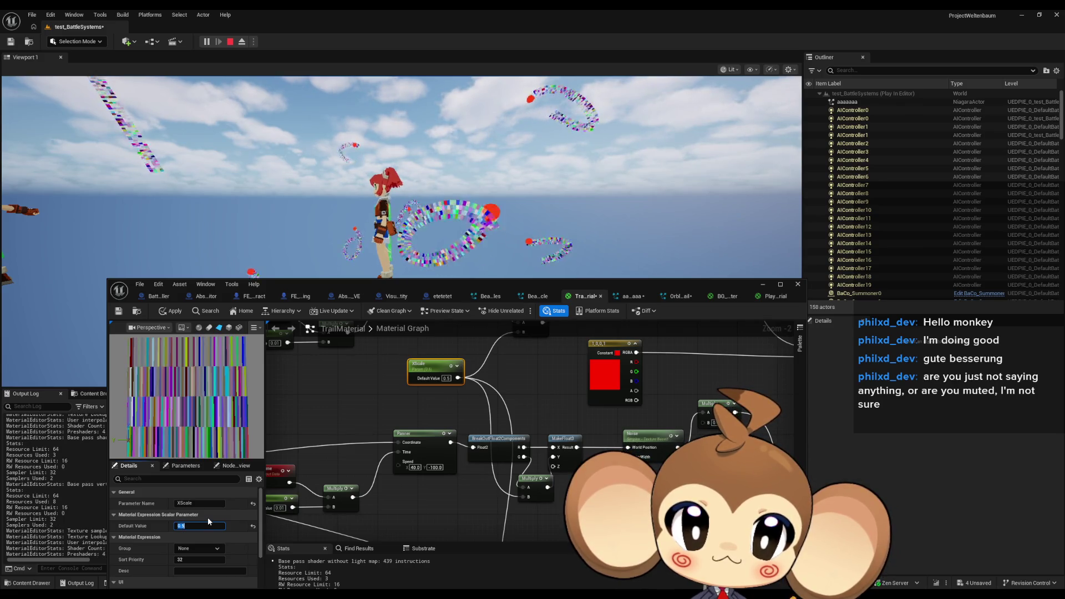
type("1")
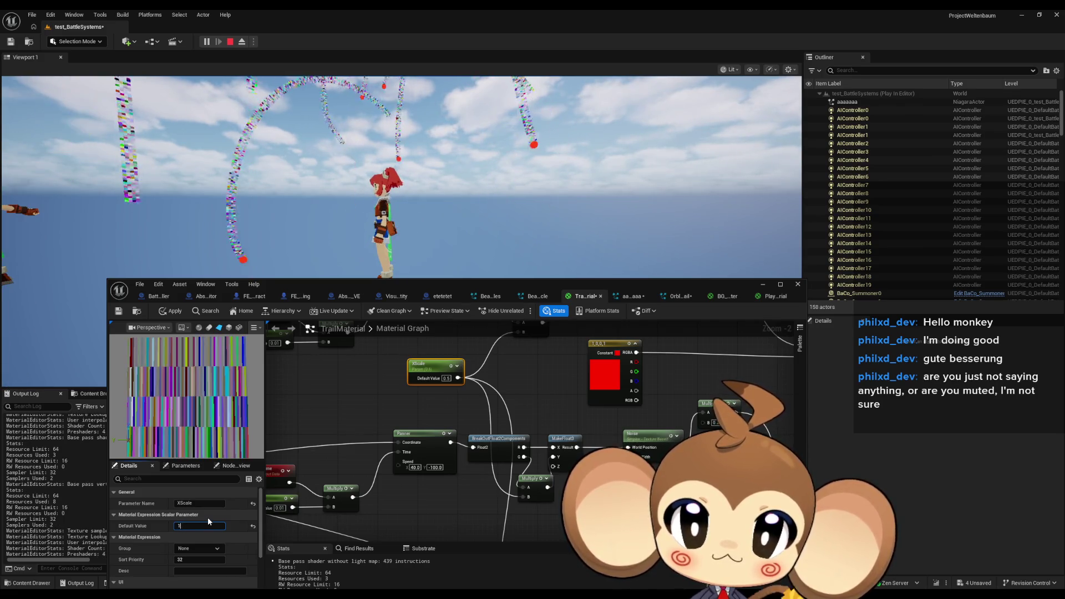
key("Return")
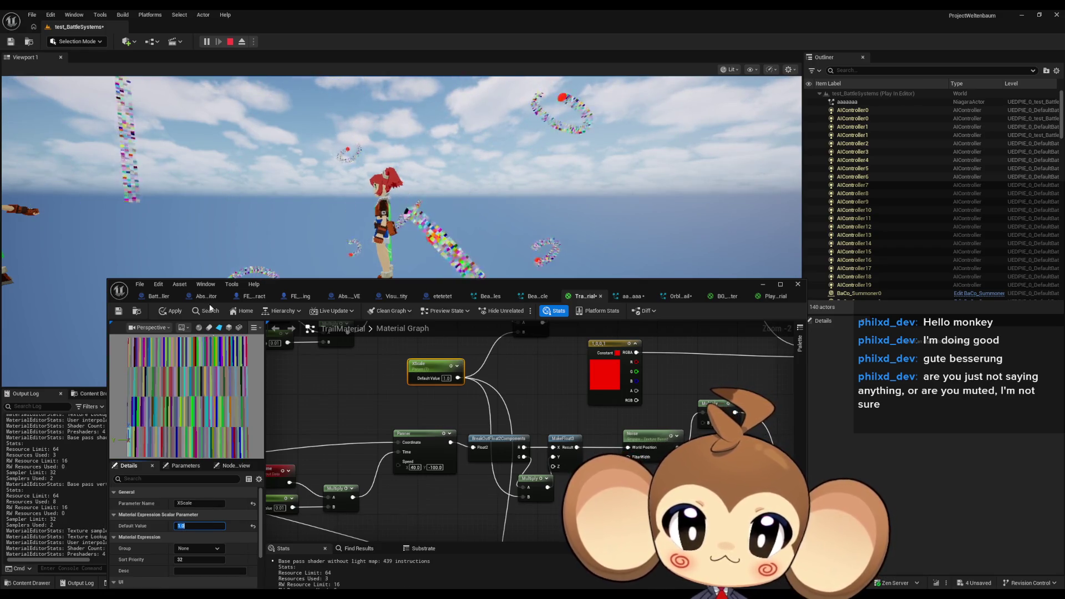
left_click(171, 312)
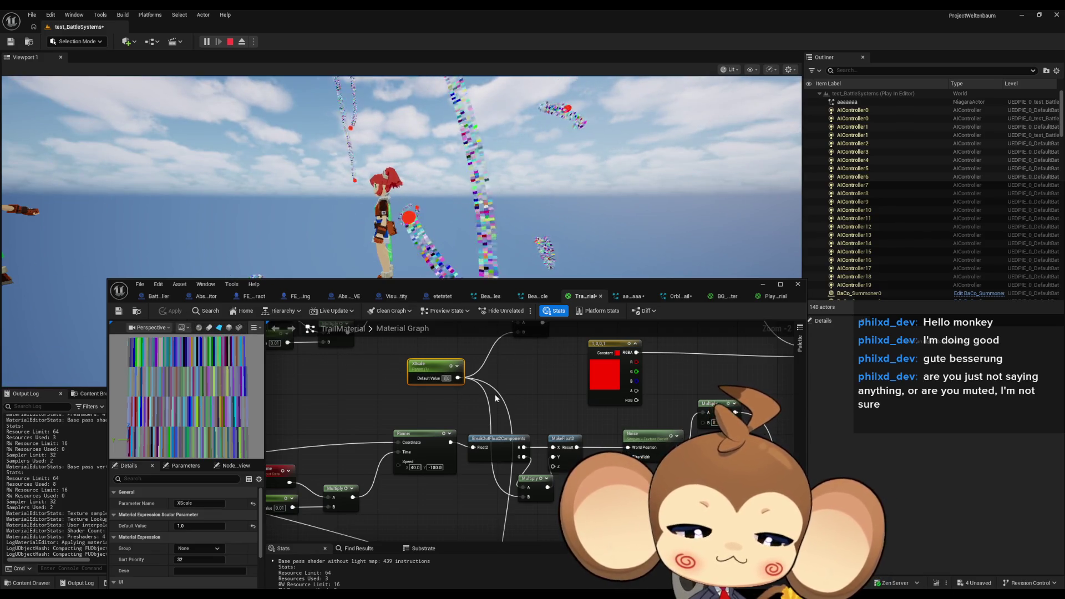
Step: Reset XScale to 0.1 and apply the material
type(".1")
key("Return")
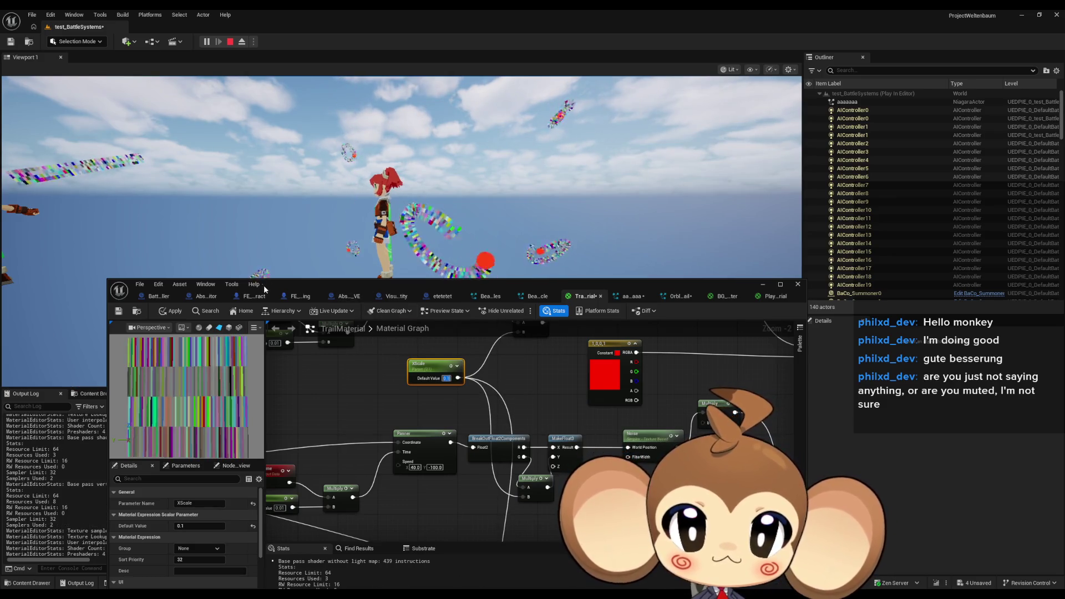
left_click(179, 312)
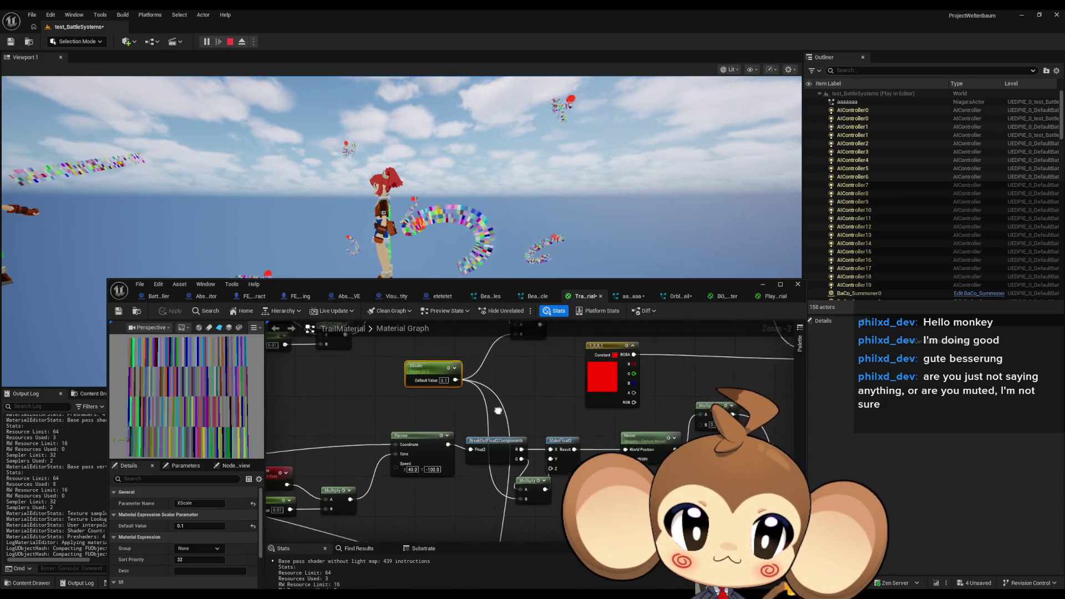
Step: Delete the XScale parameter node and set the Multiply node's B value to 0.1
scroll(494, 476, "down", 3)
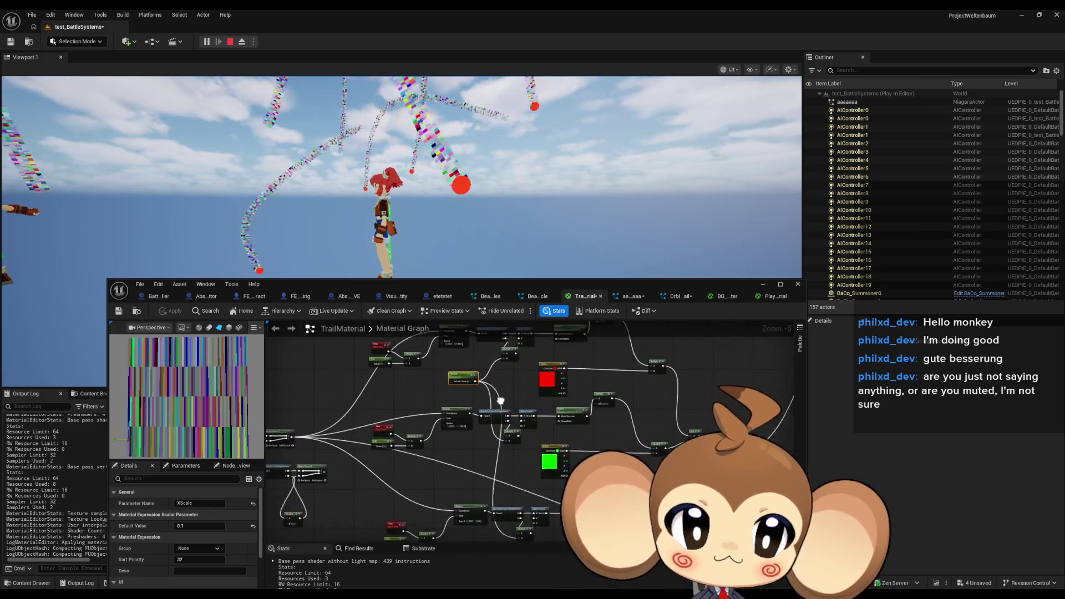
scroll(446, 427, "up", 3)
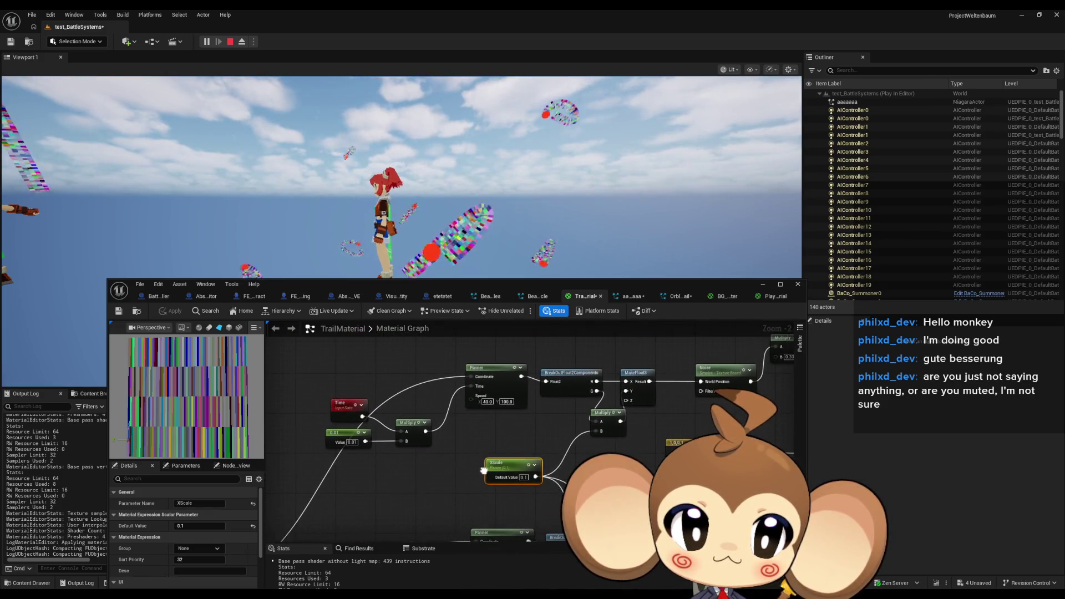
left_click_drag(473, 428, 604, 413)
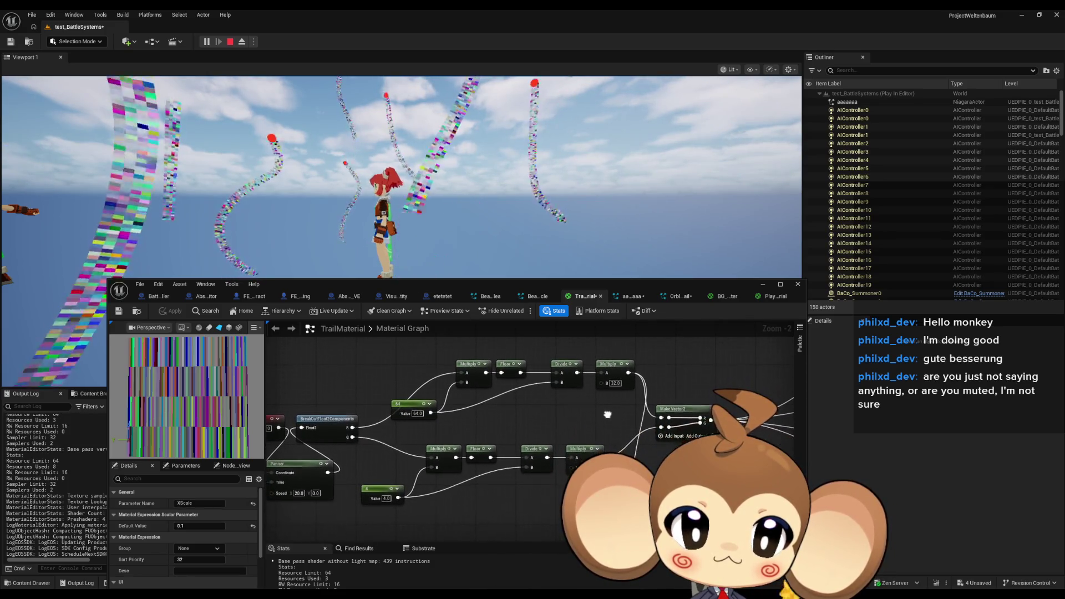
scroll(605, 412, "down", 3)
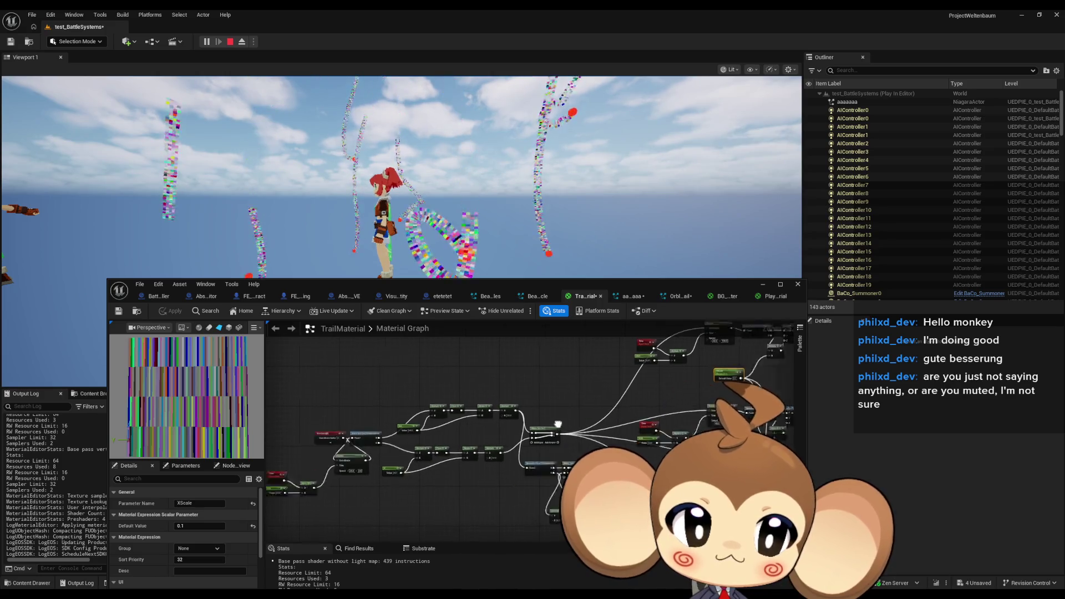
scroll(522, 427, "up", 3)
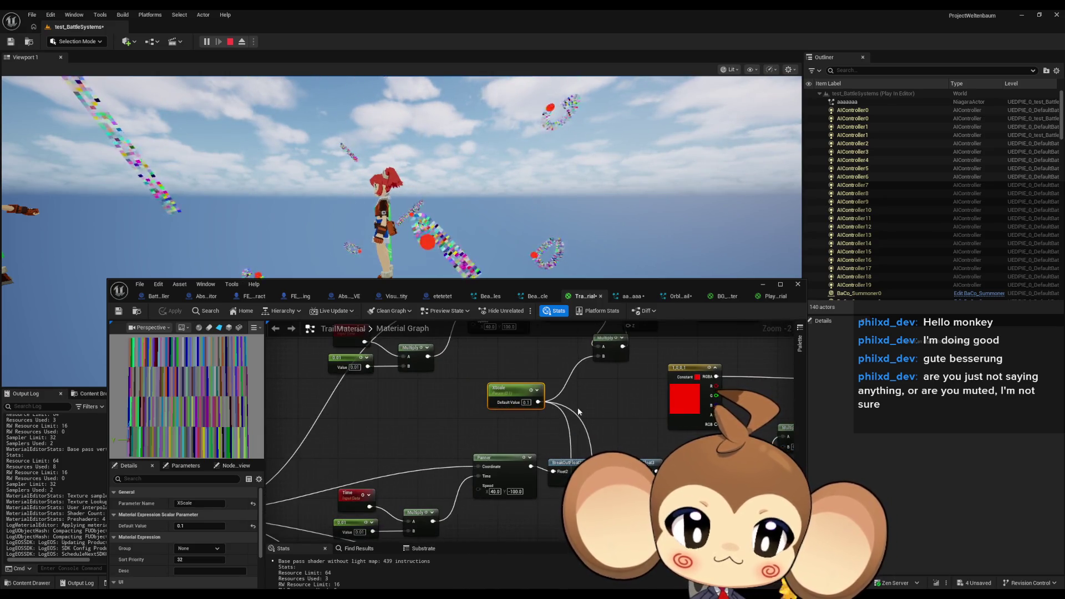
key("Delete")
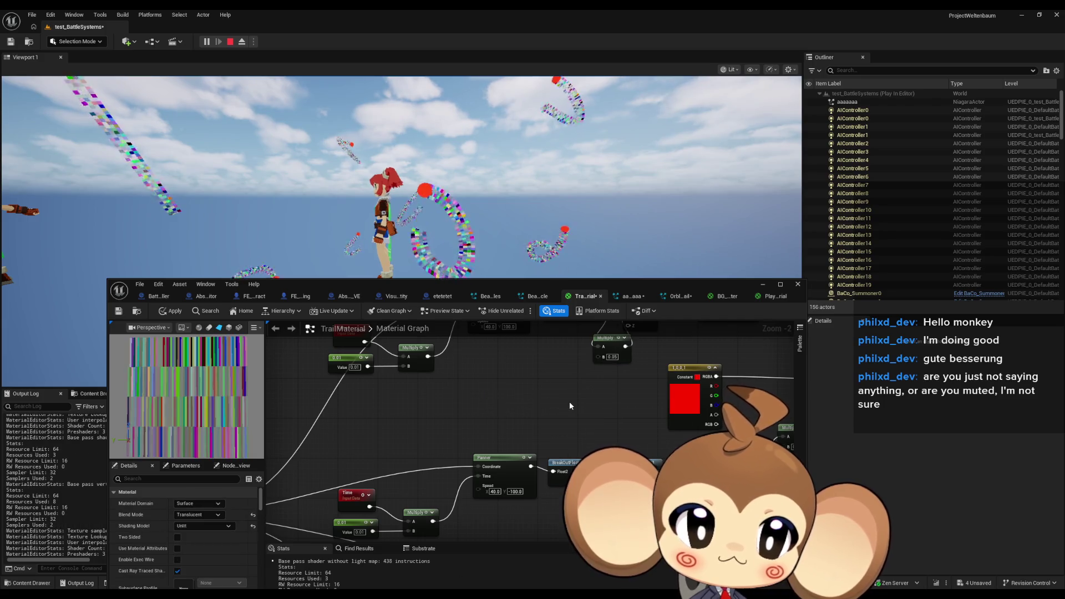
left_click(612, 357)
type("0.1")
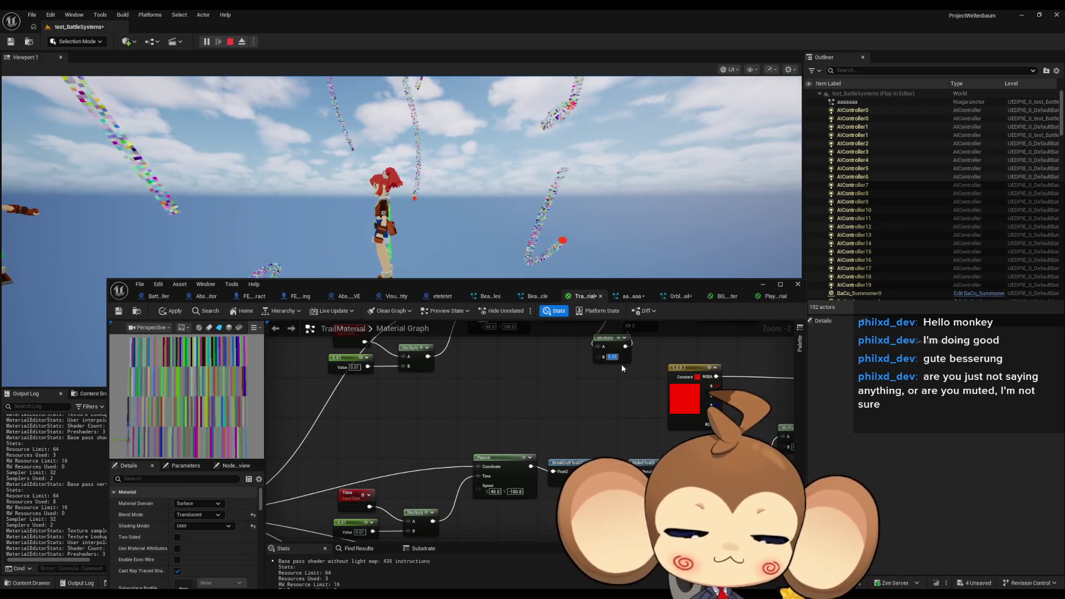
key("Return")
Step: Change the pixelation constant from 4 to 8 in the Panner chain and apply the material
left_click_drag(614, 390, 560, 414)
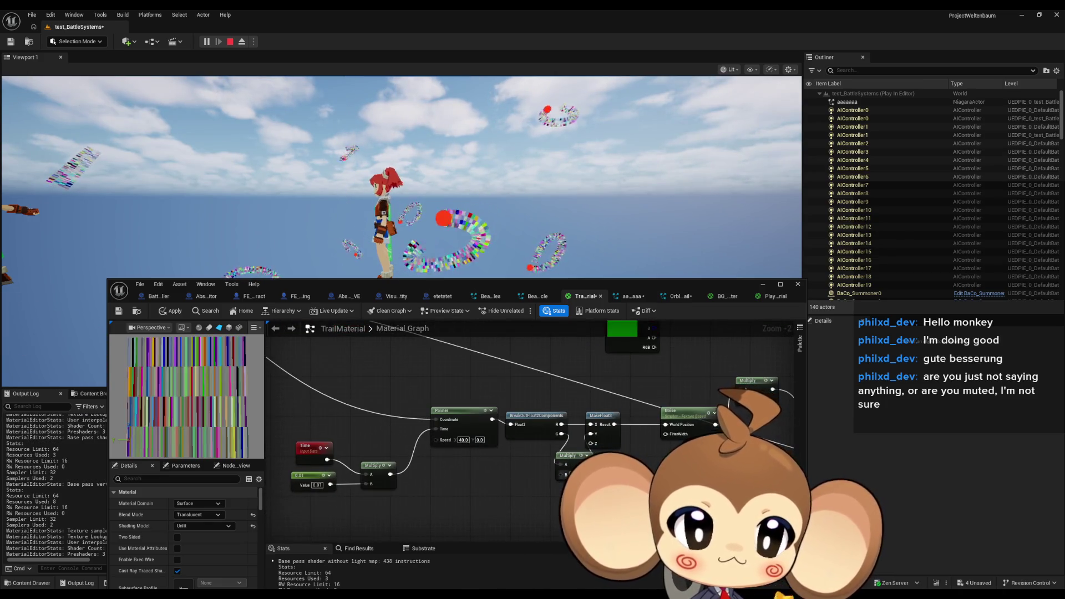
scroll(471, 399, "down", 3)
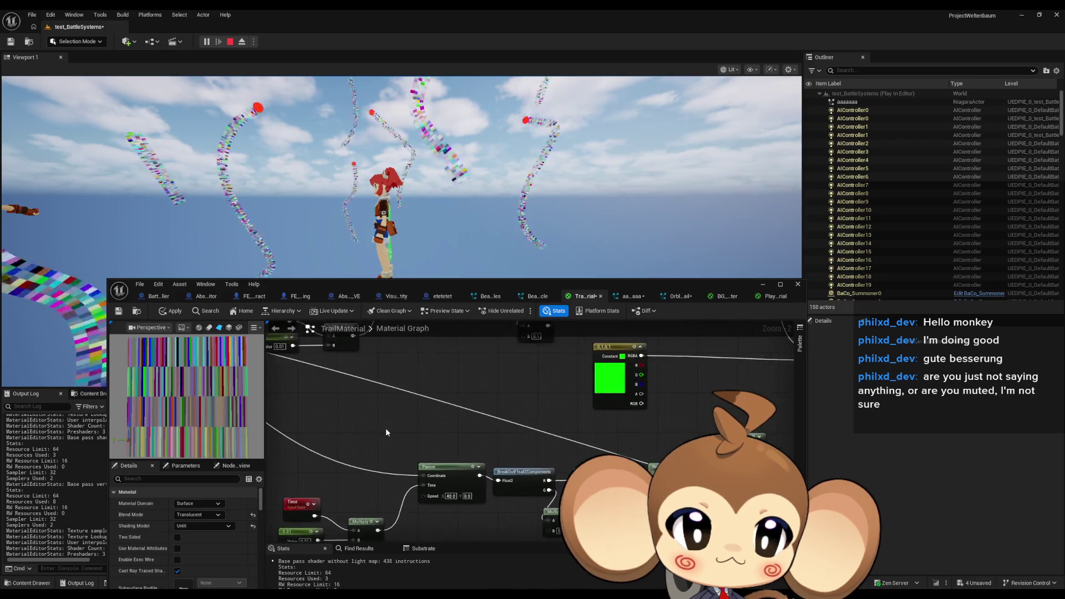
scroll(553, 423, "up", 5)
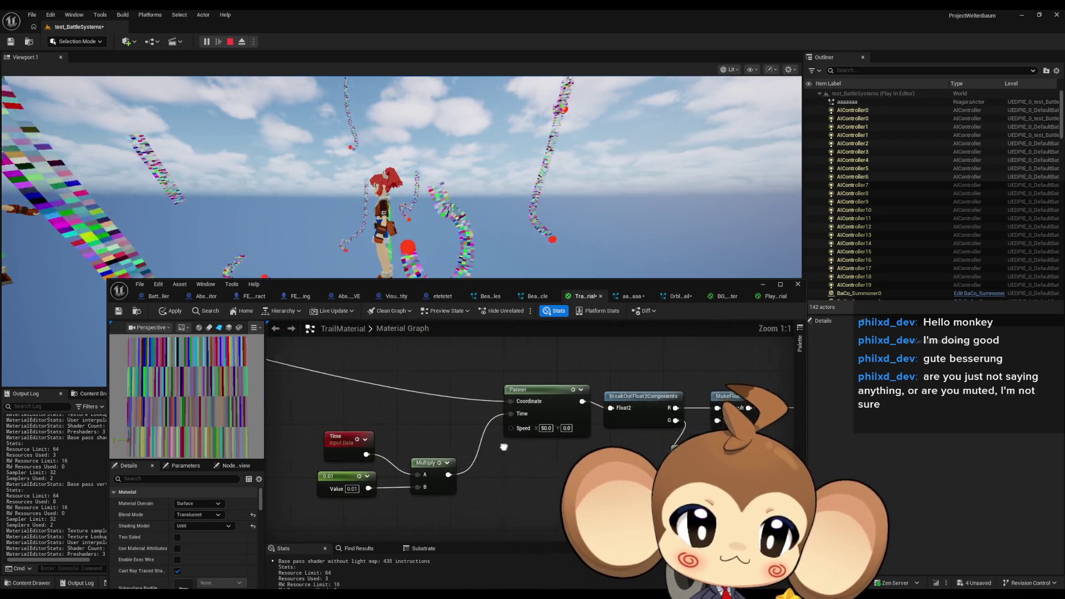
scroll(546, 498, "down", 5)
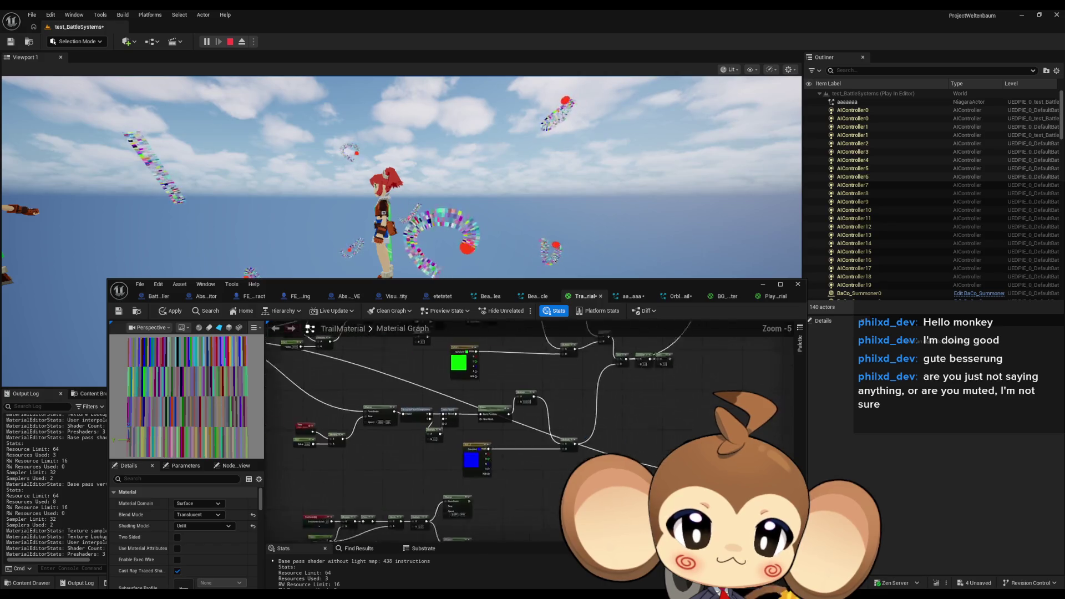
scroll(631, 441, "up", 3)
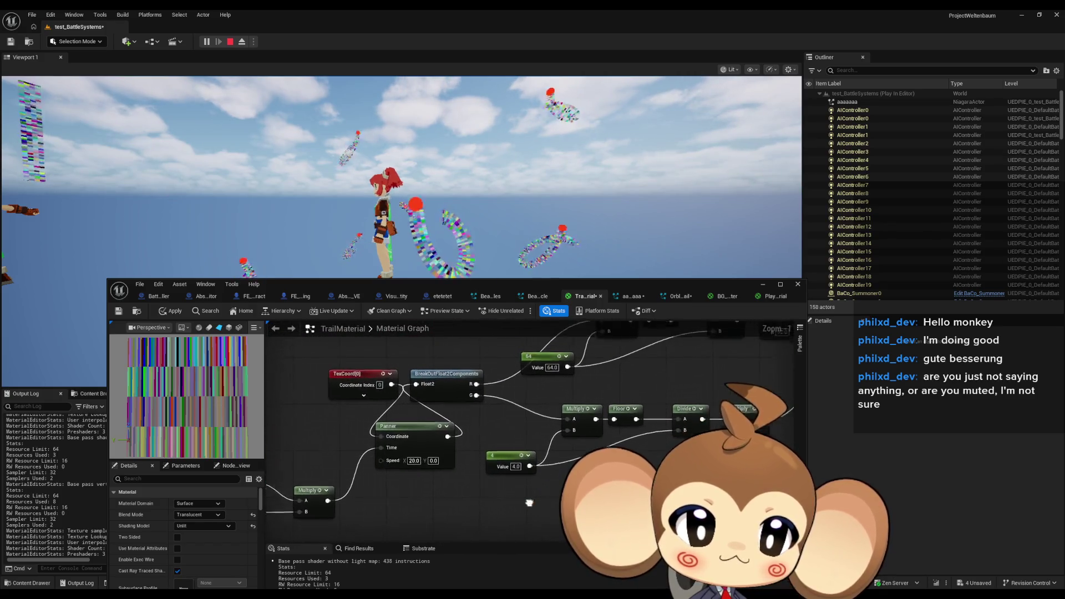
left_click(505, 477)
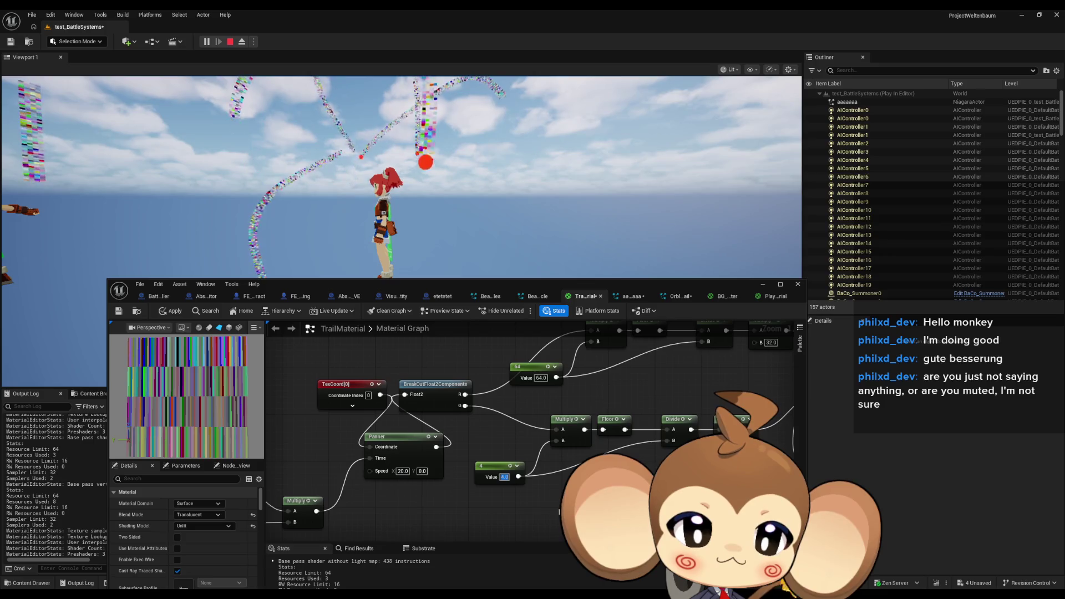
type("8")
key("Return")
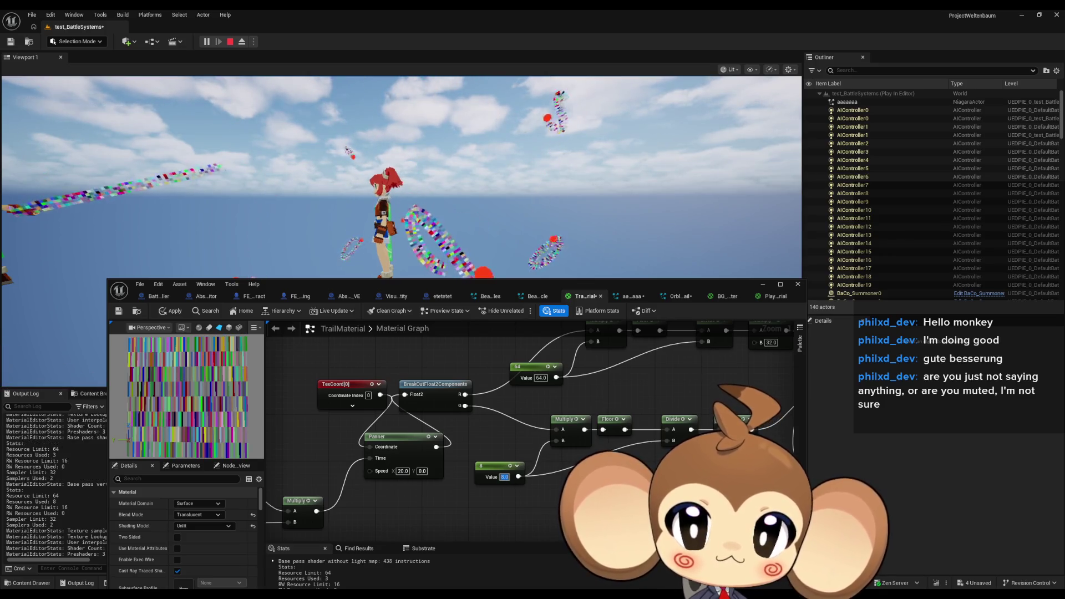
left_click(167, 313)
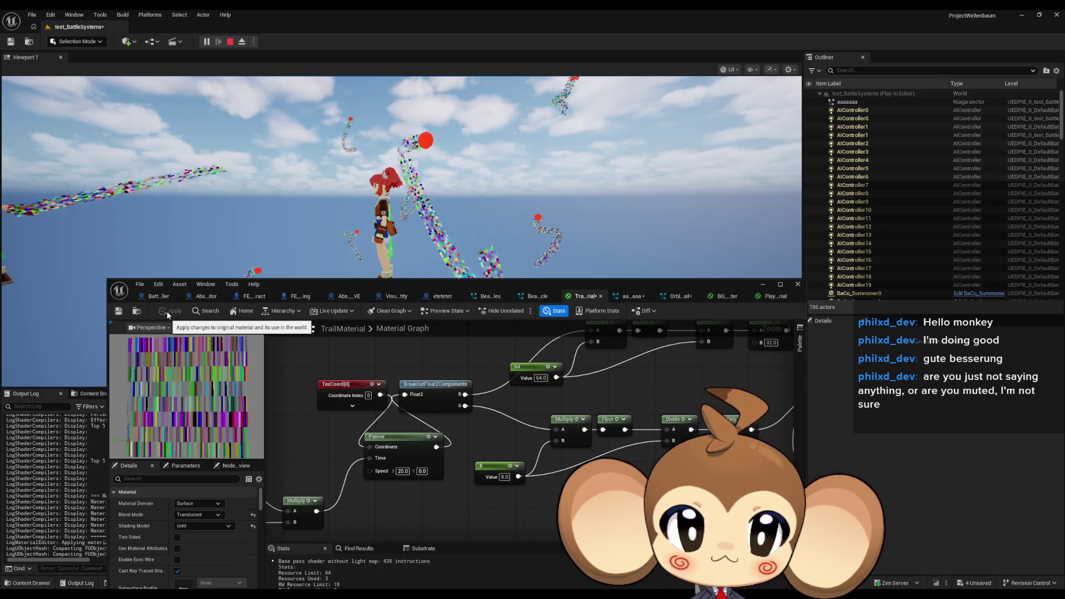
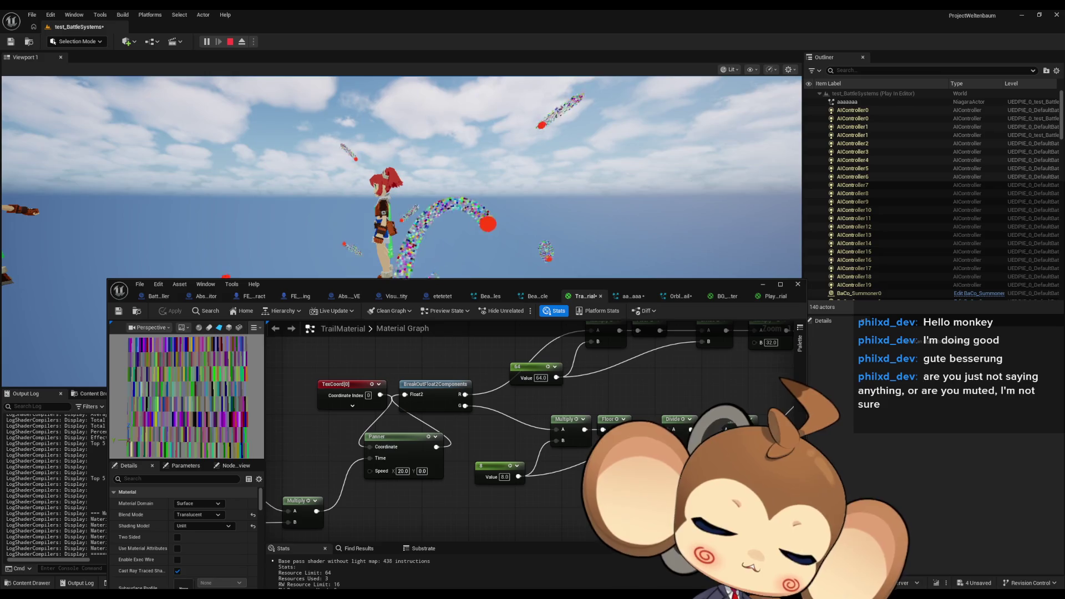
Step: Place a new TexCoord[0] node in empty graph space beside the existing one
mouse_move(597, 478)
left_mouse_down()
mouse_move(661, 389)
mouse_move(655, 460)
left_mouse_up()
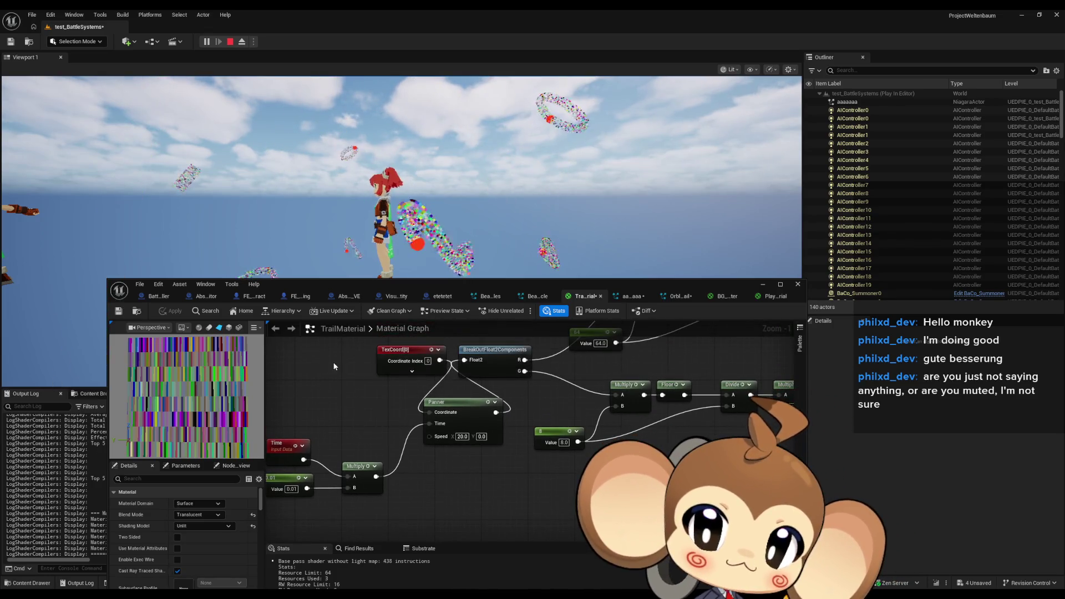
left_click_drag(388, 371, 389, 372)
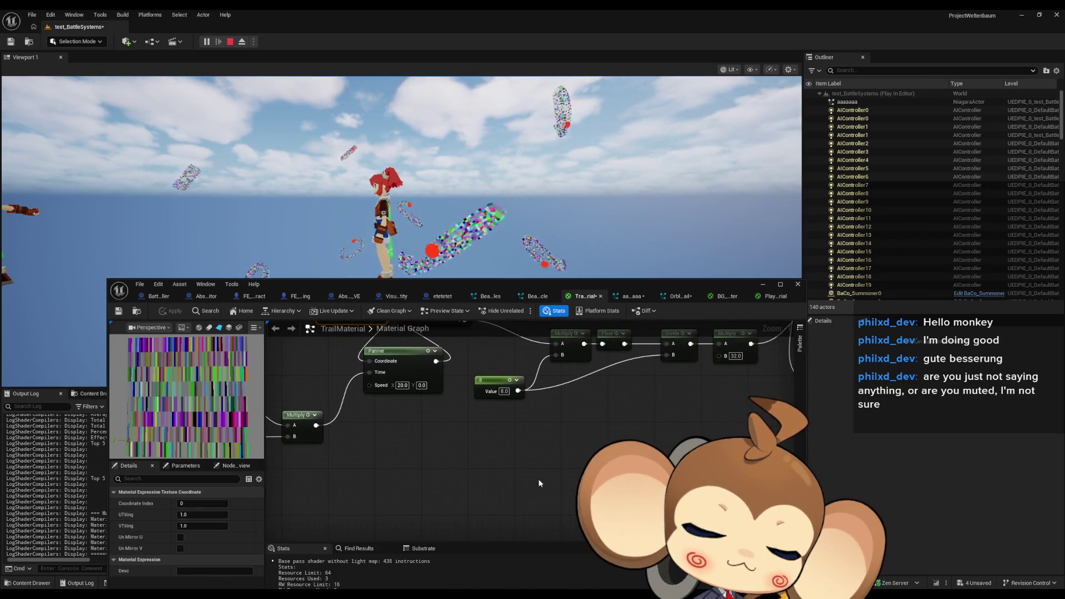
left_click(525, 485)
mouse_move(524, 485)
left_mouse_down()
mouse_move(494, 451)
mouse_move(467, 451)
left_mouse_up()
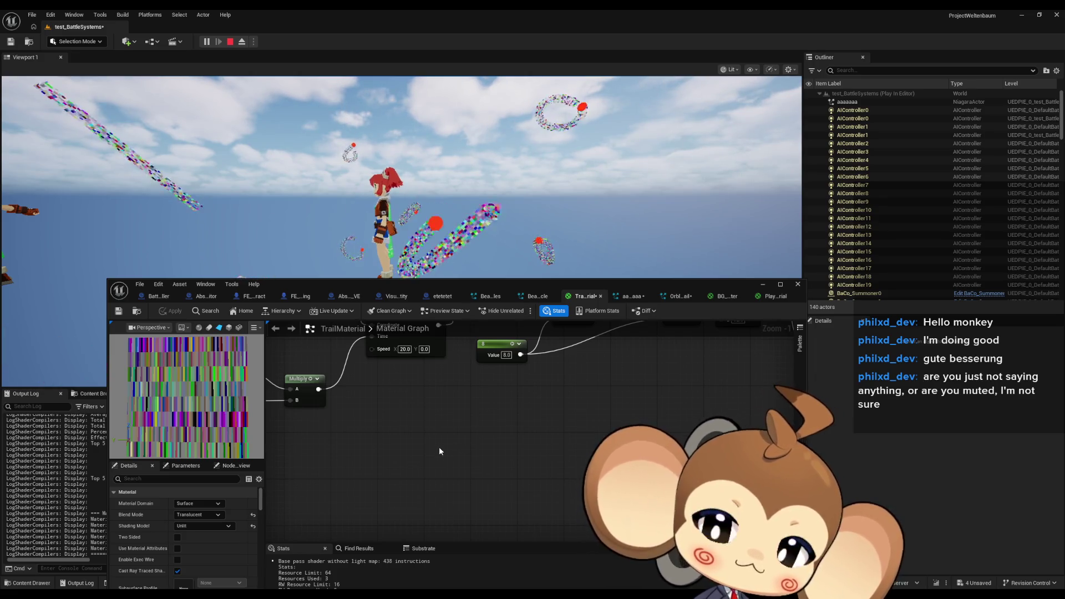
left_click(495, 434)
left_click(431, 494)
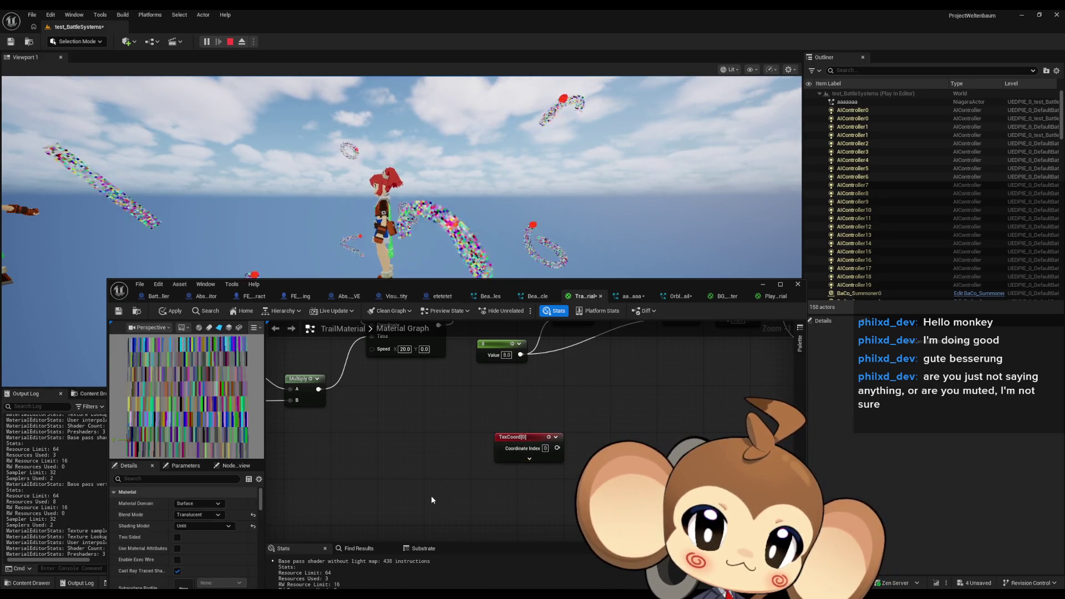
Step: Add an Abs node and wire the new TexCoord into BreakOutFloat2Components
right_click(431, 495)
type("abs")
left_click(456, 371)
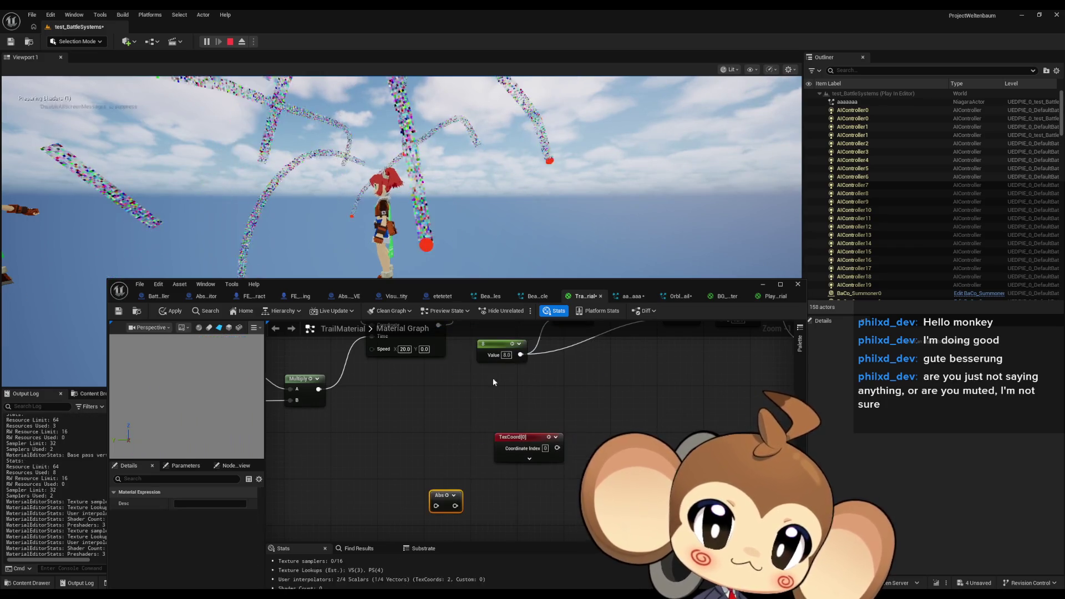
mouse_move(539, 416)
left_mouse_down()
mouse_move(456, 500)
mouse_move(579, 455)
left_mouse_up()
left_click(711, 428)
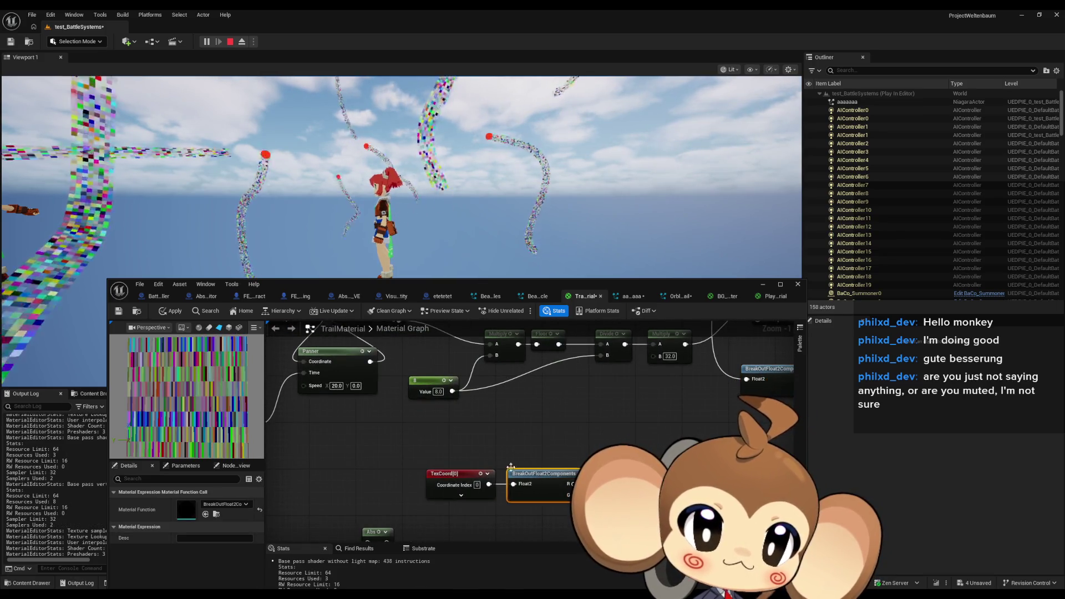
left_click(444, 473, "ctrl")
left_click_drag(533, 472, 441, 471)
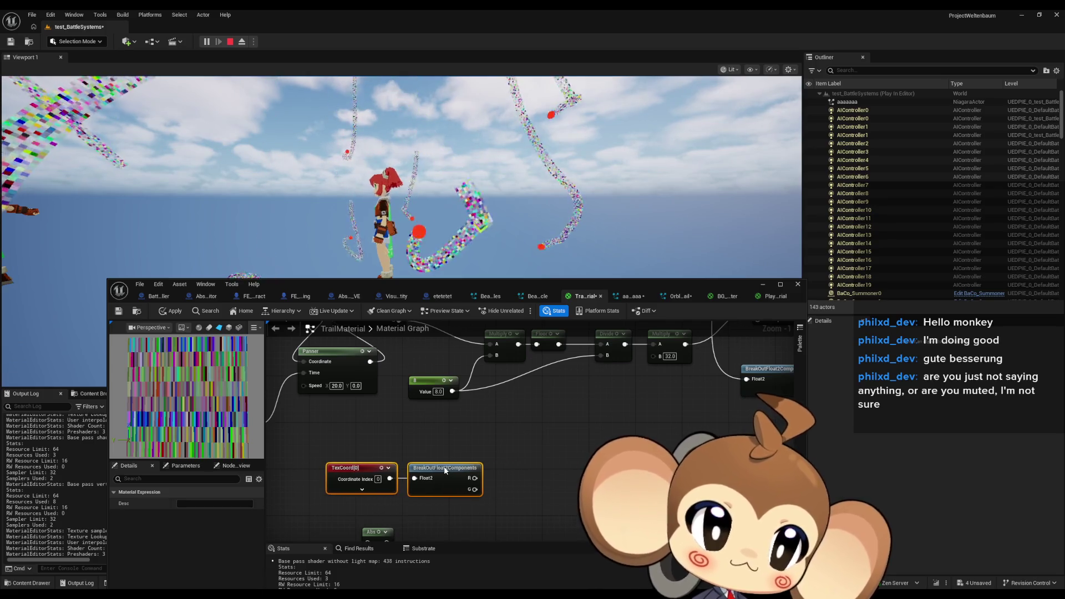
left_click(574, 459)
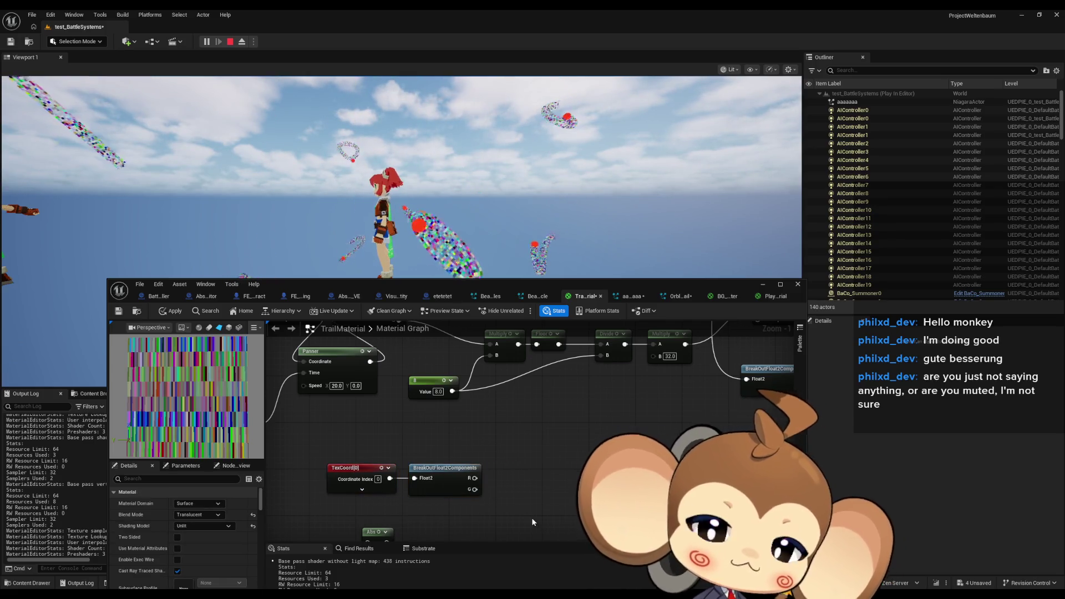
Step: Add a Subtract node with B 0.5 on the G output and place Abs beside it
left_click_drag(474, 489, 502, 489)
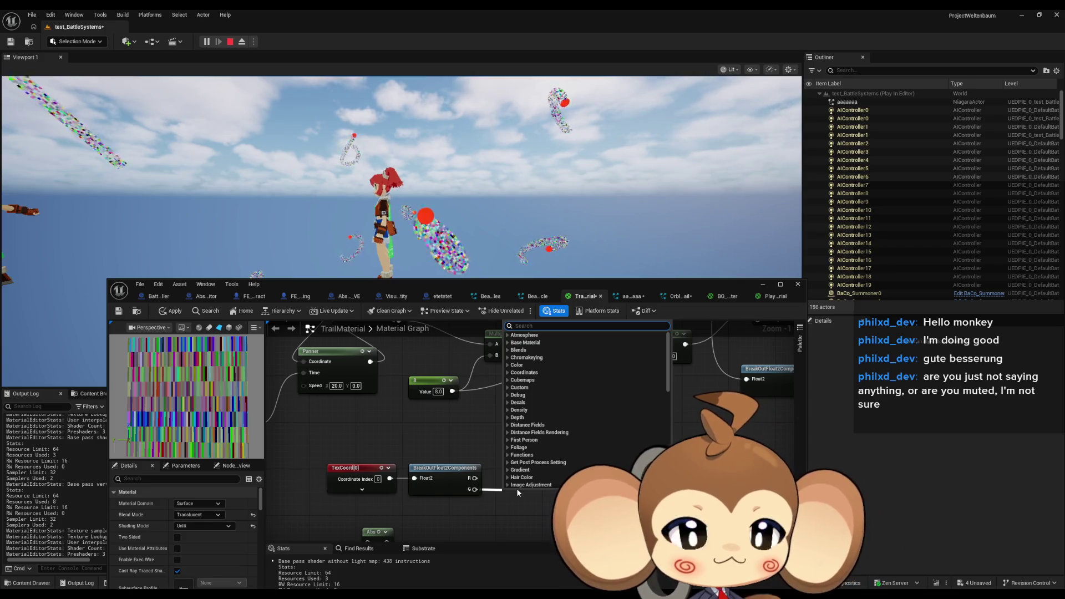
type("-")
key("Return")
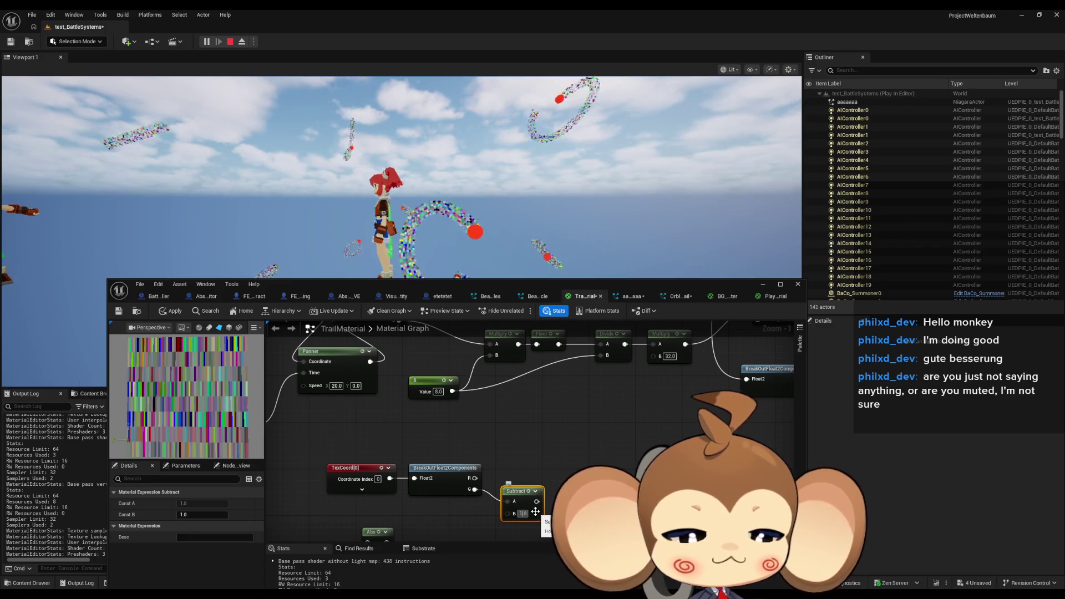
type("0.5")
key("Return")
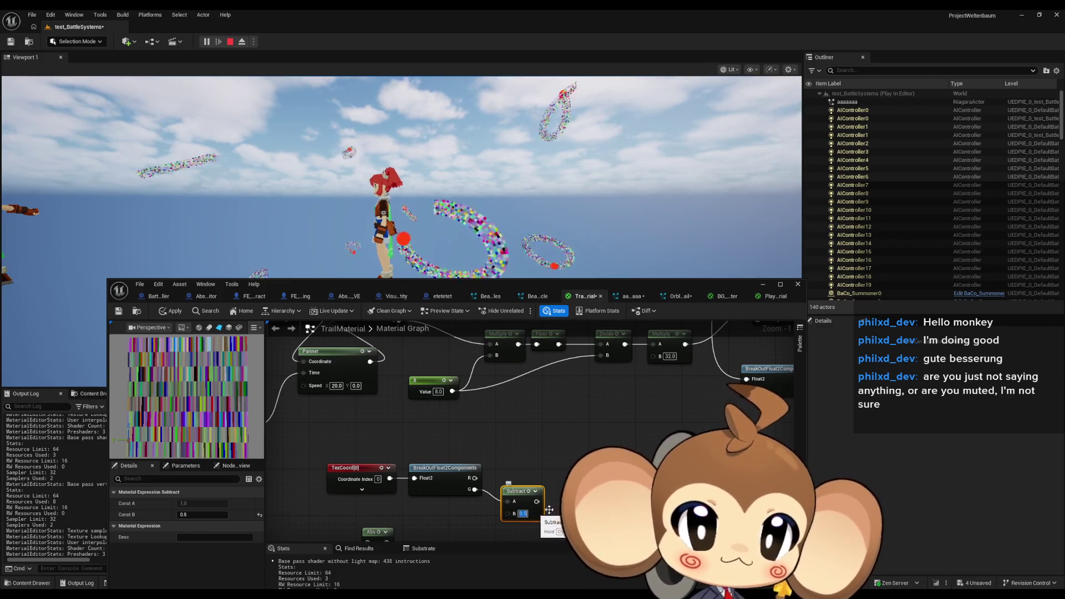
left_click(549, 509)
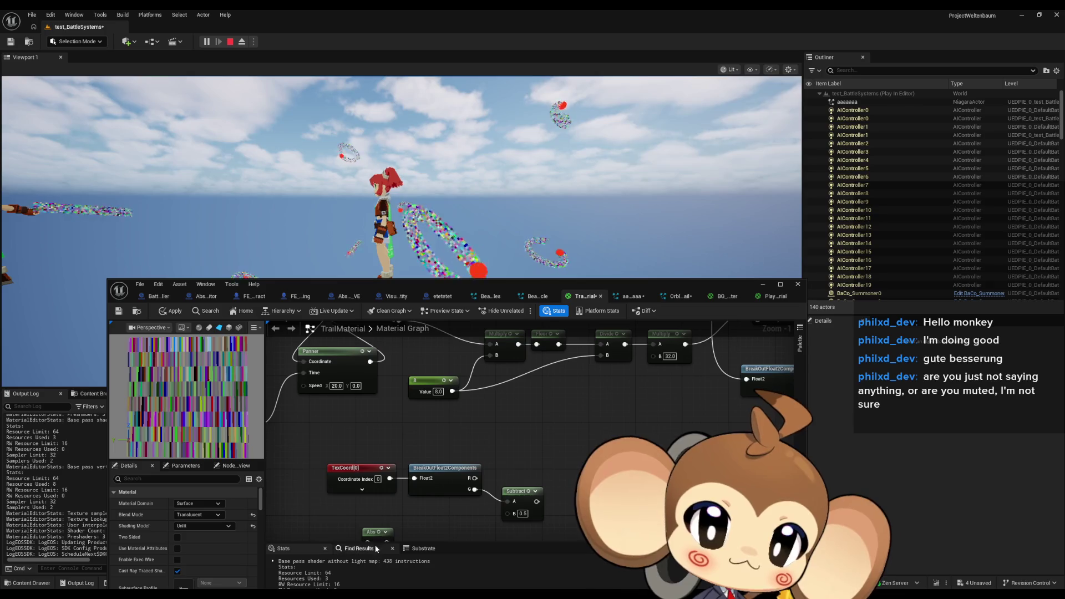
left_click_drag(380, 537, 568, 485)
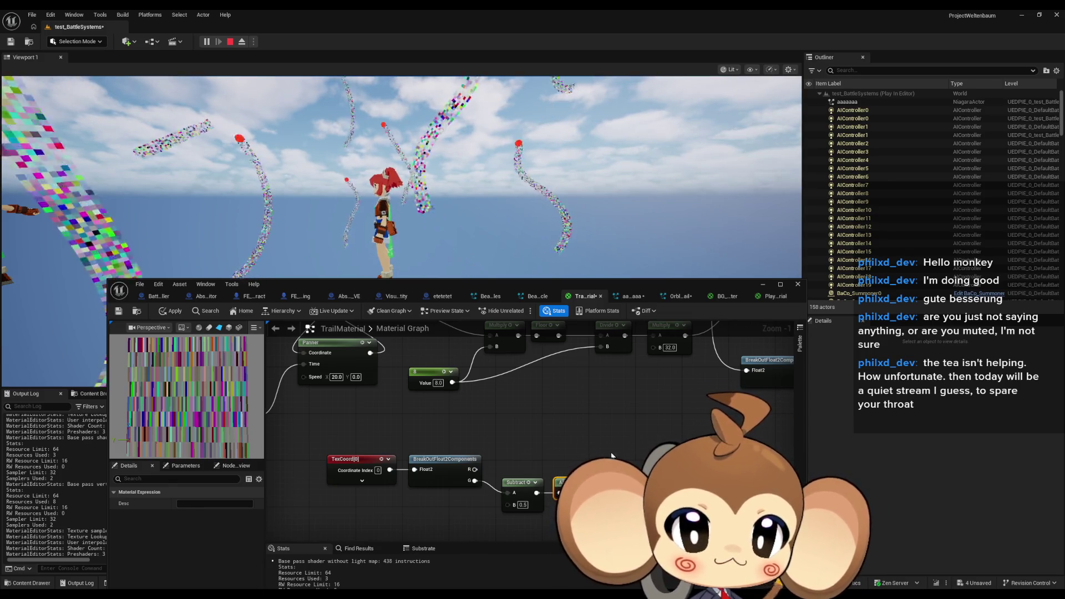
left_click_drag(601, 453, 606, 429)
scroll(609, 424, "down", 4)
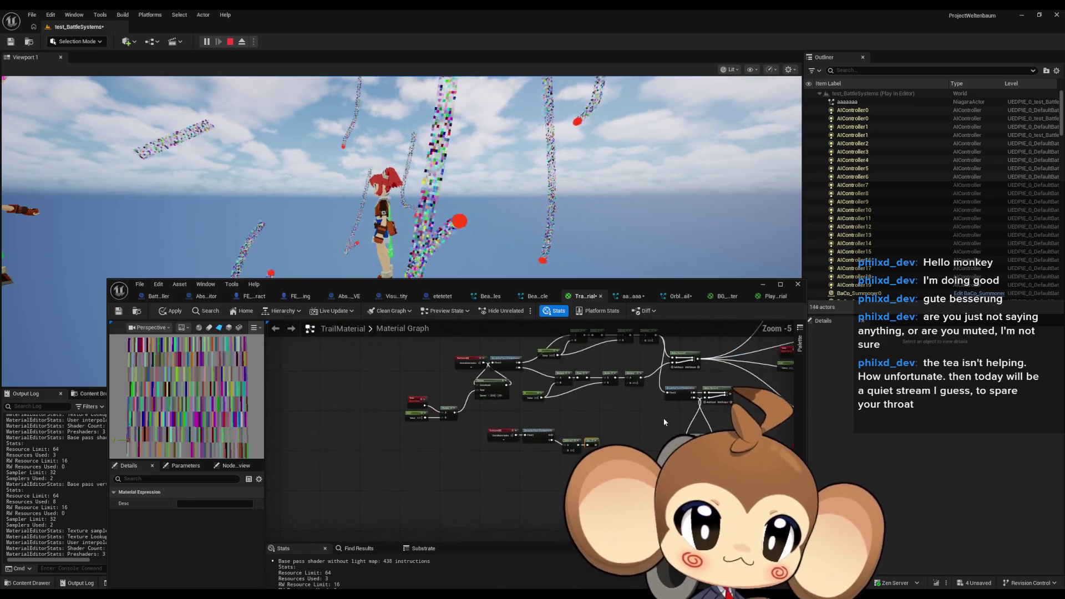
scroll(285, 415, "down", 3)
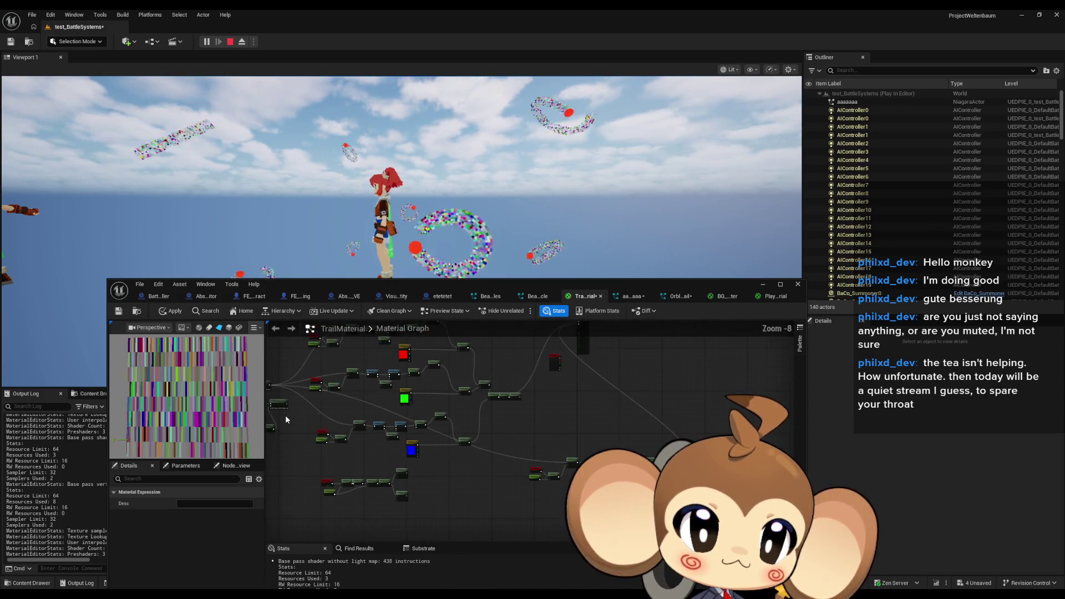
scroll(438, 451, "up", 8)
scroll(501, 421, "down", 8)
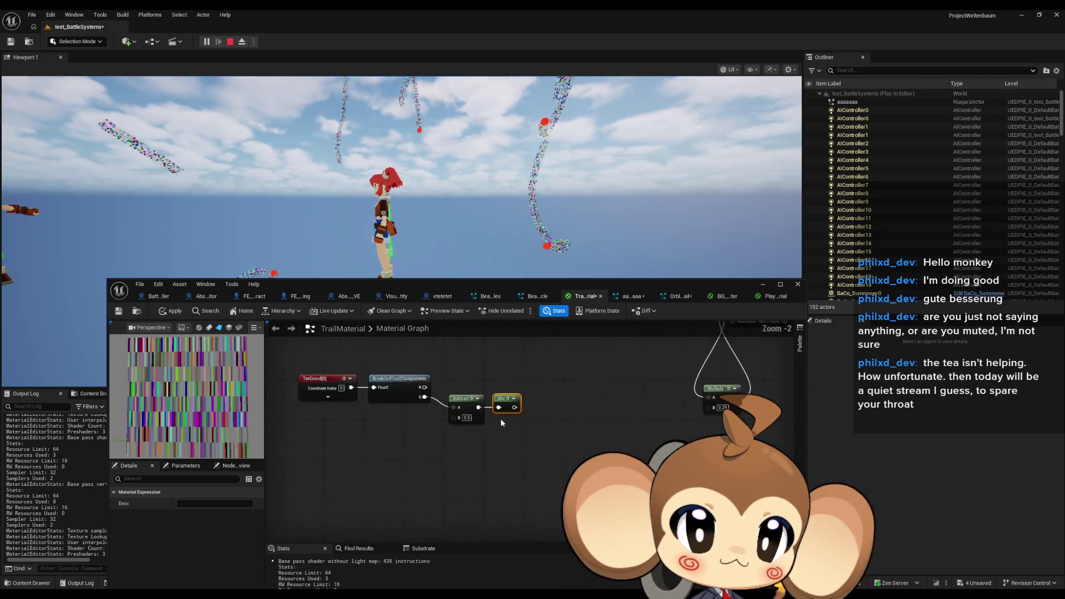
scroll(585, 424, "up", 4)
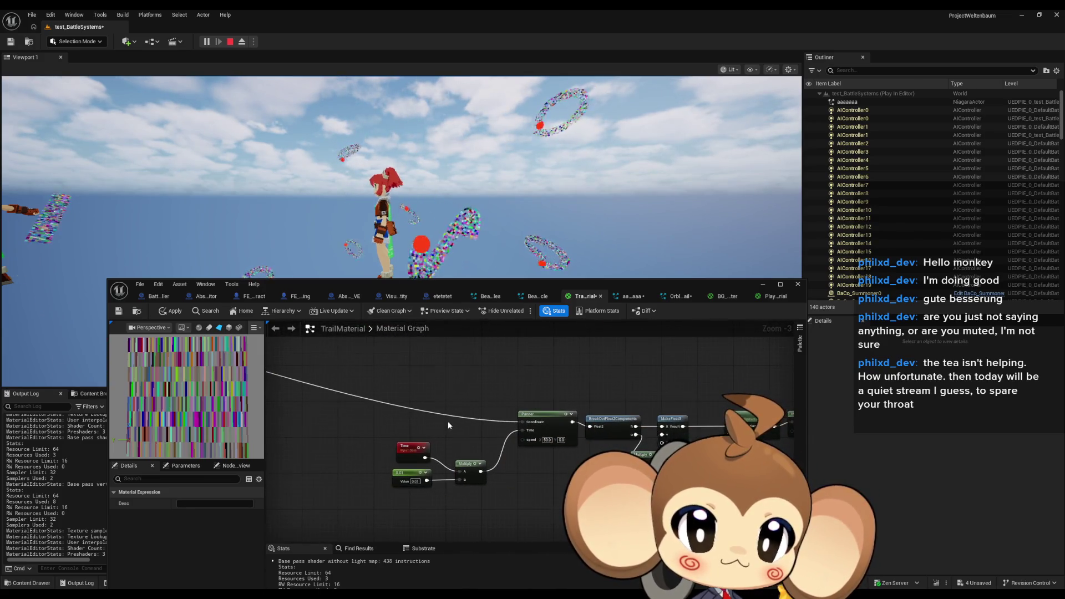
scroll(450, 423, "down", 1)
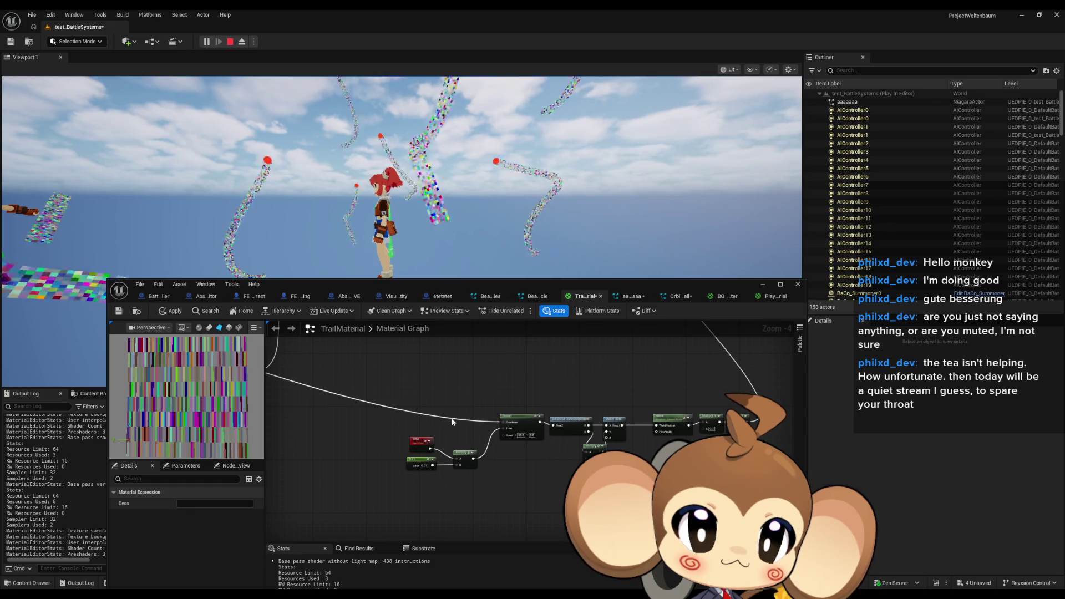
scroll(451, 419, "up", 1)
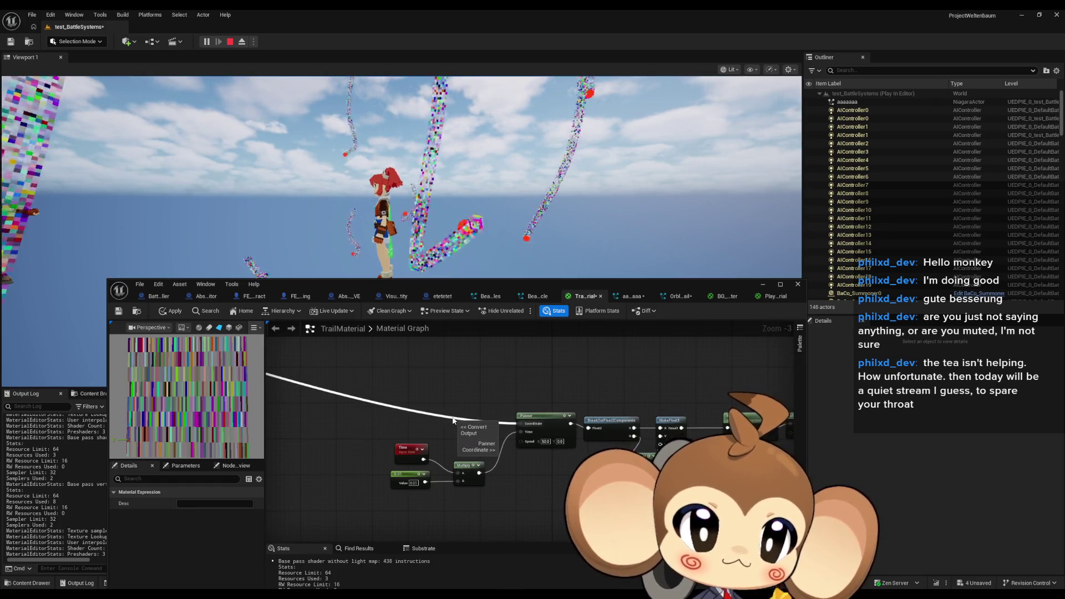
scroll(453, 420, "down", 4)
scroll(558, 442, "up", 5)
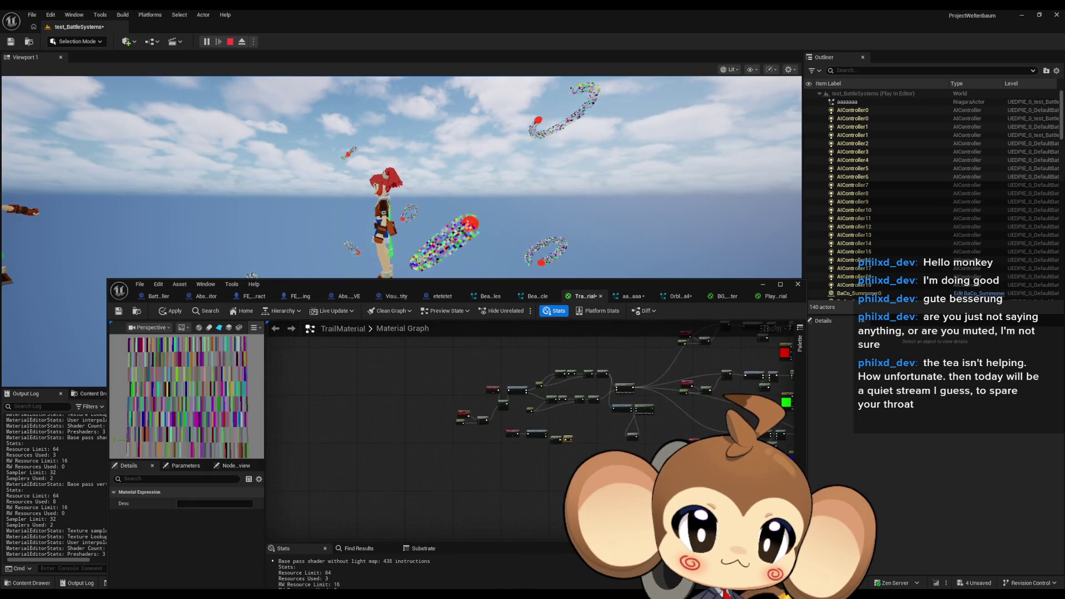
left_click(559, 442)
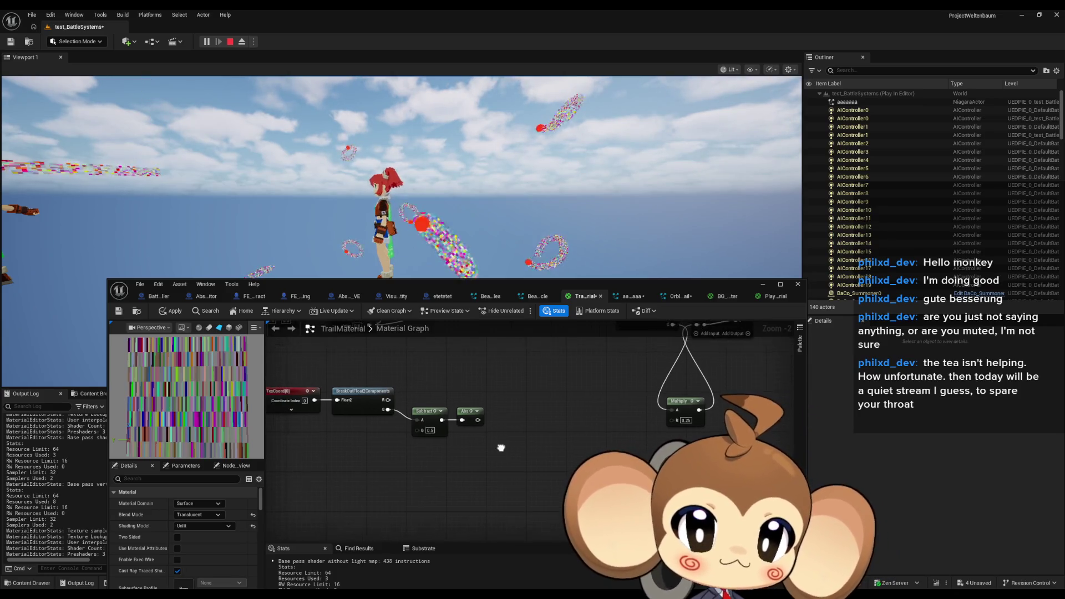
Step: Add a Multiply node with B 2.0 fed by the Abs output
left_click_drag(481, 421, 521, 420)
type("*")
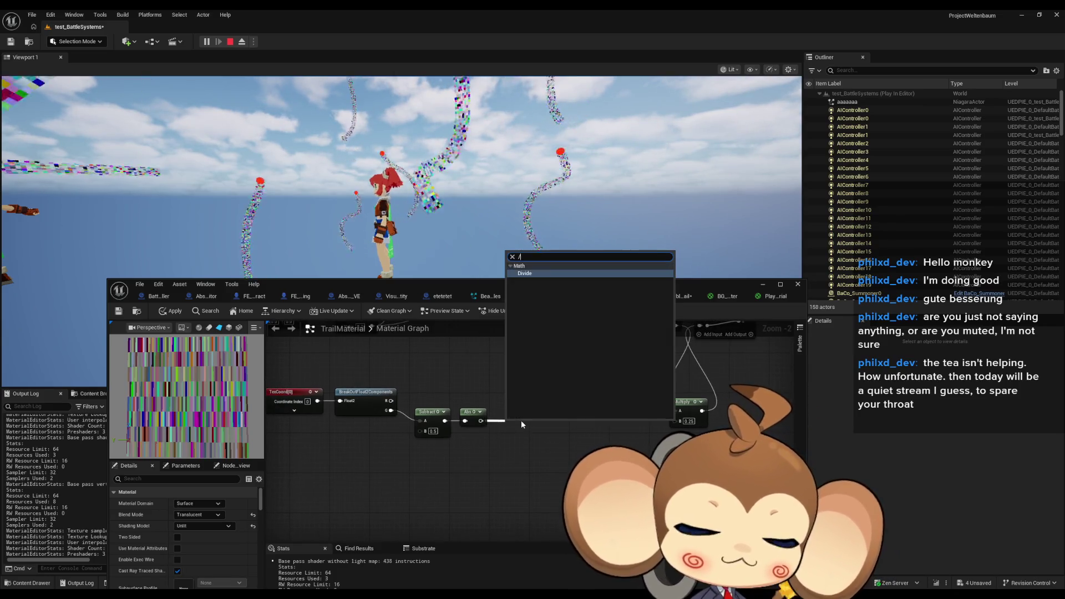
key("Return")
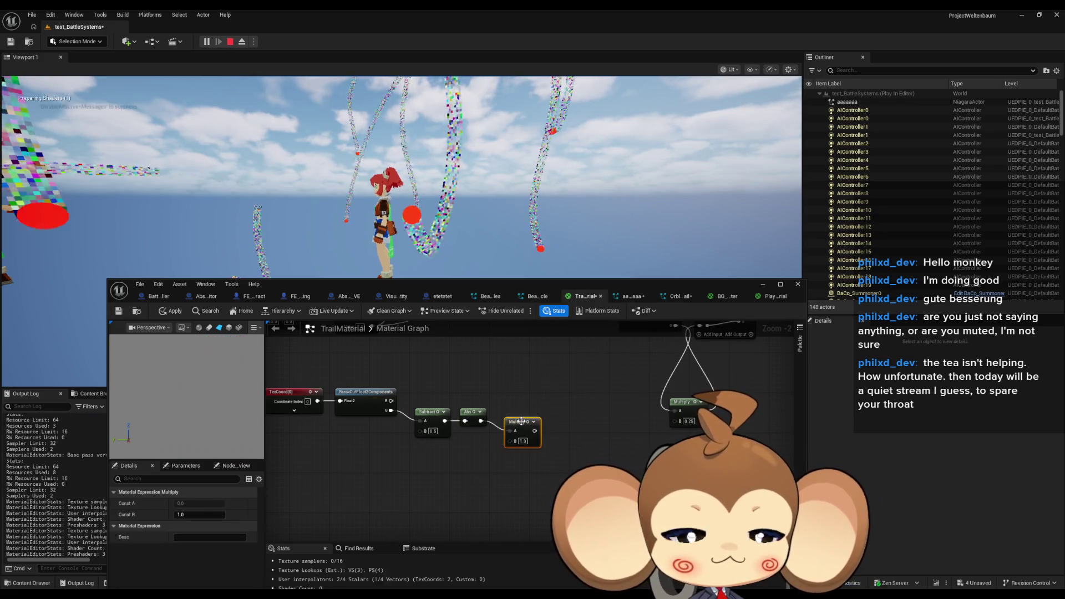
key("Return")
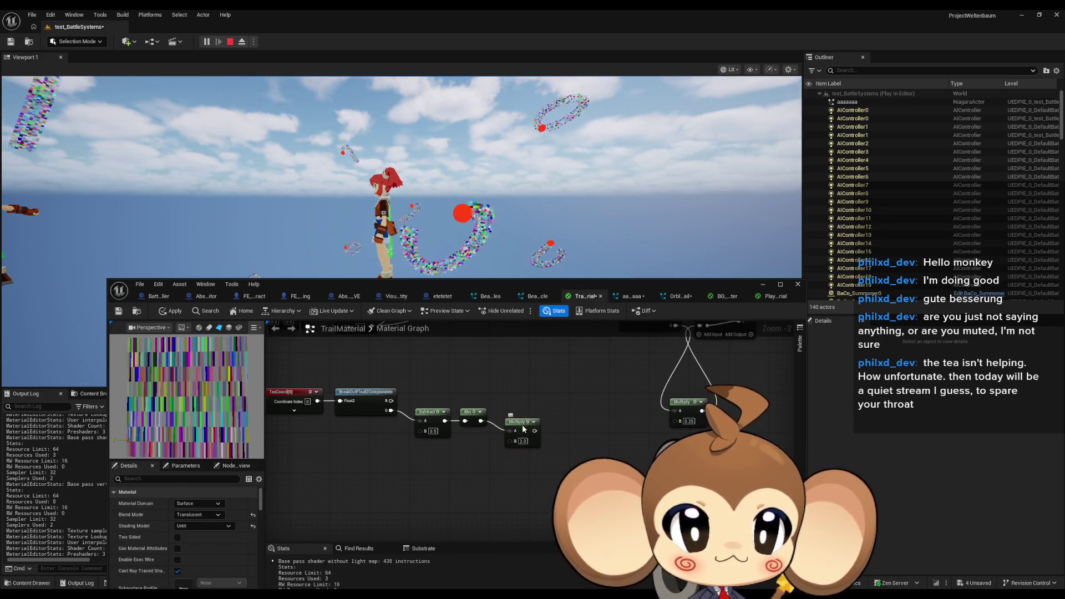
left_click_drag(524, 429, 514, 420)
Step: Paste a second Make Vector2 and wire BreakOutFloat2Components R into it
mouse_move(571, 409)
left_mouse_down()
mouse_move(475, 516)
mouse_move(504, 465)
mouse_move(440, 482)
left_mouse_up()
key("ctrl+v")
left_click_drag(307, 462, 471, 462)
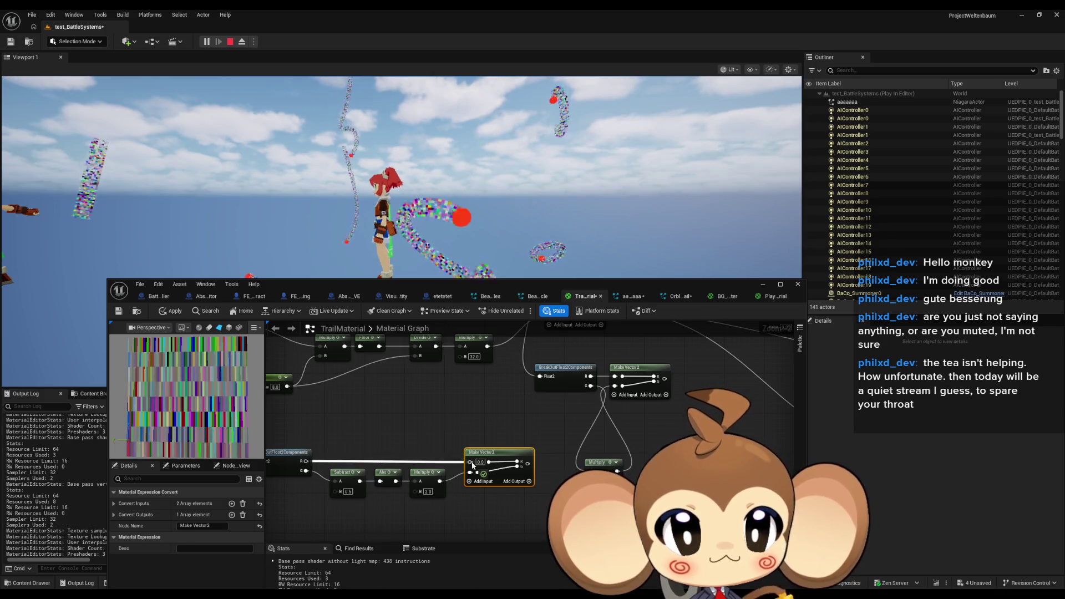
left_click_drag(345, 460, 487, 416)
left_click_drag(596, 460, 411, 505)
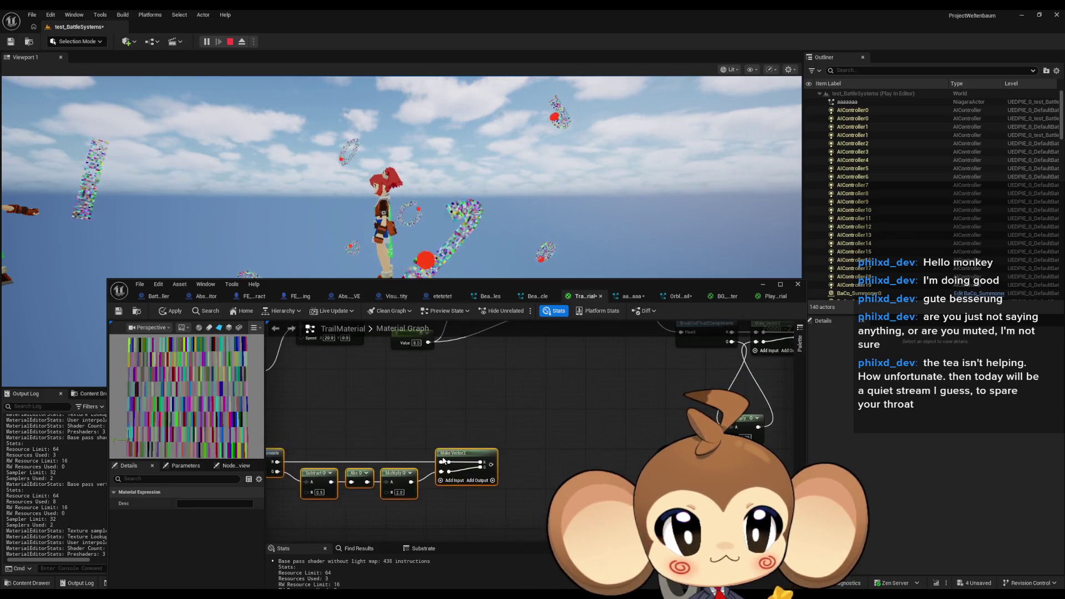
Step: Add a OneMinus (1-x) node after Make Vector2 and position the chain
left_click_drag(476, 465, 494, 466)
type("1")
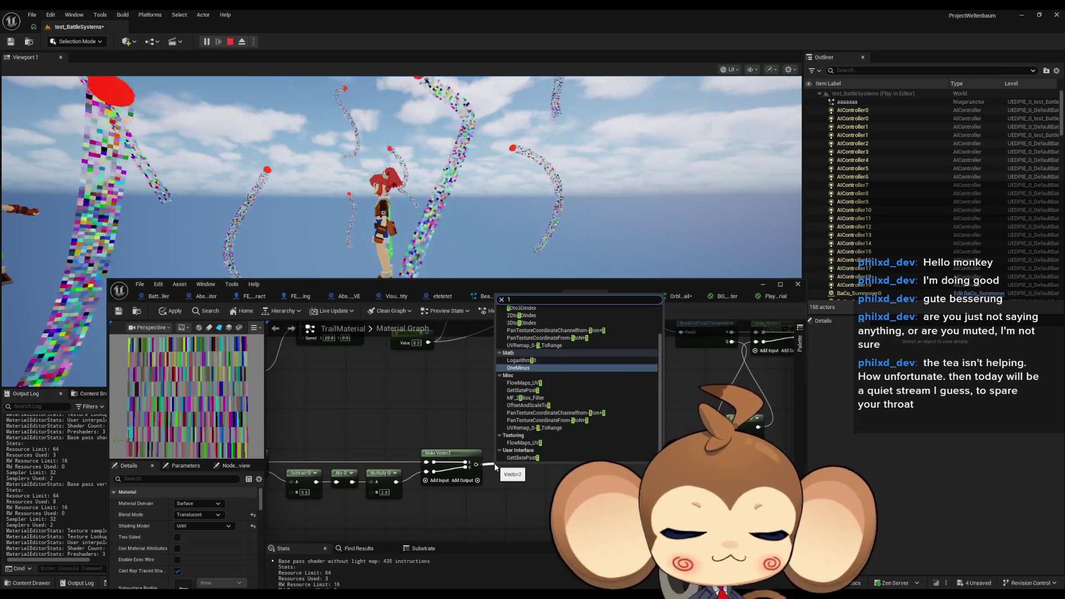
type("one")
key("Return")
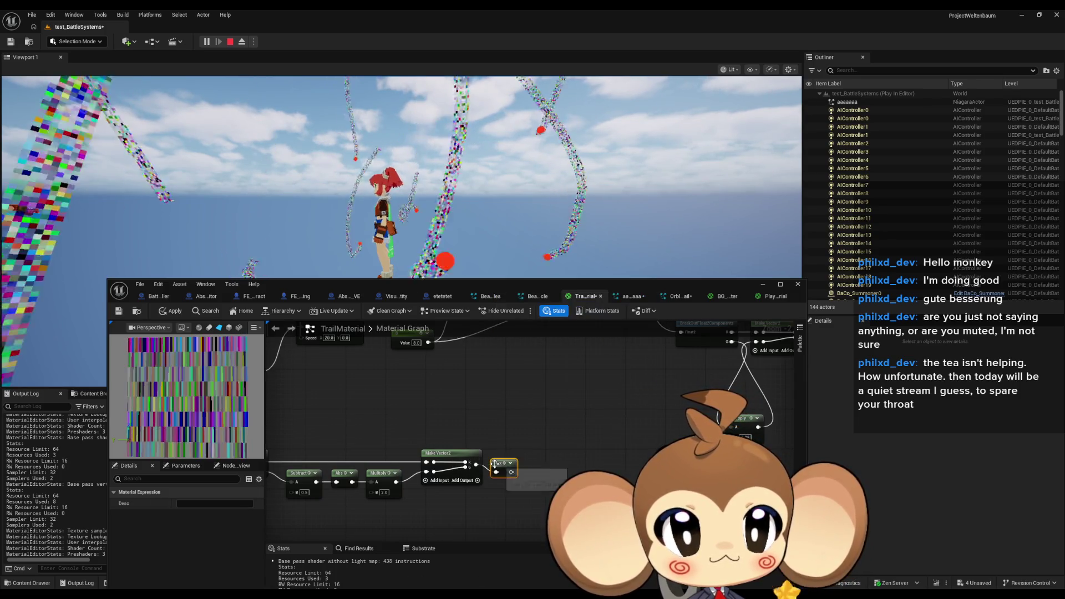
scroll(395, 465, "down", 7)
left_click_drag(501, 468, 641, 397)
scroll(661, 411, "up", 4)
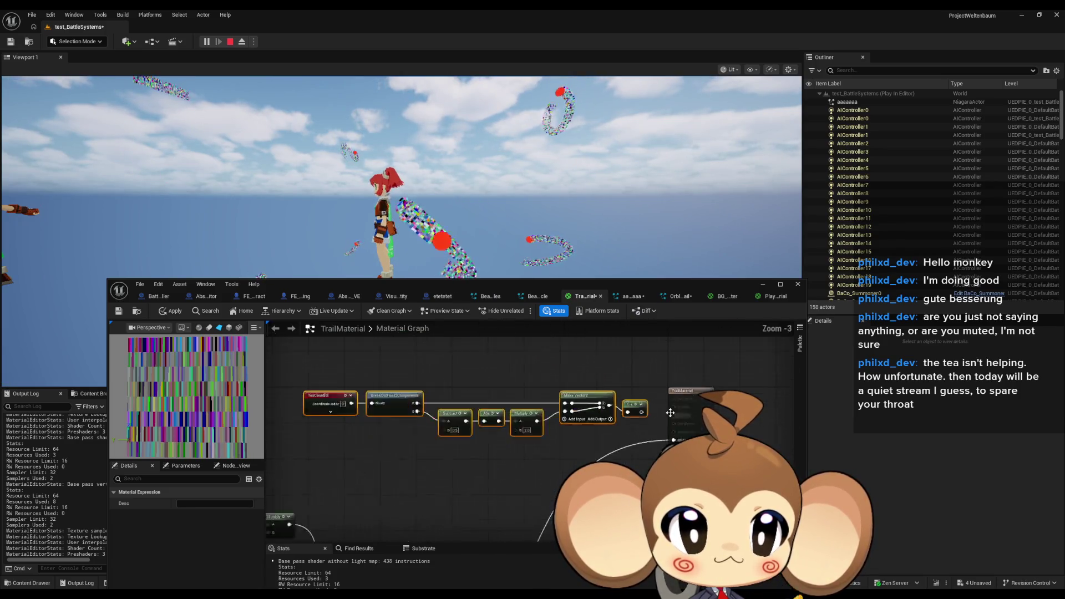
scroll(649, 415, "down", 4)
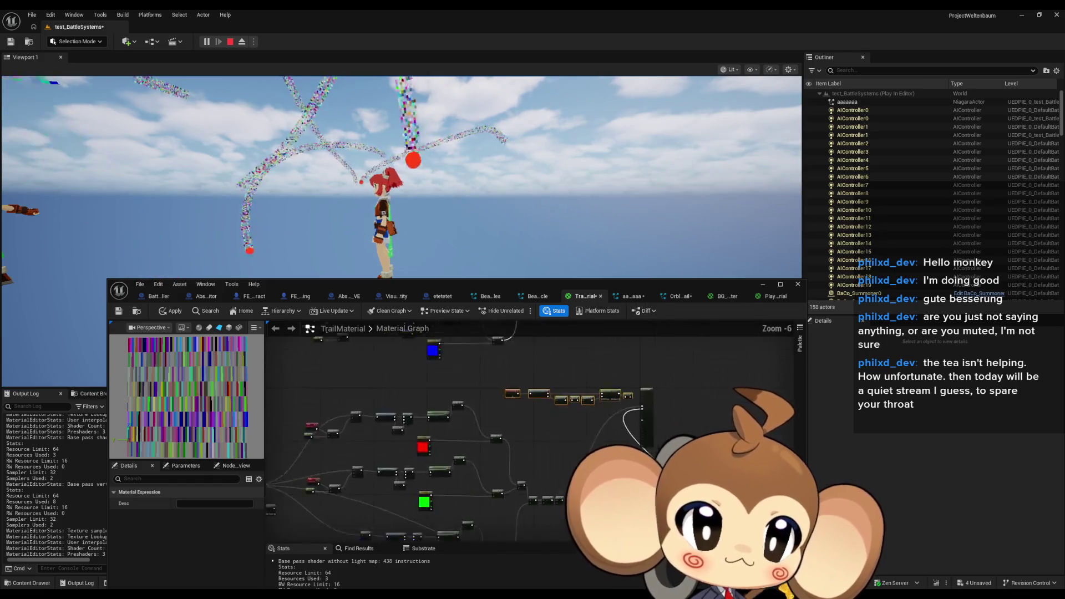
scroll(683, 461, "up", 4)
scroll(564, 393, "down", 3)
scroll(564, 393, "up", 3)
scroll(564, 388, "down", 3)
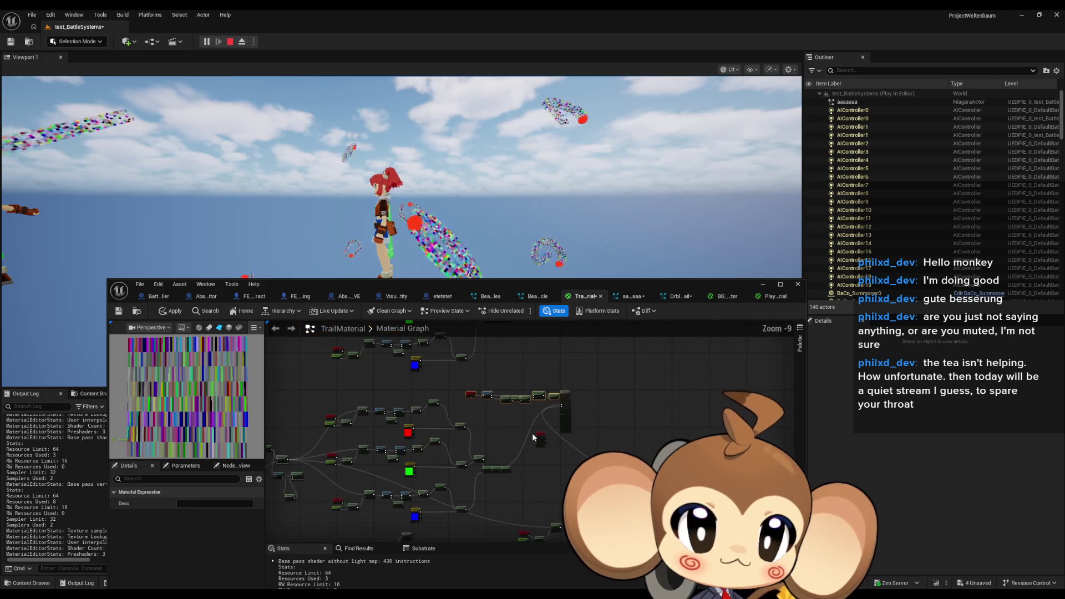
scroll(562, 381, "up", 6)
Step: Connect 1-x to Opacity, wire Multiply into Make Vector2, and apply the material
left_click_drag(607, 431, 604, 424)
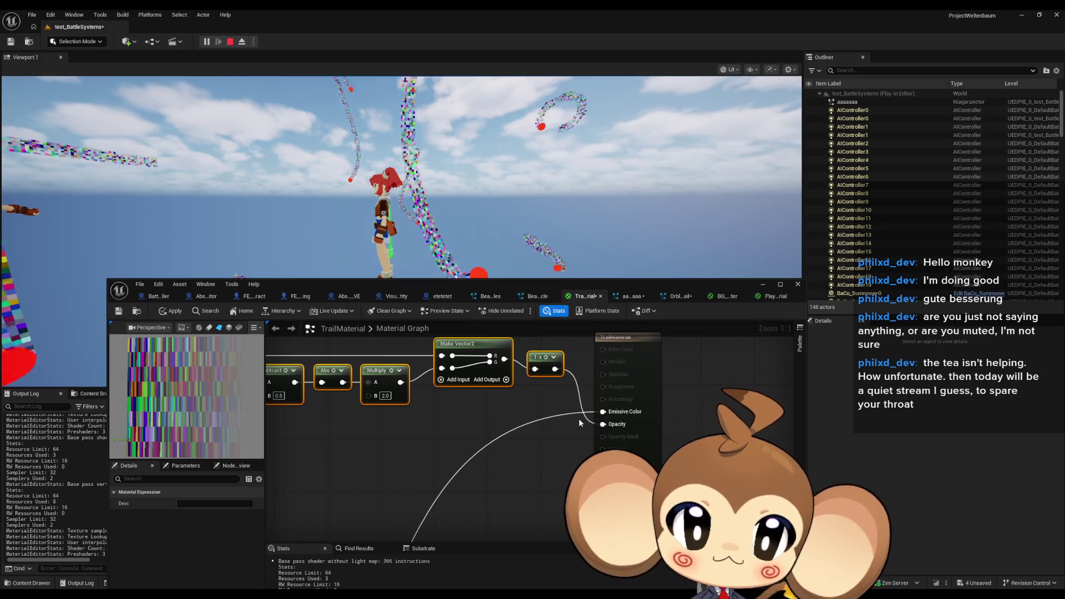
left_click_drag(454, 392, 565, 420)
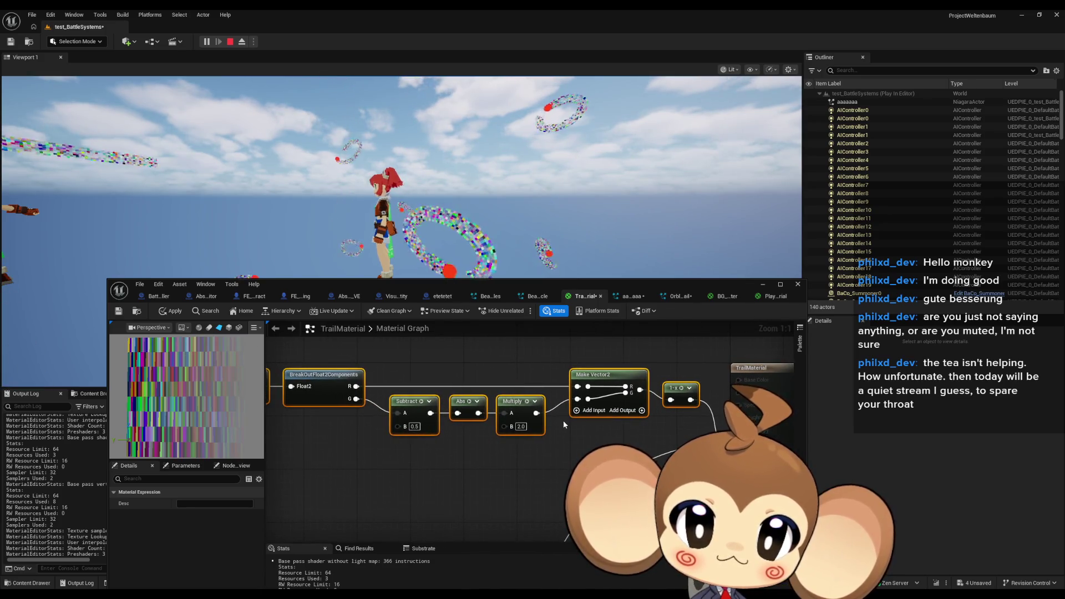
left_click_drag(559, 422, 609, 439)
left_click_drag(405, 416, 643, 431)
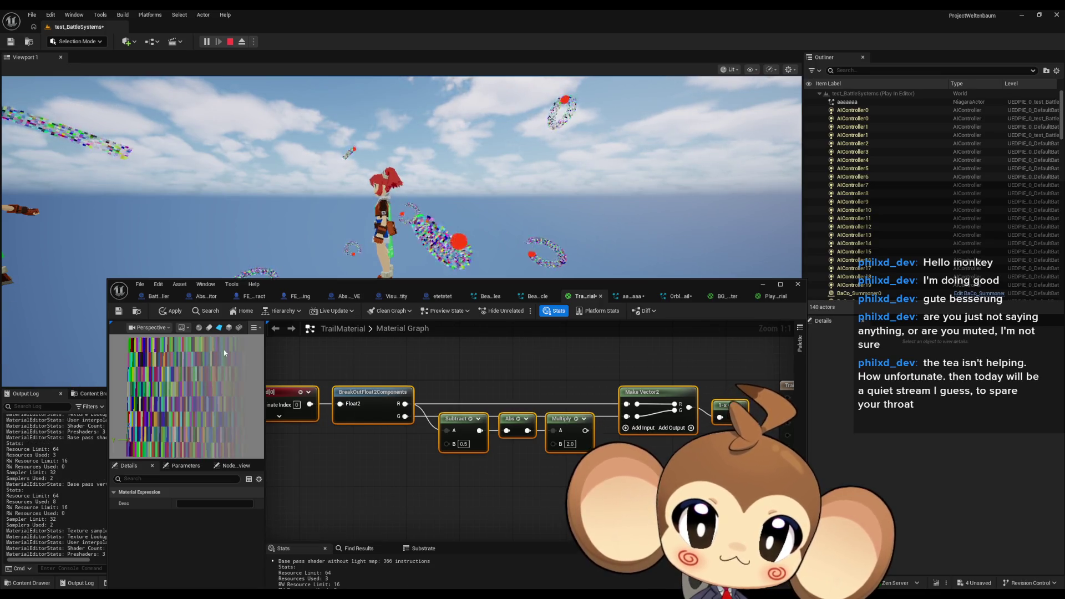
left_click(173, 312)
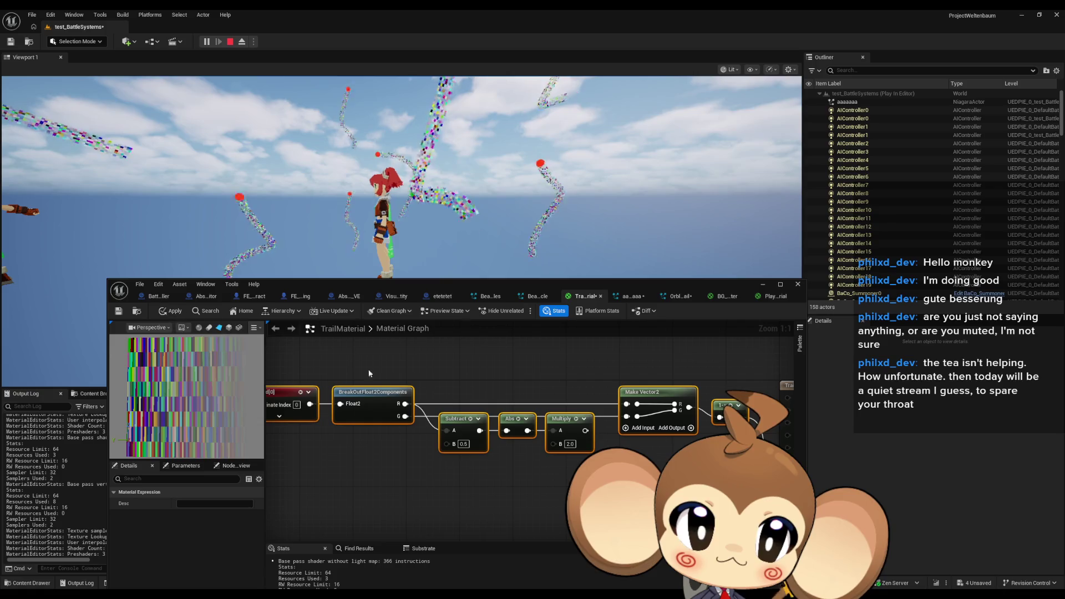
left_click_drag(585, 431, 622, 440)
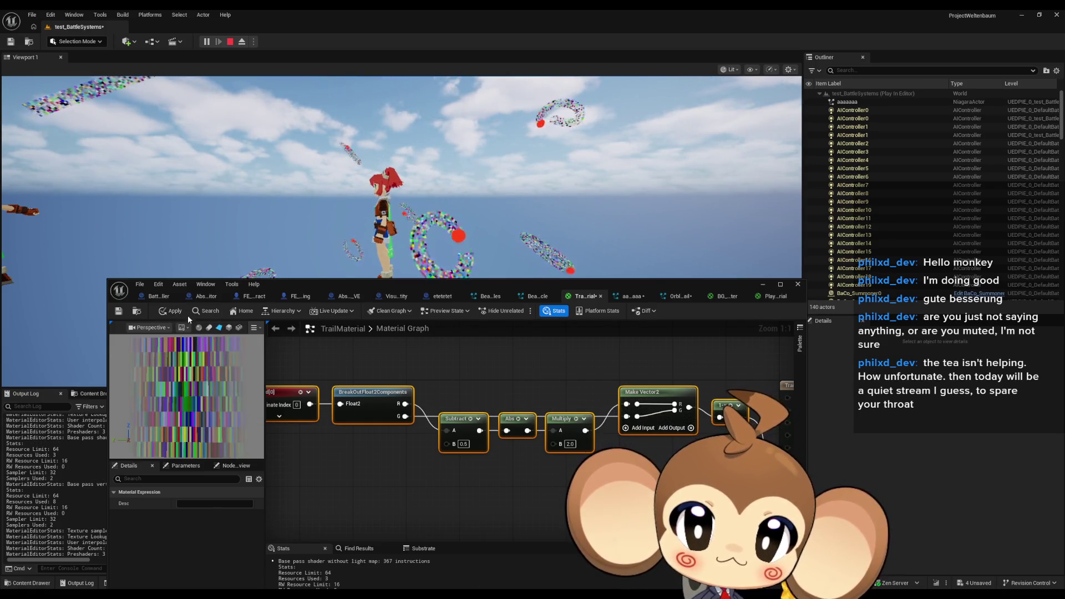
Step: Move Subtract, Abs and Multiply down, feed G into Subtract, reconnect R to Make Vector2
left_click(168, 311)
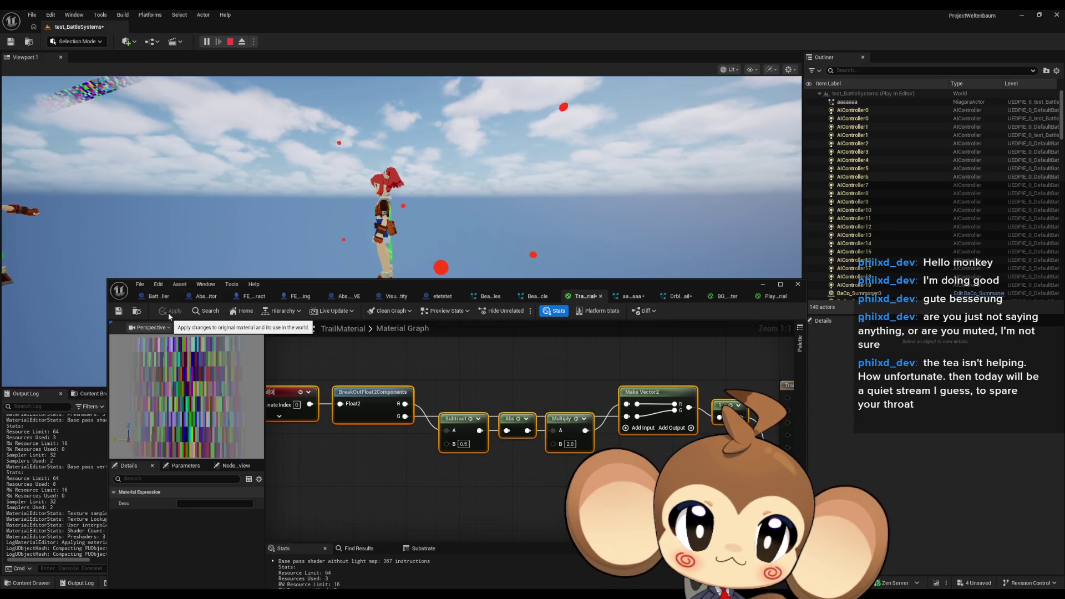
scroll(491, 417, "down", 3)
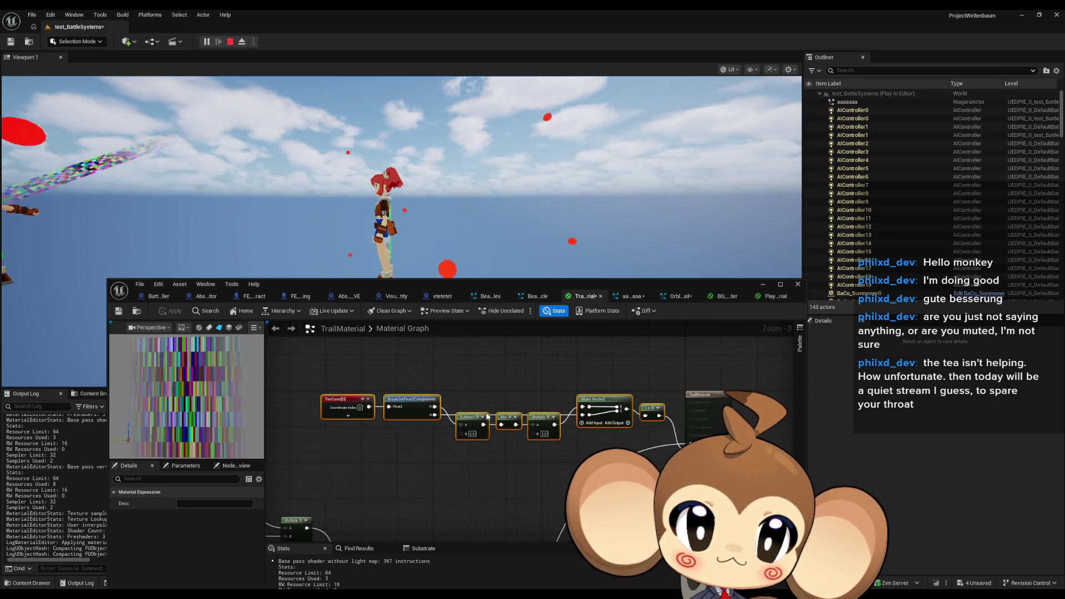
scroll(495, 411, "up", 1)
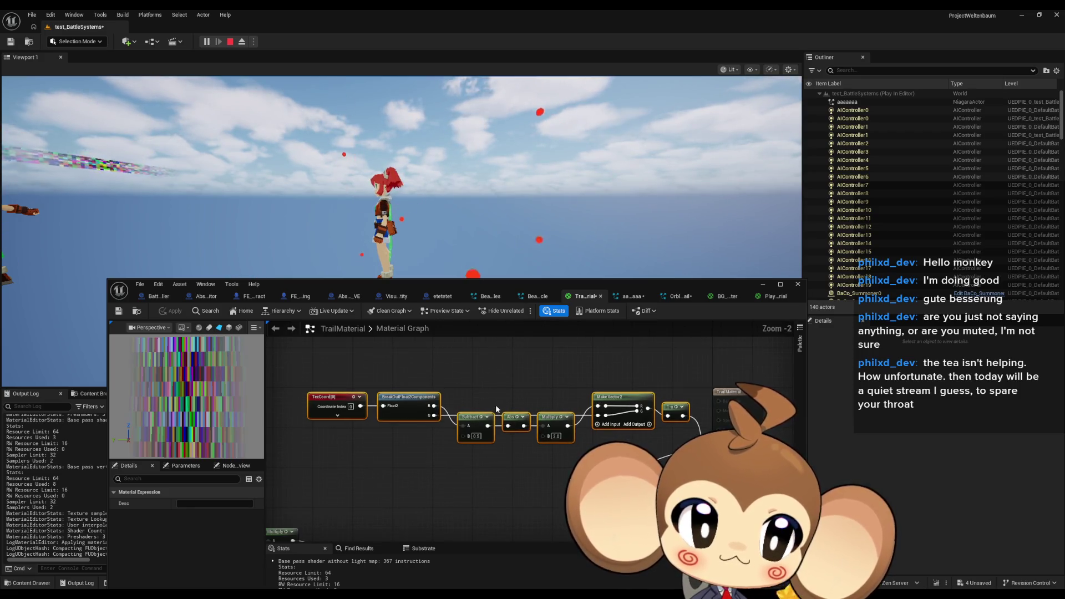
scroll(492, 400, "up", 1)
mouse_move(462, 395)
left_mouse_down()
mouse_move(579, 440)
mouse_move(562, 369)
left_mouse_up()
mouse_move(615, 418)
left_mouse_down()
mouse_move(450, 421)
mouse_move(444, 395)
mouse_move(459, 381)
left_mouse_up()
left_click_drag(581, 368, 593, 423)
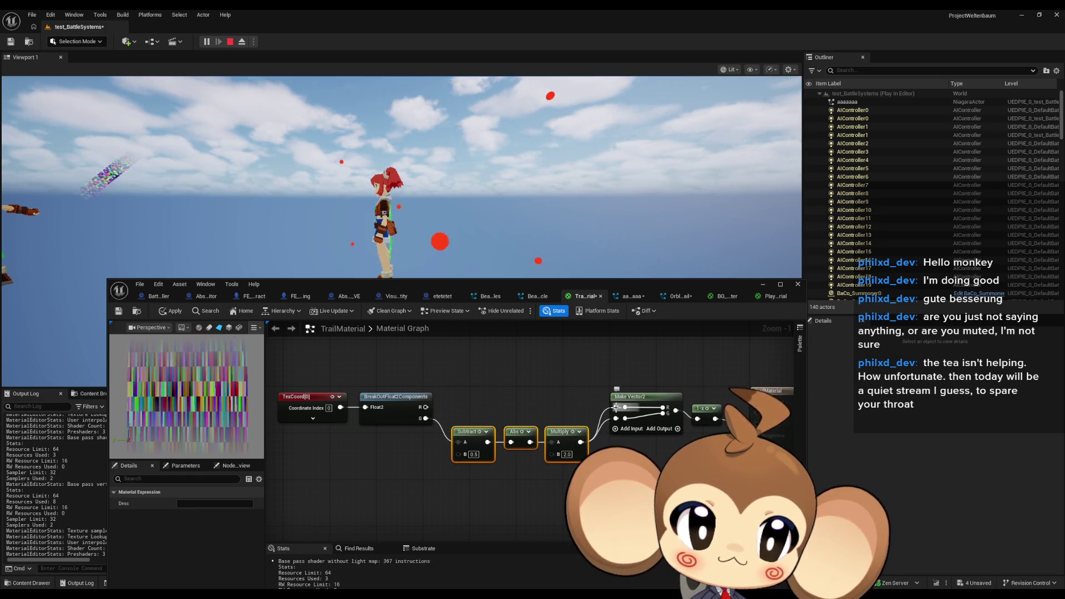
left_click_drag(436, 409, 426, 407)
left_click(172, 311)
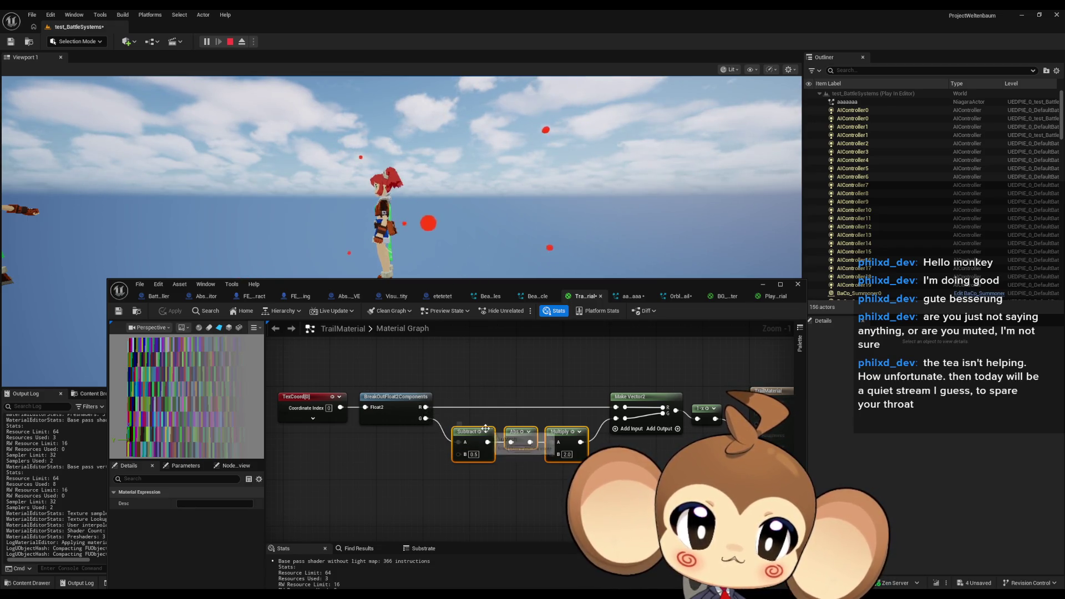
Step: Connect the chain's wire to the Opacity input and apply the material
scroll(637, 442, "down", 4)
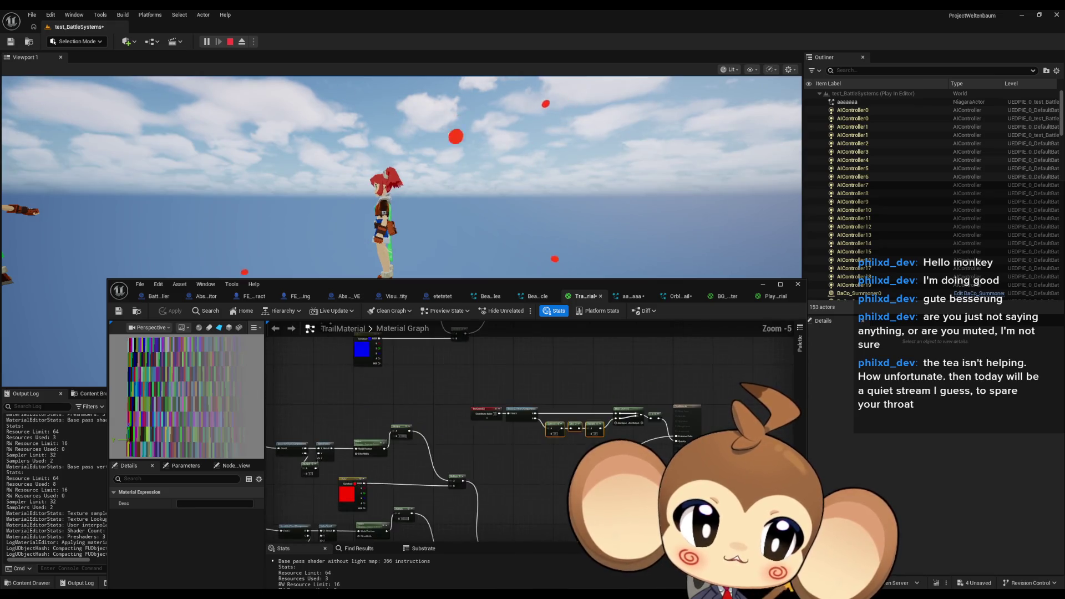
left_click_drag(648, 296, 648, 435)
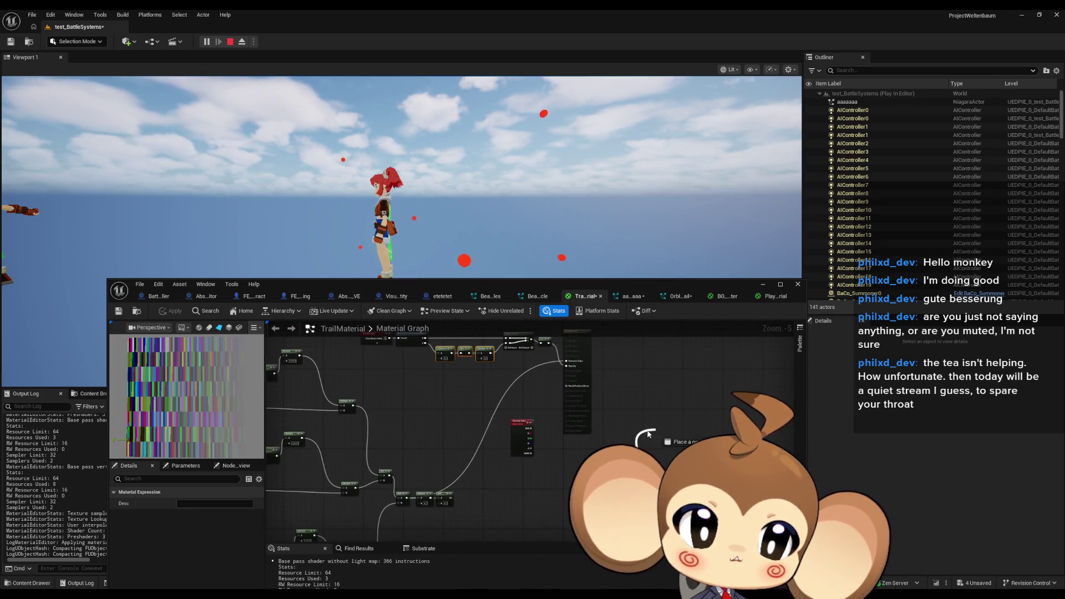
left_click_drag(567, 371, 567, 370)
left_click_drag(234, 287, 289, 348)
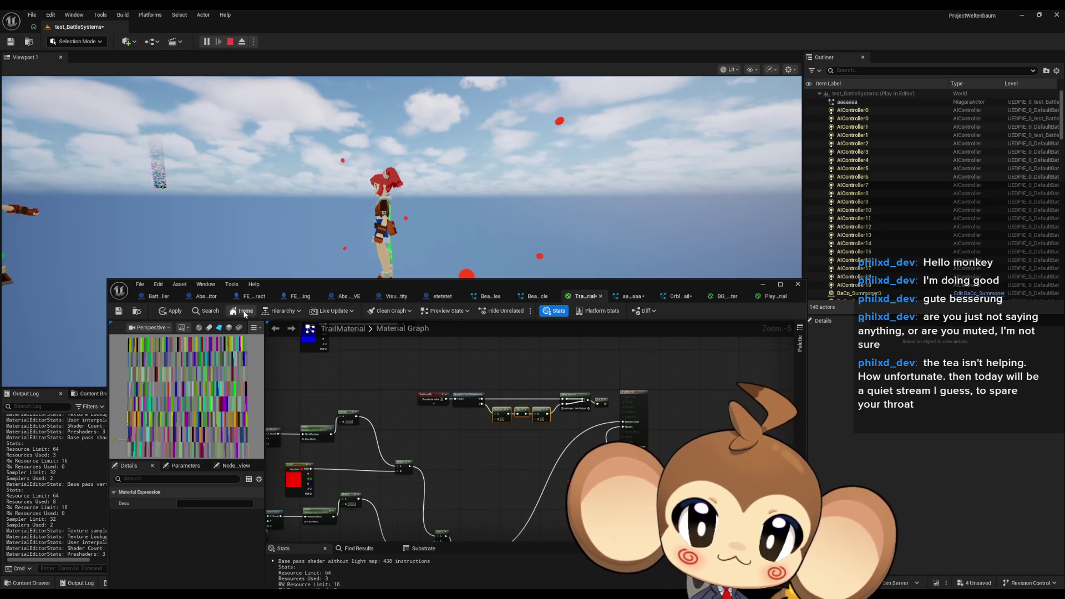
left_click(172, 314)
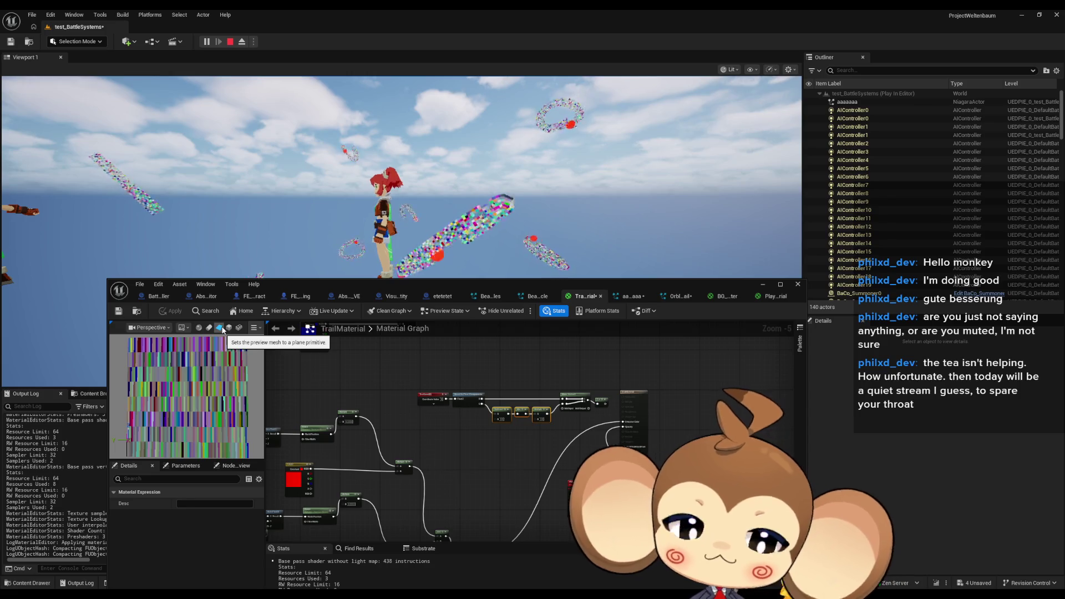
Step: Wire 1-x into Make Vector2, route G into Subtract's A input, and apply
scroll(505, 405, "up", 4)
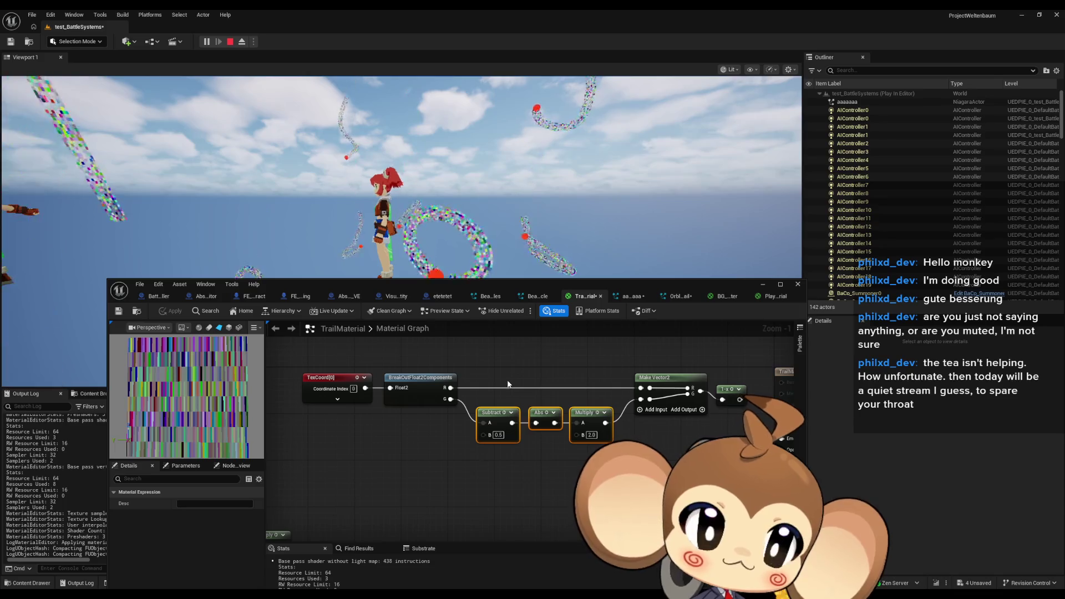
left_click_drag(512, 385, 486, 386)
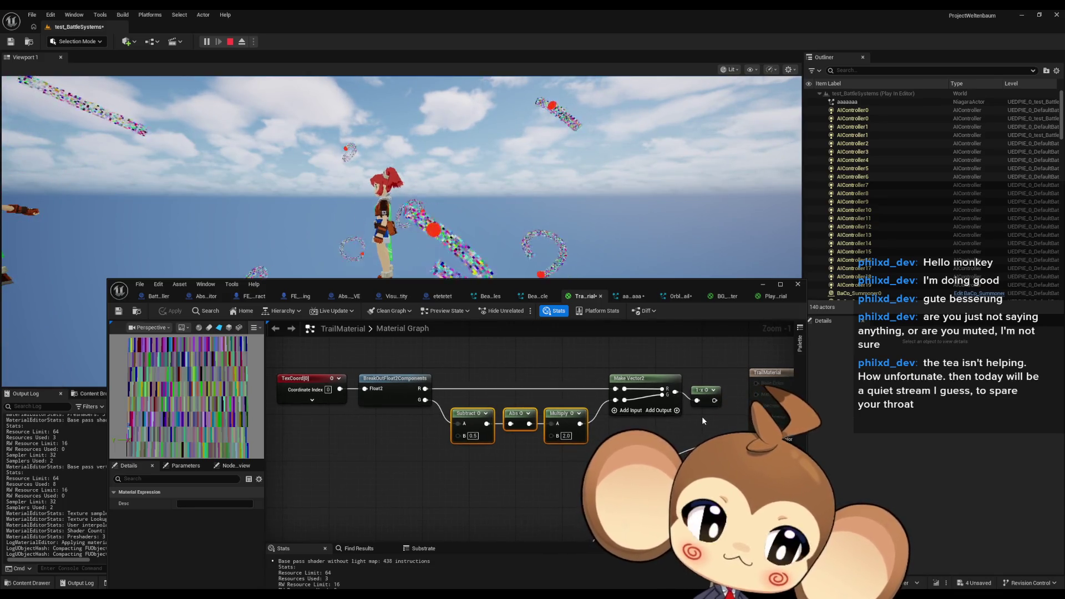
mouse_move(715, 400)
left_mouse_down()
mouse_move(722, 428)
mouse_move(756, 443)
left_mouse_up()
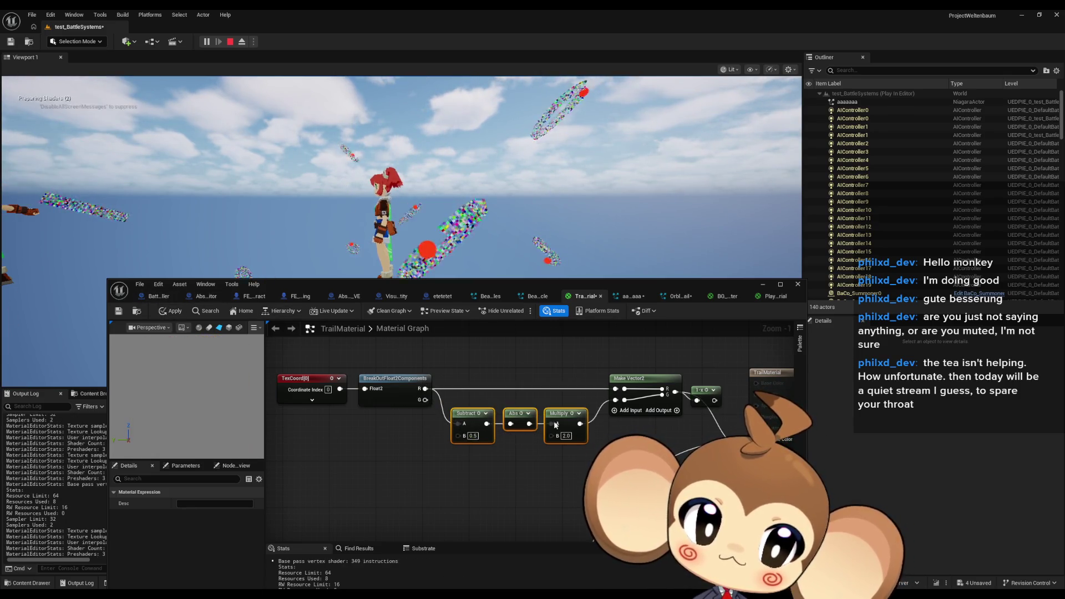
left_click_drag(615, 410, 615, 399)
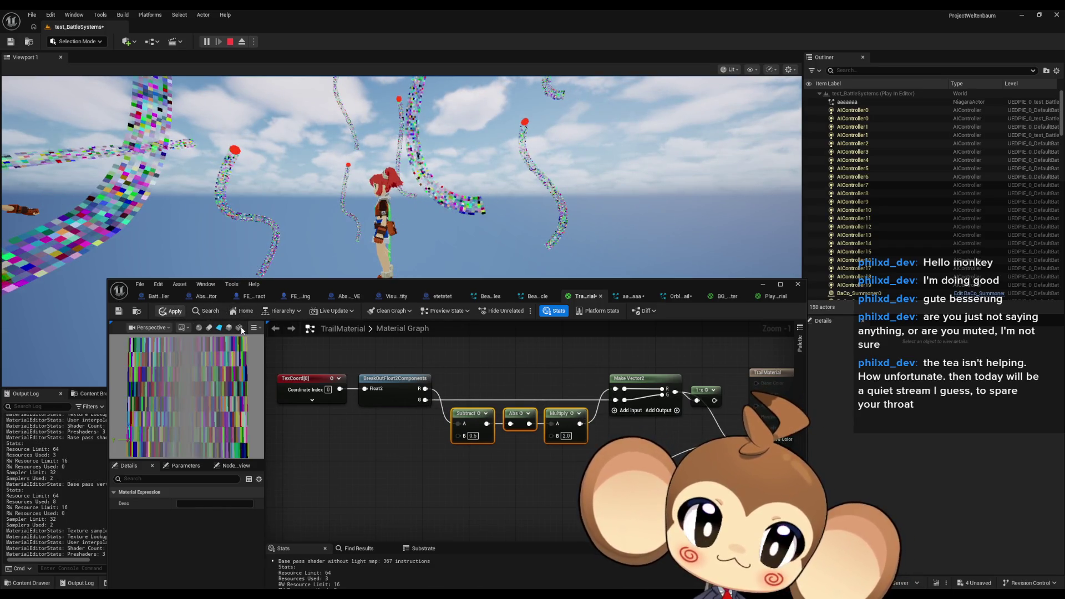
left_click(170, 311)
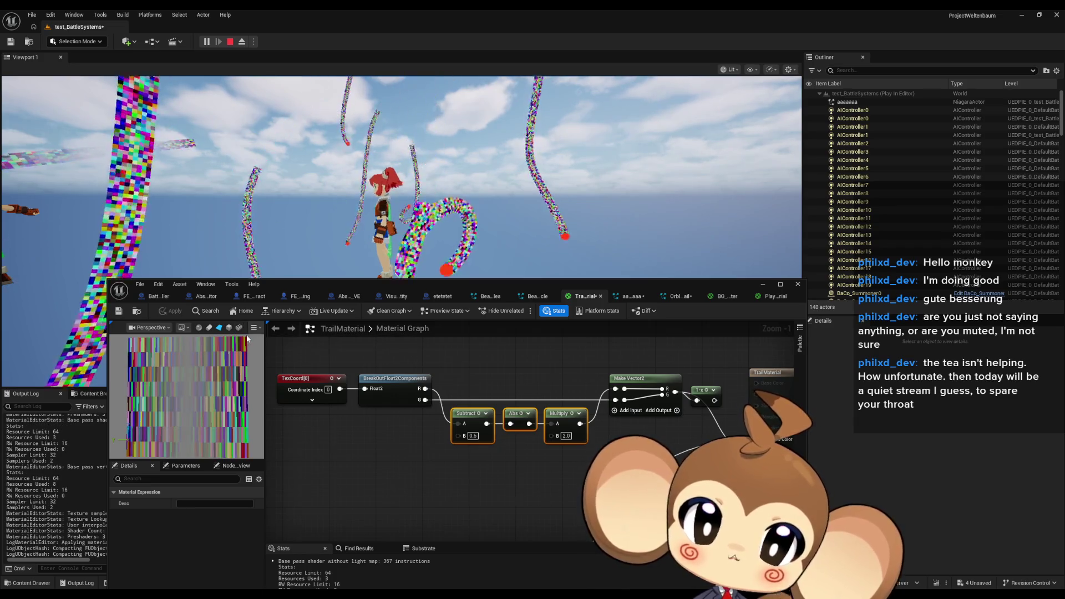
left_click_drag(426, 400, 460, 425)
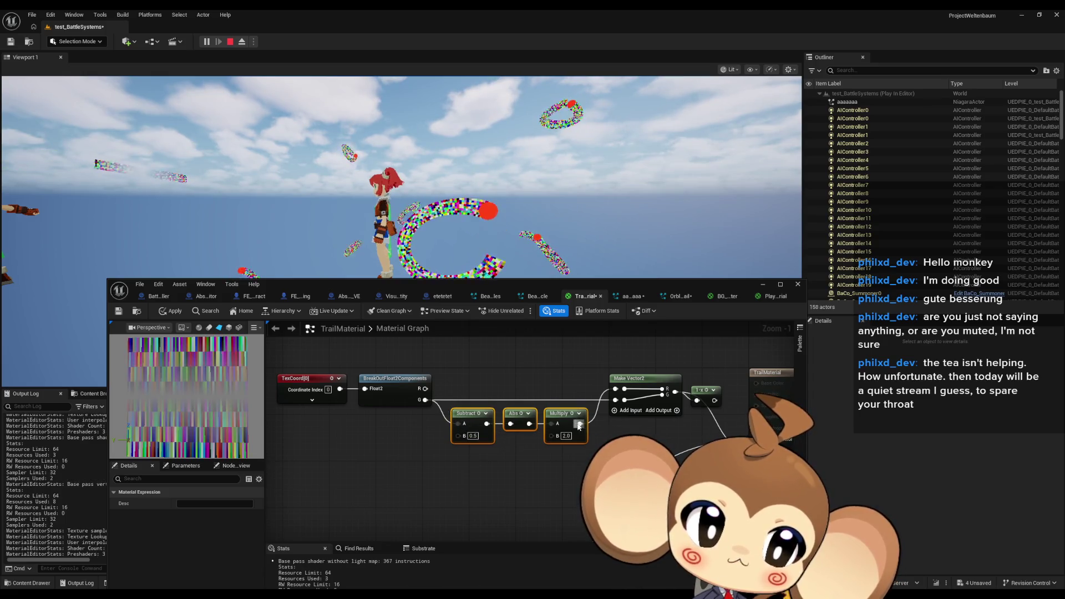
left_click_drag(616, 402, 616, 400)
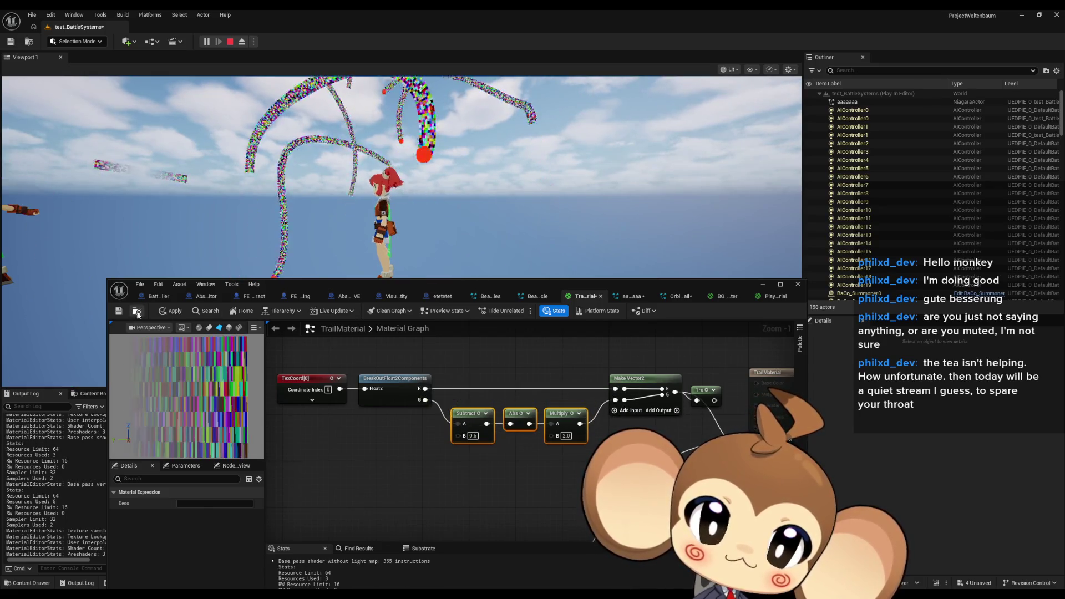
left_click(169, 314)
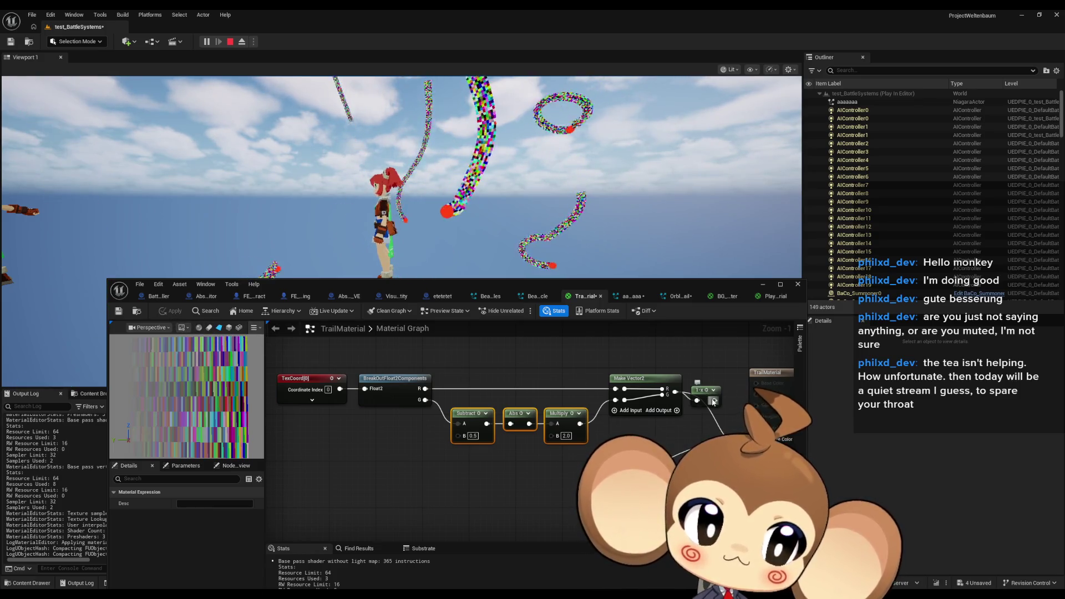
Step: Drive Emissive Color with the 1-x gradient and apply the material
left_click_drag(714, 401, 756, 439)
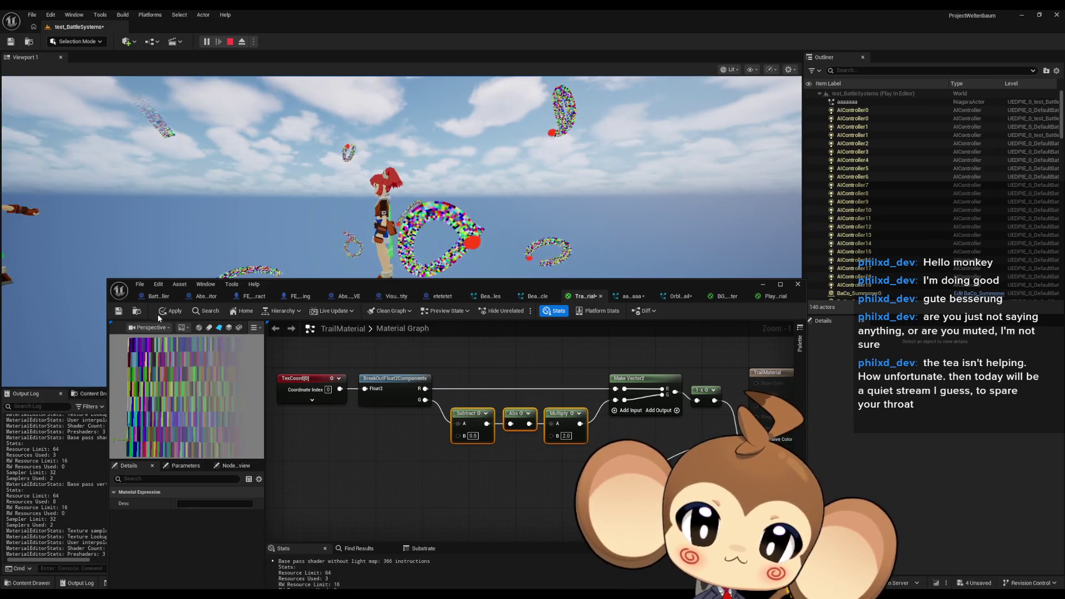
left_click(177, 314)
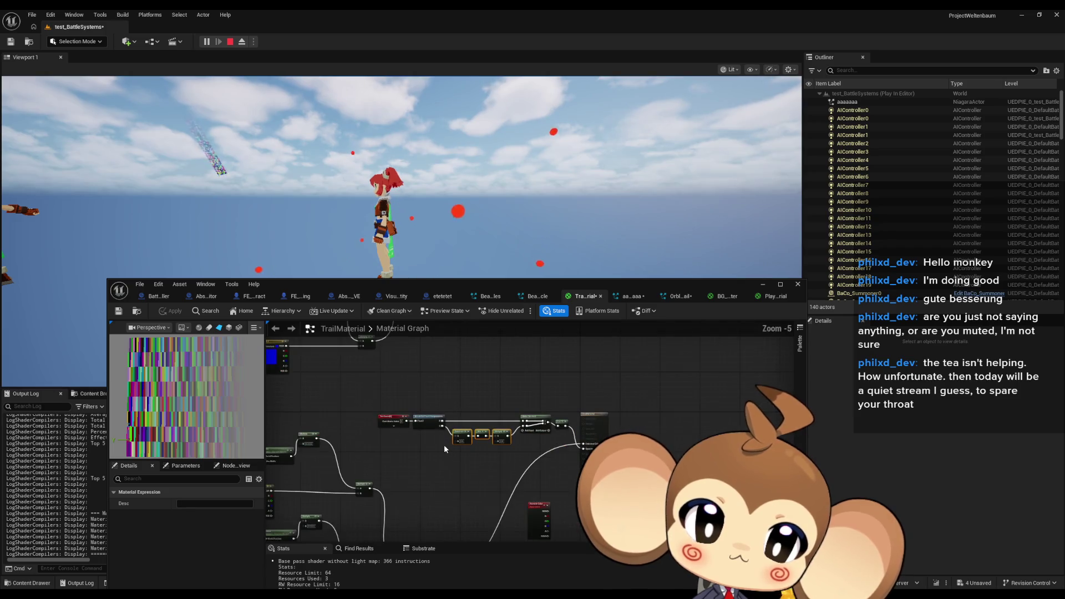
scroll(444, 445, "down", 1)
Step: Survey the graph and deselect nodes to check the material's Translucent, Unlit properties
mouse_move(426, 423)
left_mouse_down()
mouse_move(312, 412)
mouse_move(420, 411)
left_mouse_up()
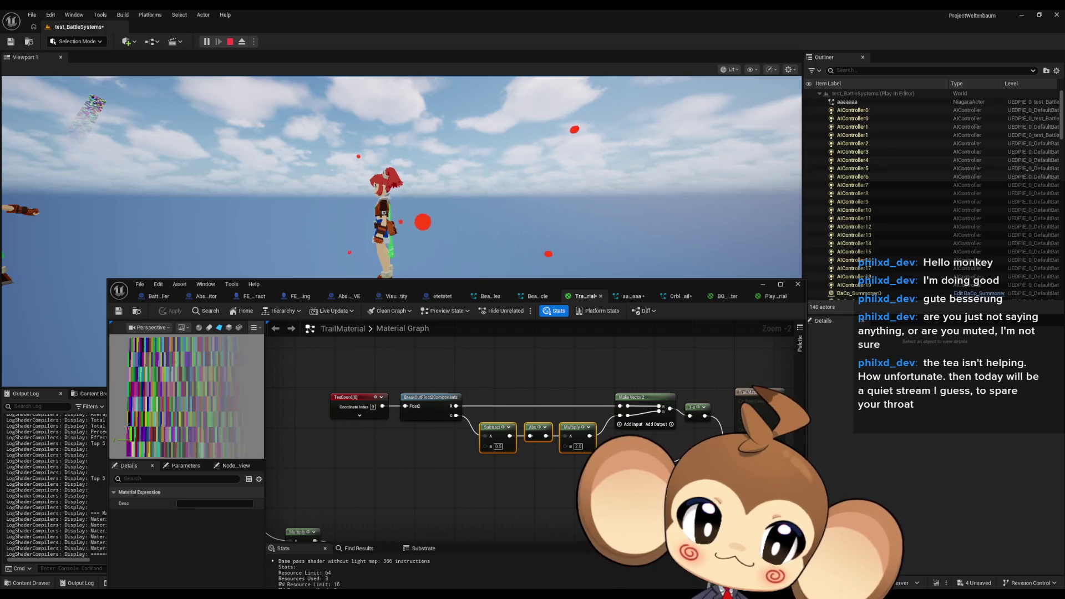
scroll(580, 461, "down", 4)
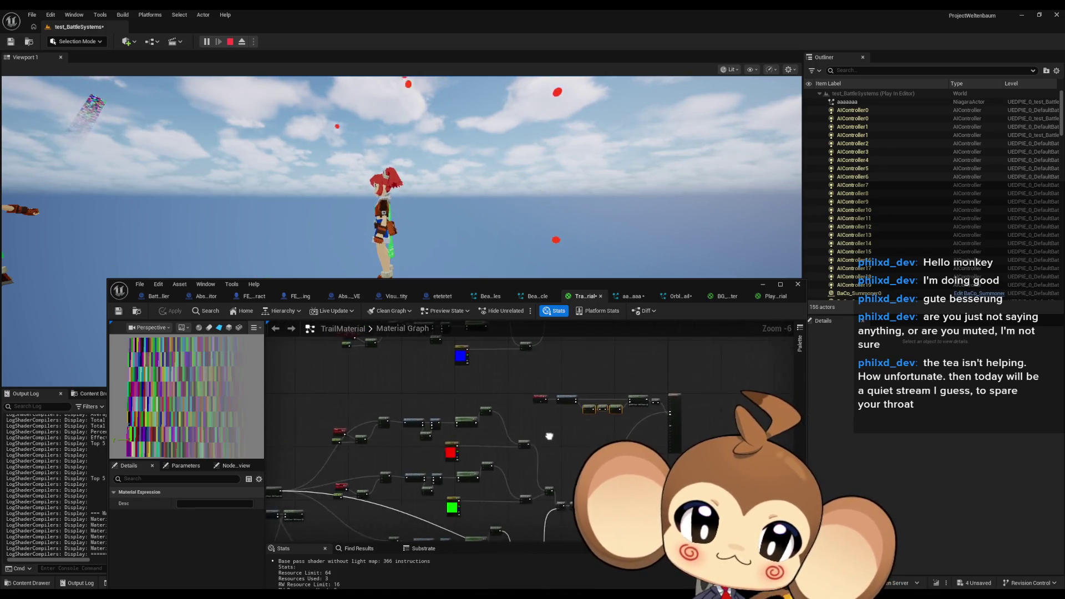
scroll(564, 438, "up", 3)
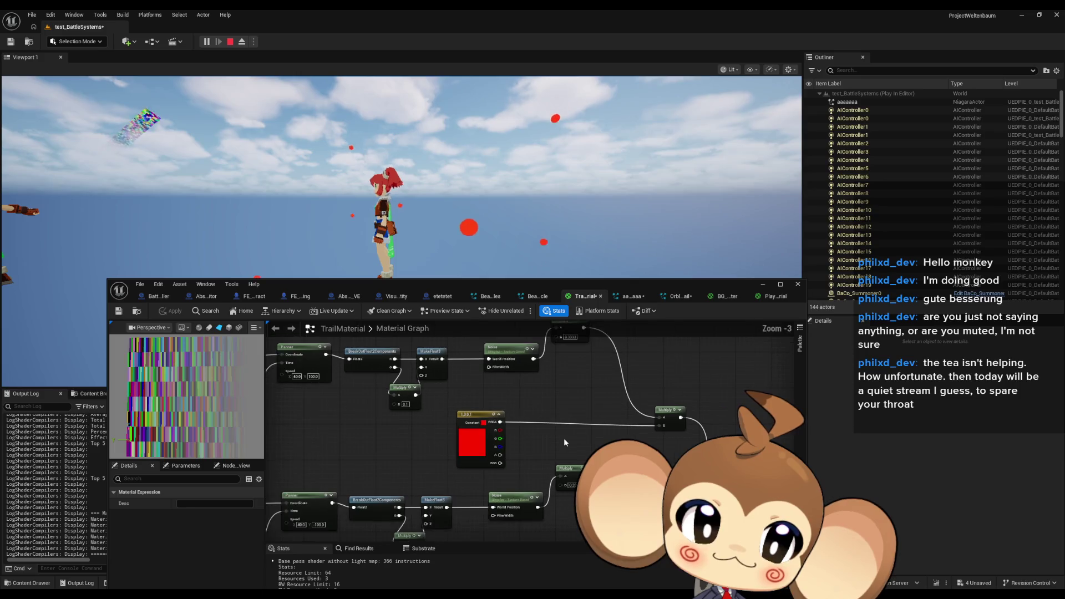
mouse_move(534, 418)
left_mouse_down()
mouse_move(460, 413)
mouse_move(504, 396)
mouse_move(432, 408)
mouse_move(469, 443)
mouse_move(443, 461)
mouse_move(522, 457)
mouse_move(578, 407)
mouse_move(500, 383)
mouse_move(513, 432)
left_mouse_up()
left_click(461, 453)
scroll(512, 437, "down", 3)
mouse_move(463, 484)
left_mouse_down()
mouse_move(613, 448)
mouse_move(655, 417)
left_mouse_up()
scroll(389, 483, "up", 3)
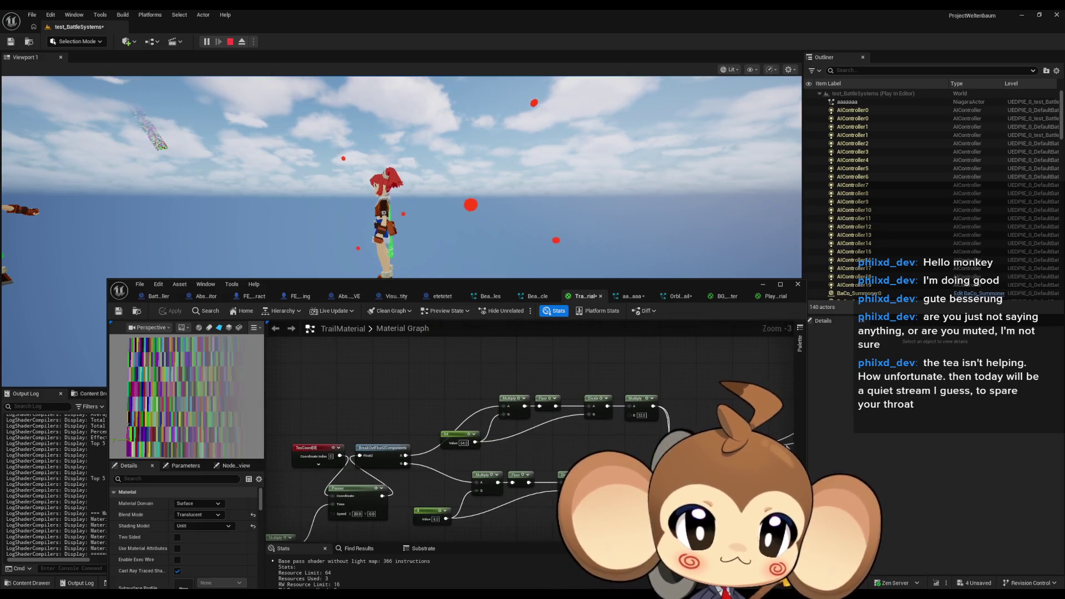
scroll(552, 447, "down", 2)
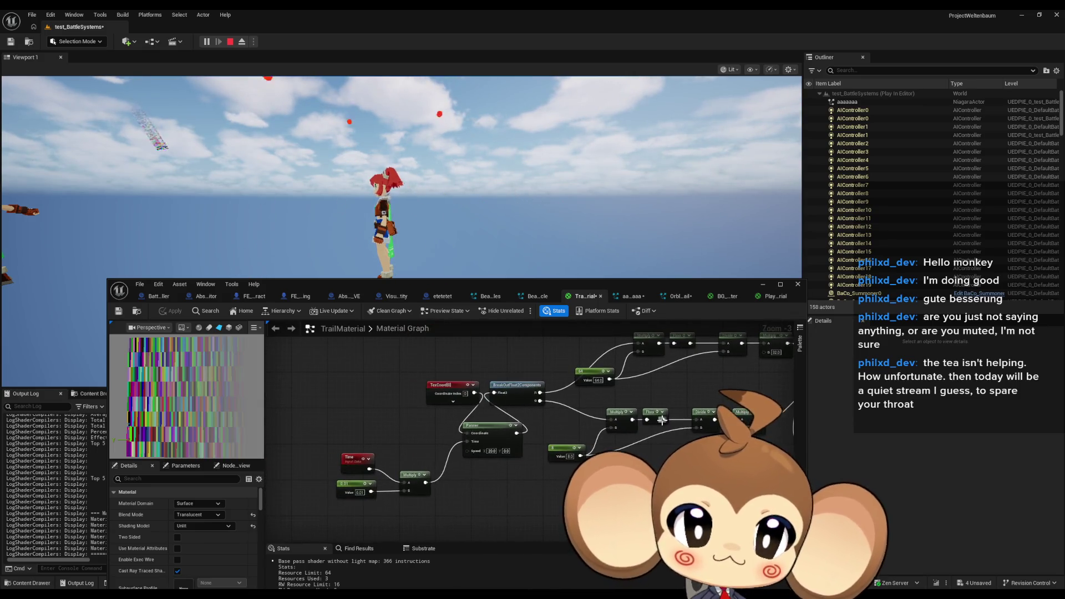
scroll(519, 446, "up", 3)
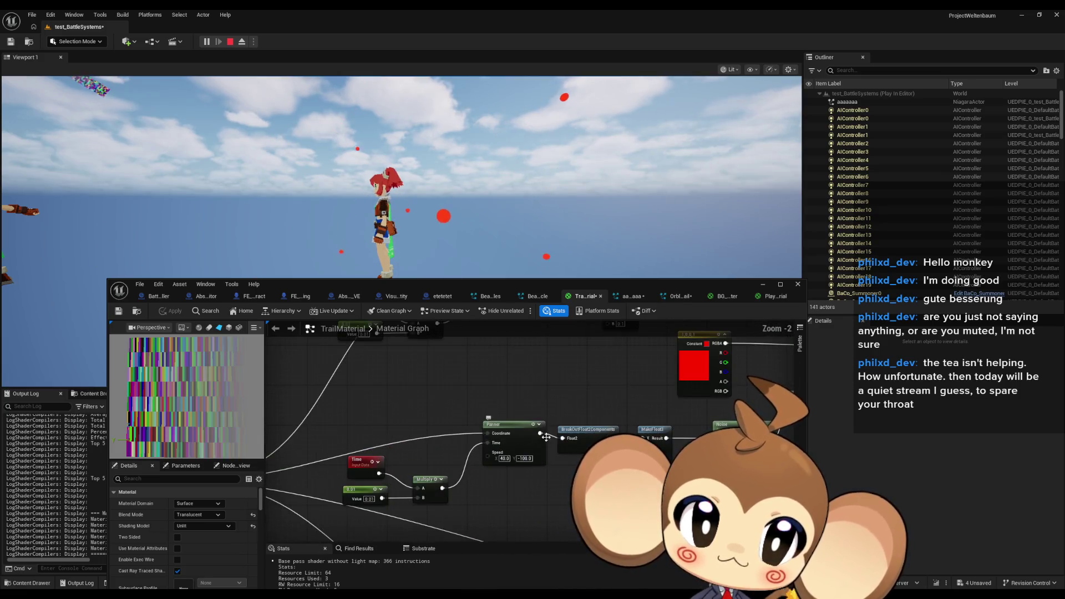
left_click_drag(637, 438, 489, 451)
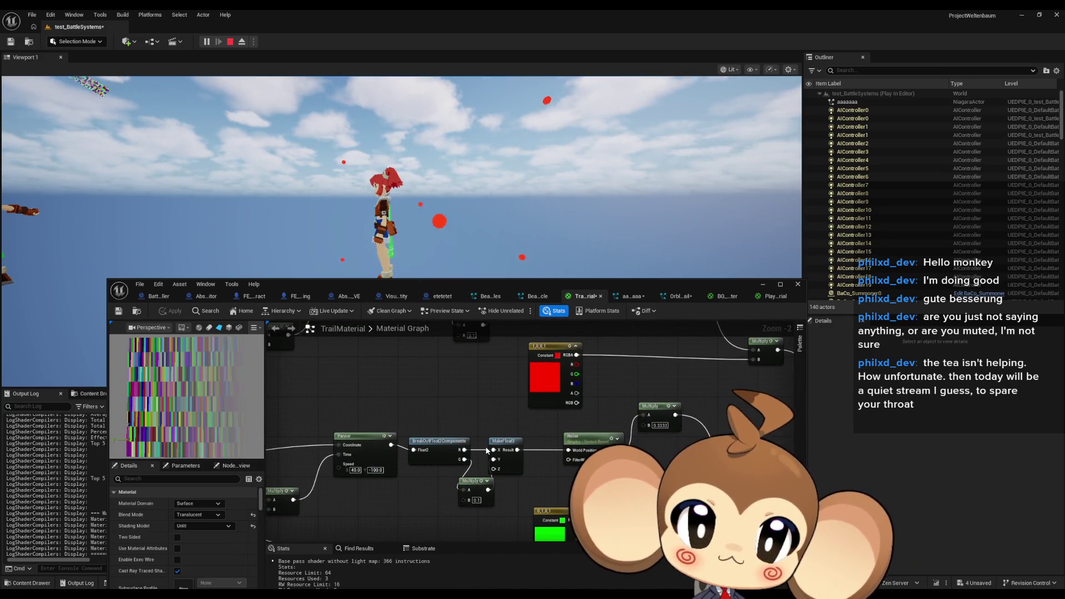
scroll(567, 455, "down", 1)
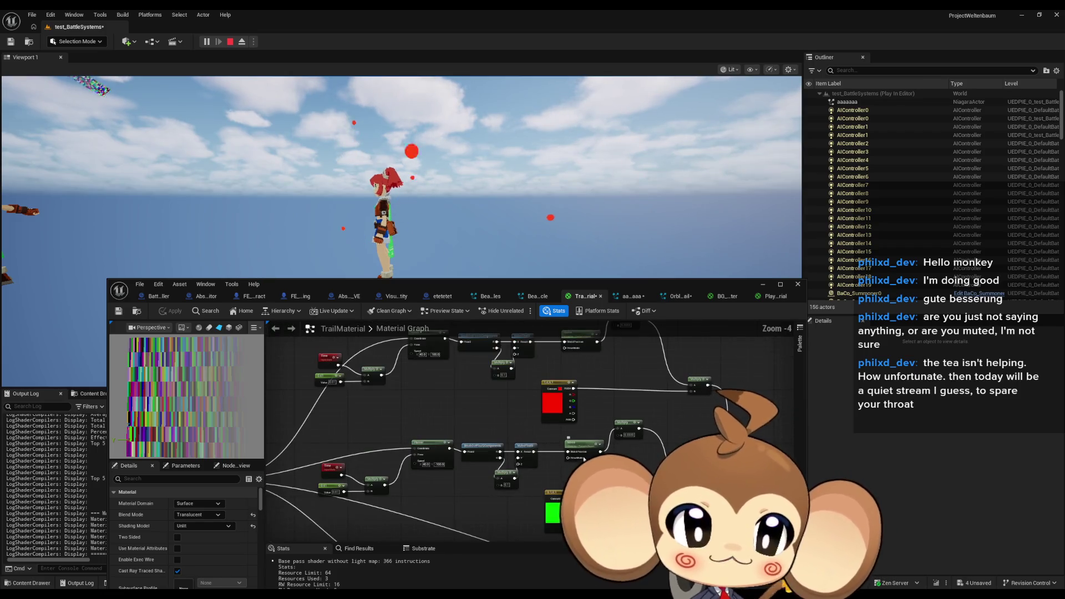
Step: Select the Noise node and wire a chain output into the Opacity pin
left_click(506, 455)
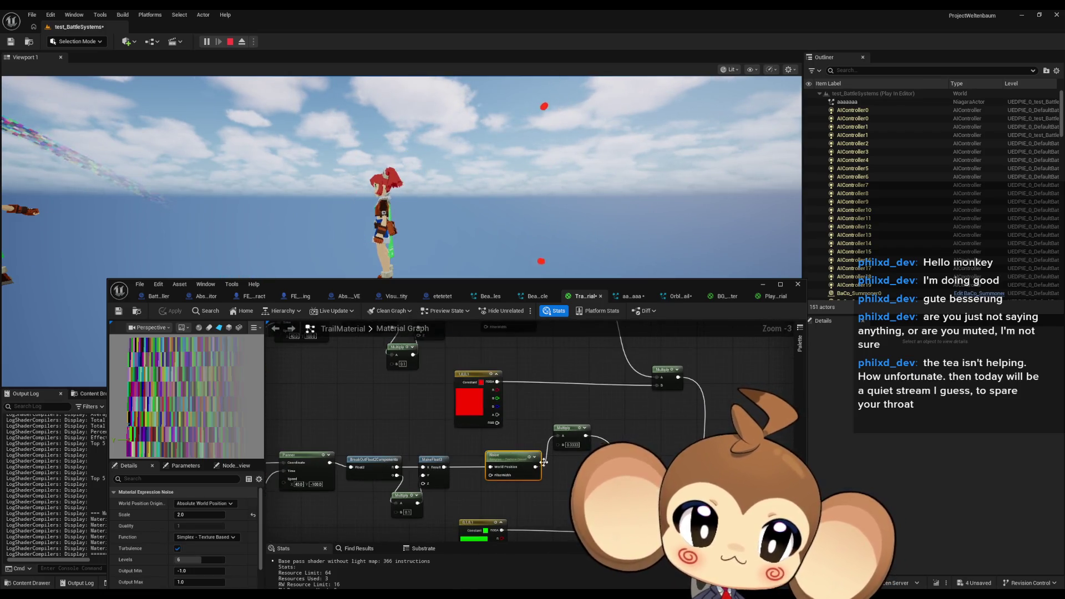
scroll(505, 449, "down", 2)
scroll(593, 421, "up", 2)
scroll(604, 422, "up", 1)
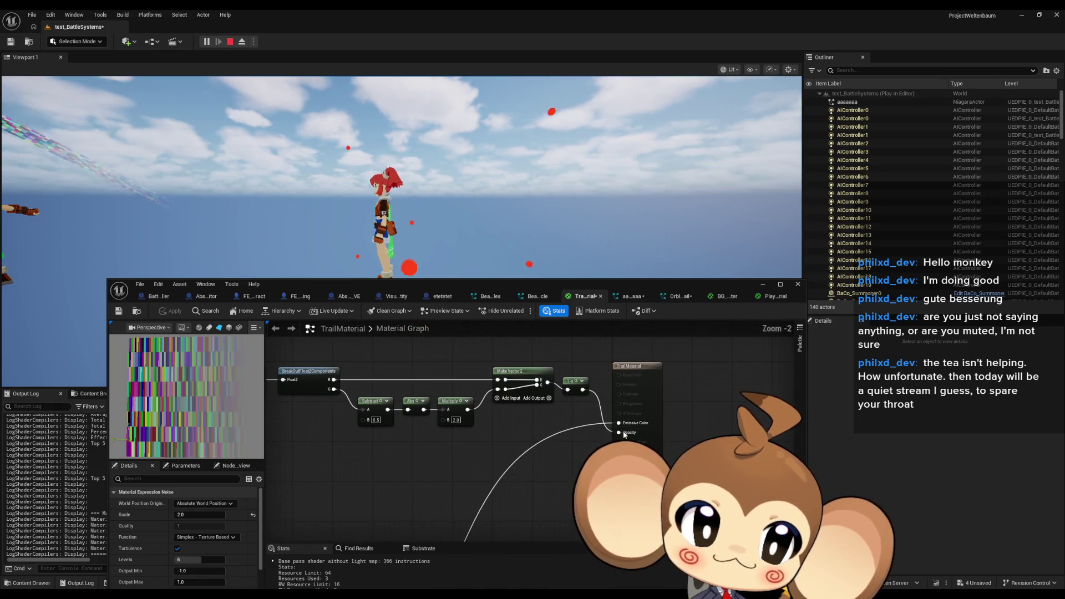
left_click_drag(618, 432, 620, 432)
scroll(493, 457, "down", 4)
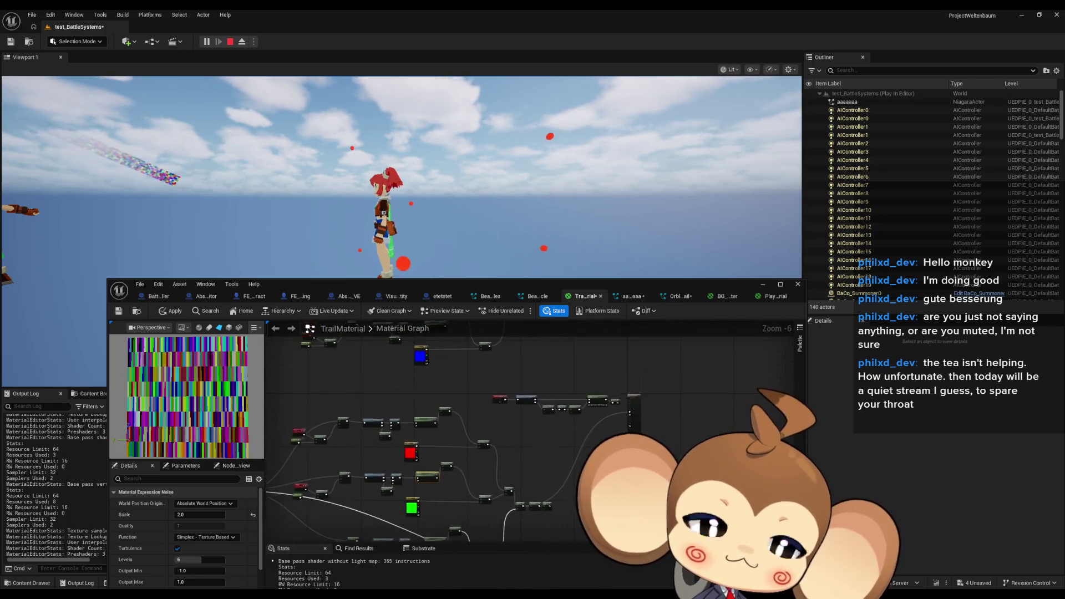
scroll(444, 422, "up", 3)
scroll(442, 435, "down", 4)
scroll(523, 445, "up", 3)
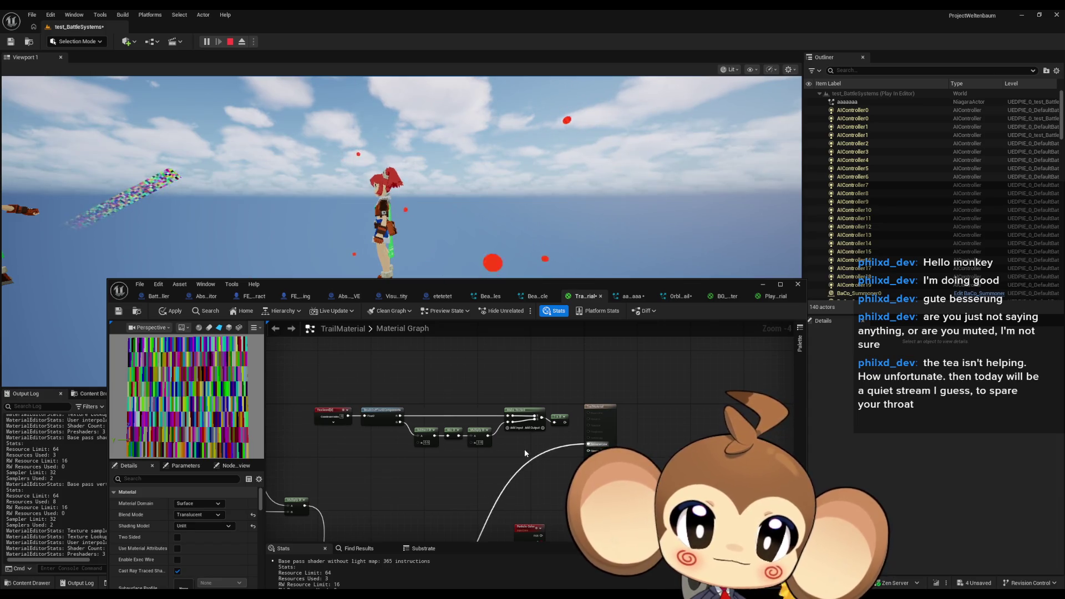
left_click_drag(358, 391, 438, 397)
Step: Shift a node group left, rewire the Opacity input, and apply to the trails
left_click_drag(625, 458, 567, 426)
left_click(540, 399)
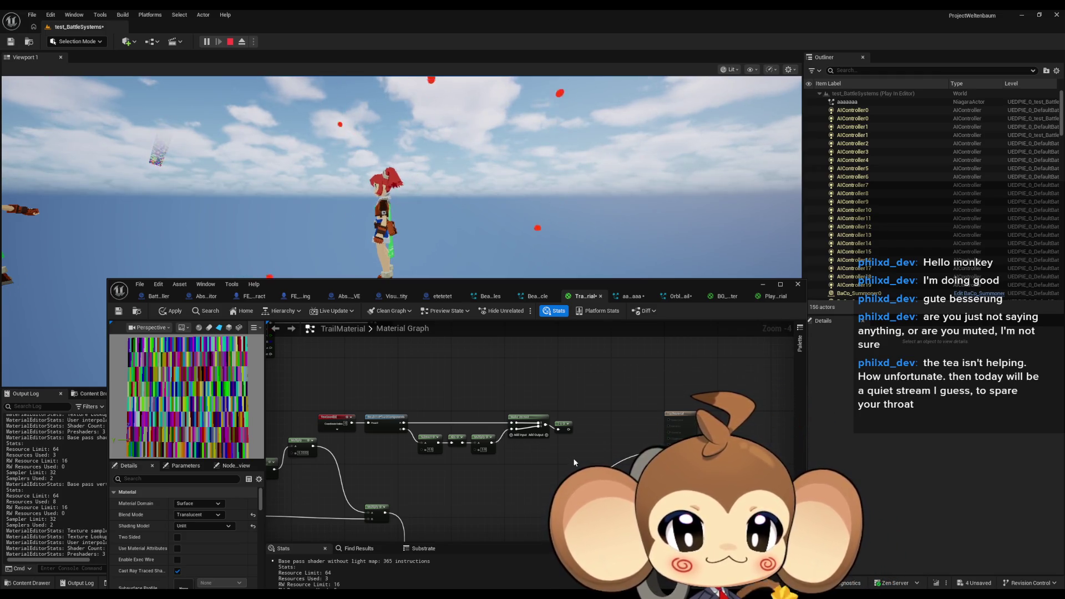
scroll(574, 458, "down", 4)
scroll(574, 458, "up", 5)
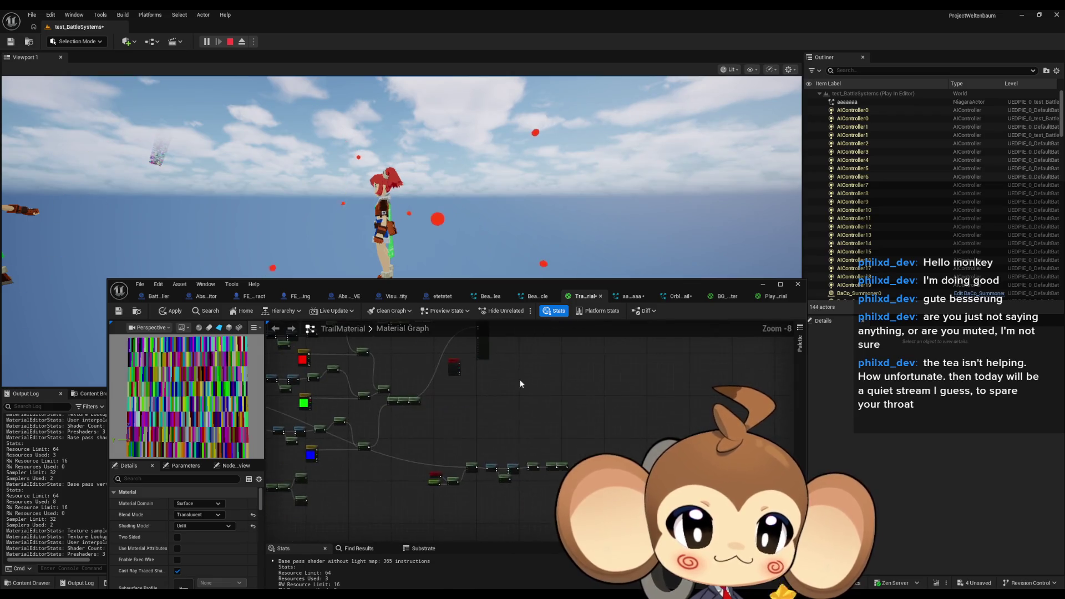
mouse_move(494, 373)
left_mouse_down()
mouse_move(472, 355)
mouse_move(322, 350)
mouse_move(444, 432)
left_mouse_up()
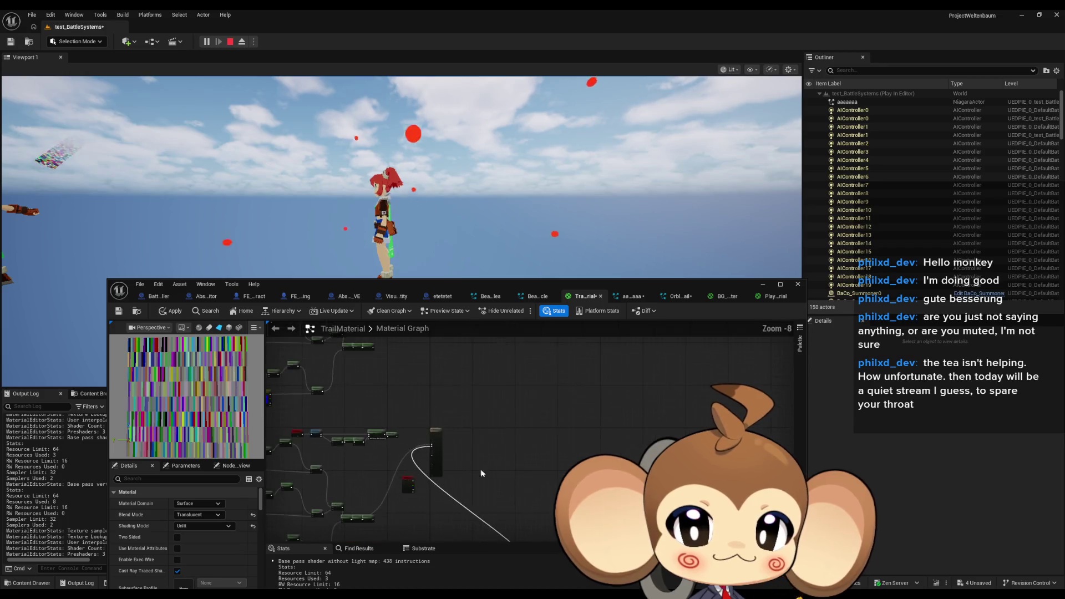
scroll(481, 468, "down", 5)
left_click(166, 310)
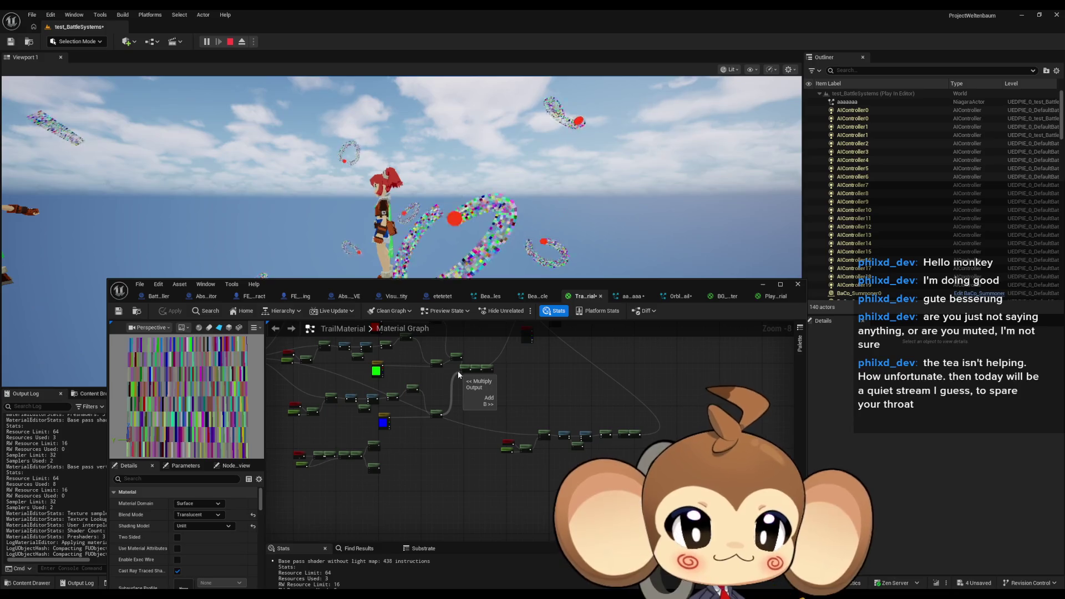
Step: Rearrange the graph nodes and move the TexCoord node further left
scroll(533, 427, "up", 5)
left_click_drag(555, 399, 427, 390)
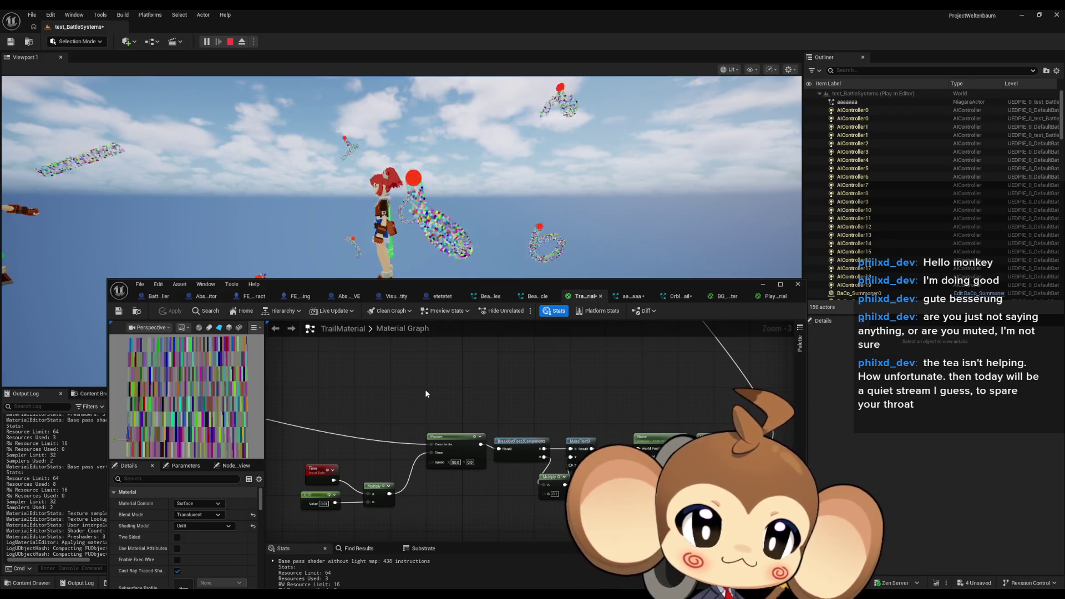
scroll(424, 390, "down", 6)
scroll(424, 390, "up", 2)
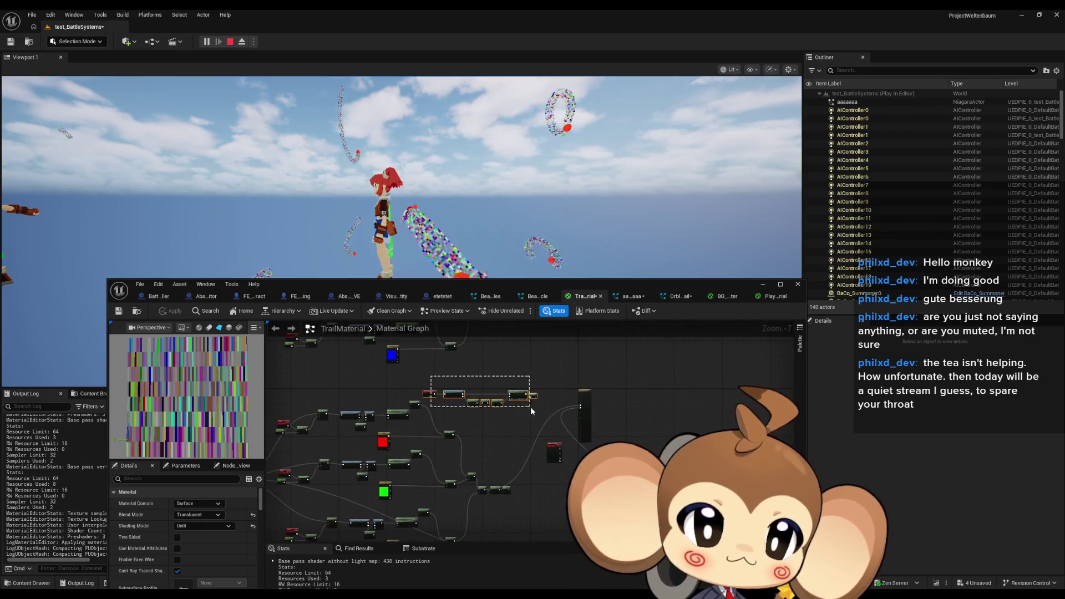
left_click_drag(531, 407, 632, 437)
scroll(644, 418, "up", 5)
left_click(522, 404)
scroll(562, 488, "down", 3)
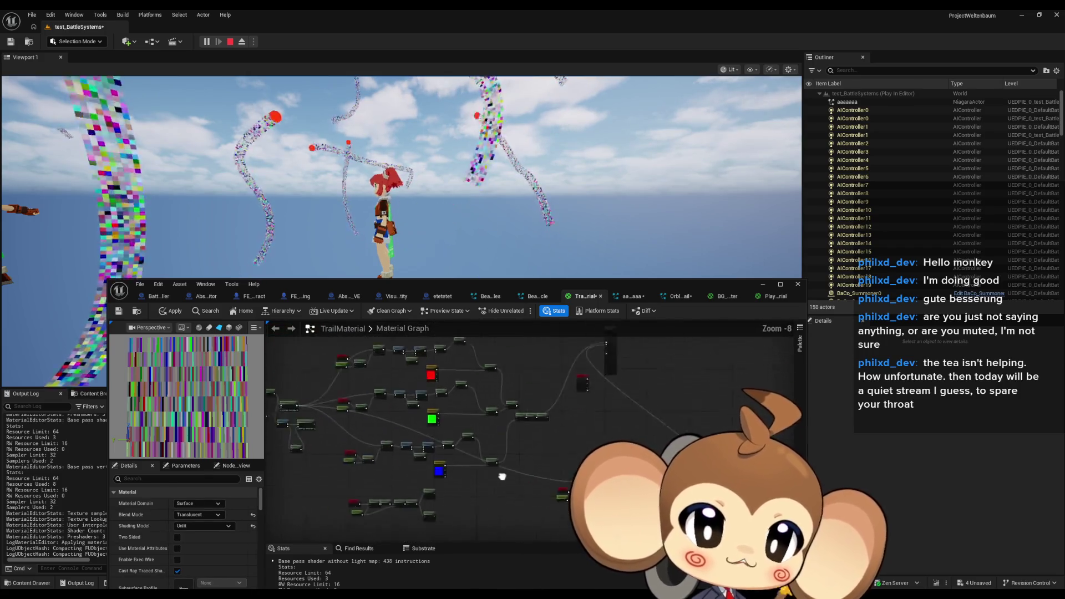
scroll(444, 444, "up", 2)
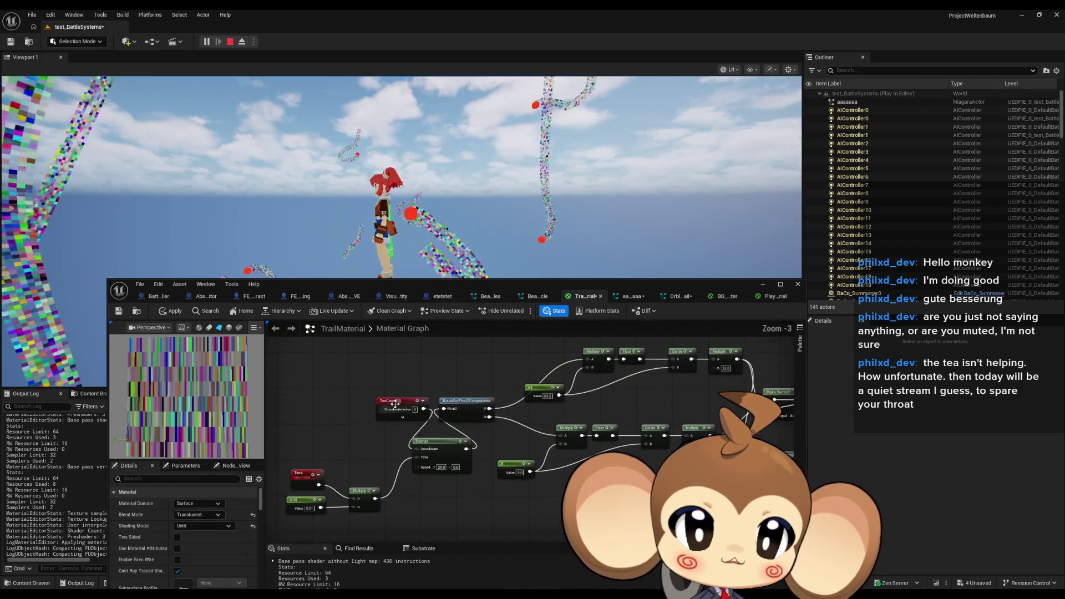
left_click_drag(398, 404, 308, 420)
left_click(372, 406)
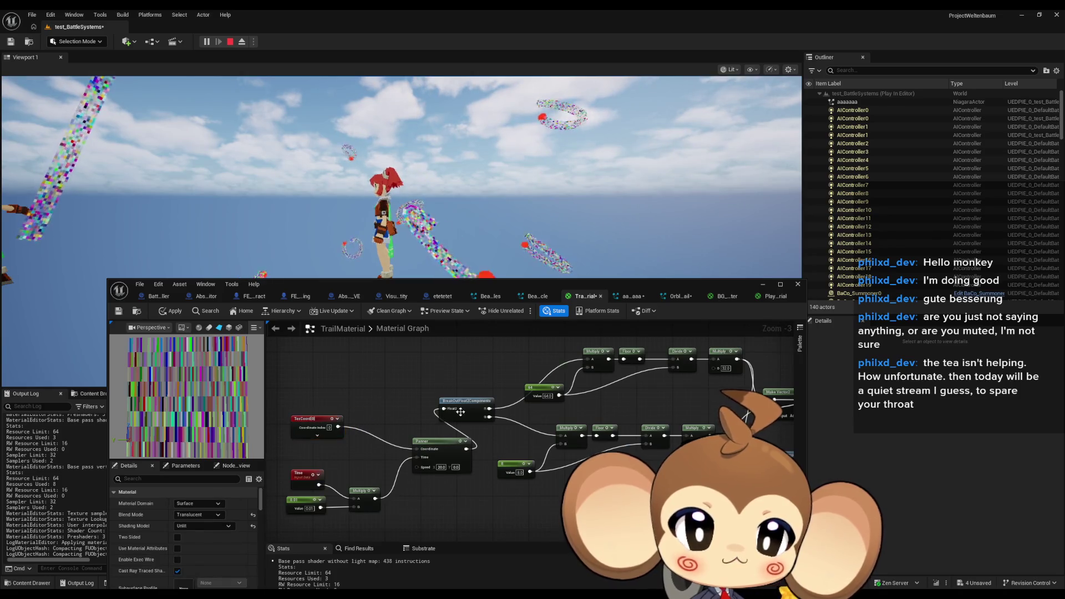
Step: Group Panner with TexCoord, Time, 0.01 and Multiply, and move them up-left
left_click(367, 395)
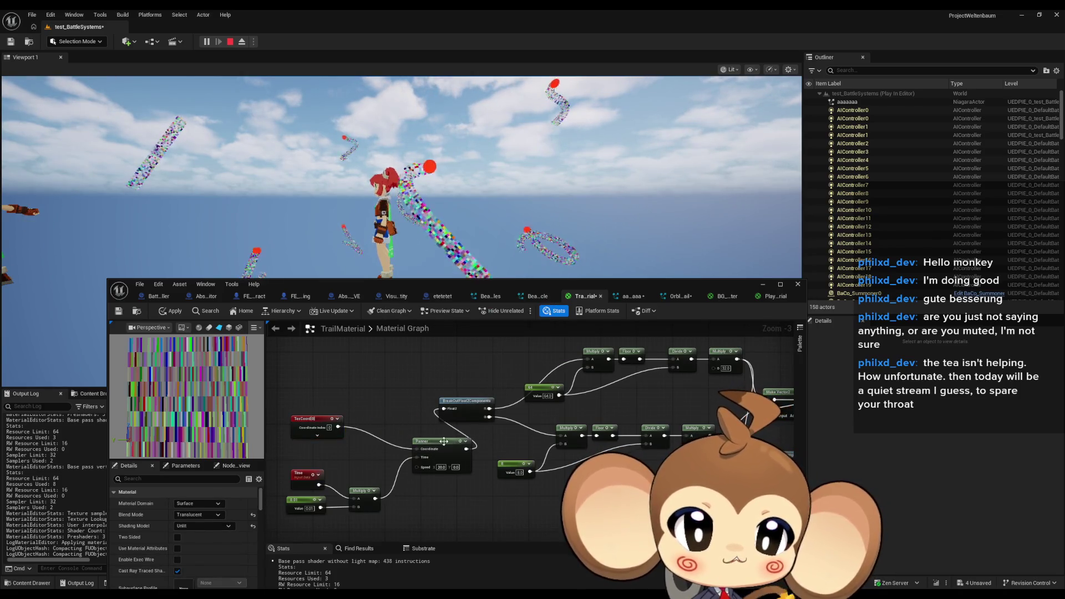
left_click_drag(433, 445, 391, 436)
left_click_drag(410, 519, 283, 411)
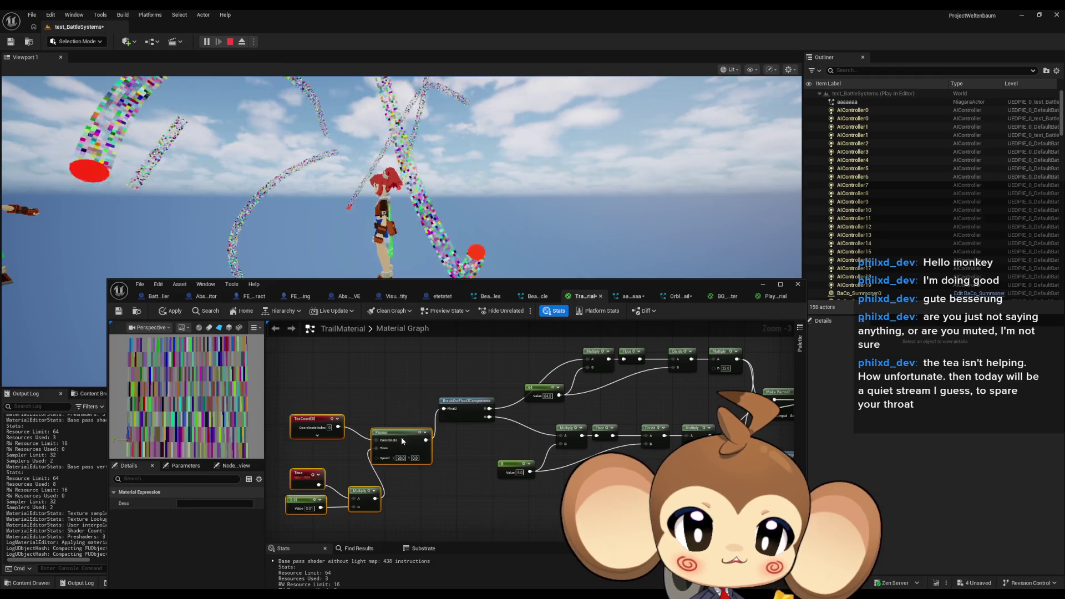
left_click_drag(401, 438, 325, 401)
scroll(472, 382, "up", 1)
mouse_move(472, 382)
left_mouse_down()
mouse_move(592, 417)
mouse_move(478, 441)
left_mouse_up()
scroll(433, 458, "down", 2)
left_click_drag(428, 475, 504, 433)
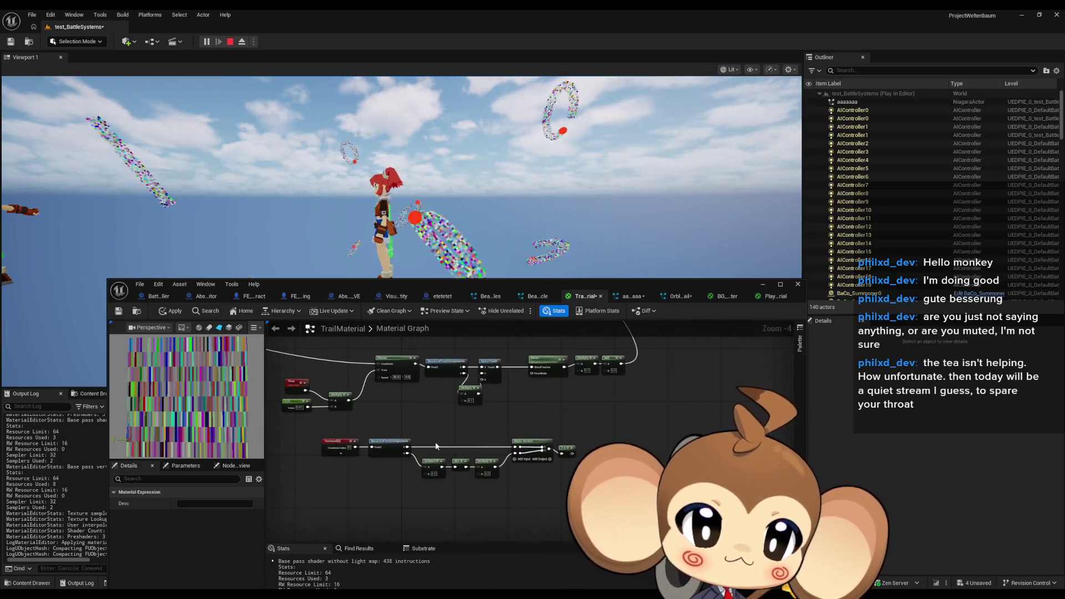
scroll(485, 478, "down", 4)
scroll(421, 443, "up", 8)
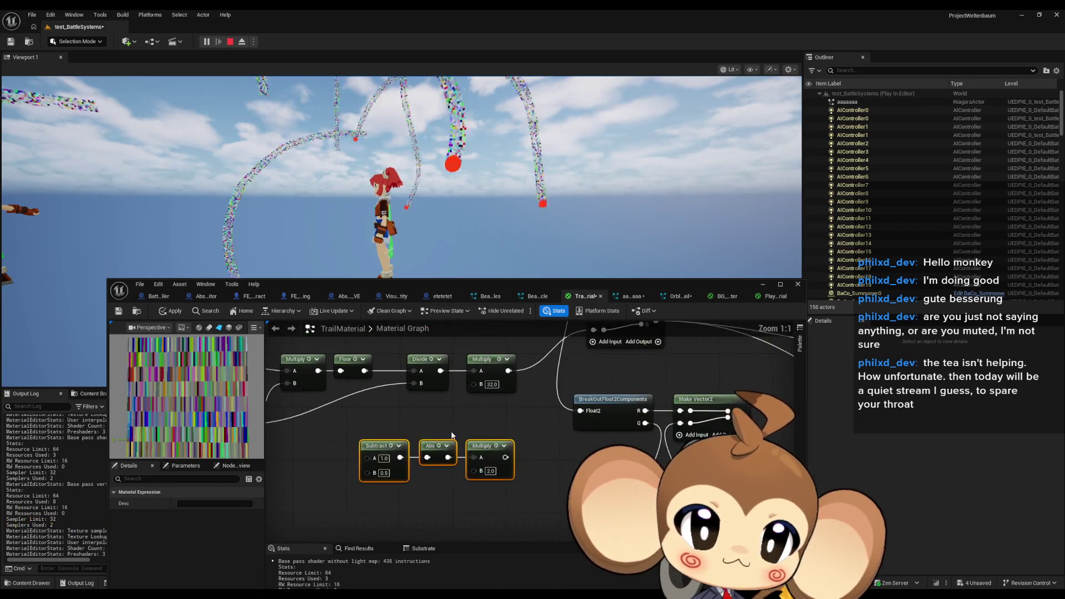
scroll(452, 435, "down", 2)
left_click_drag(531, 456, 475, 500)
left_click_drag(488, 430, 489, 429)
left_click_drag(372, 511, 372, 510)
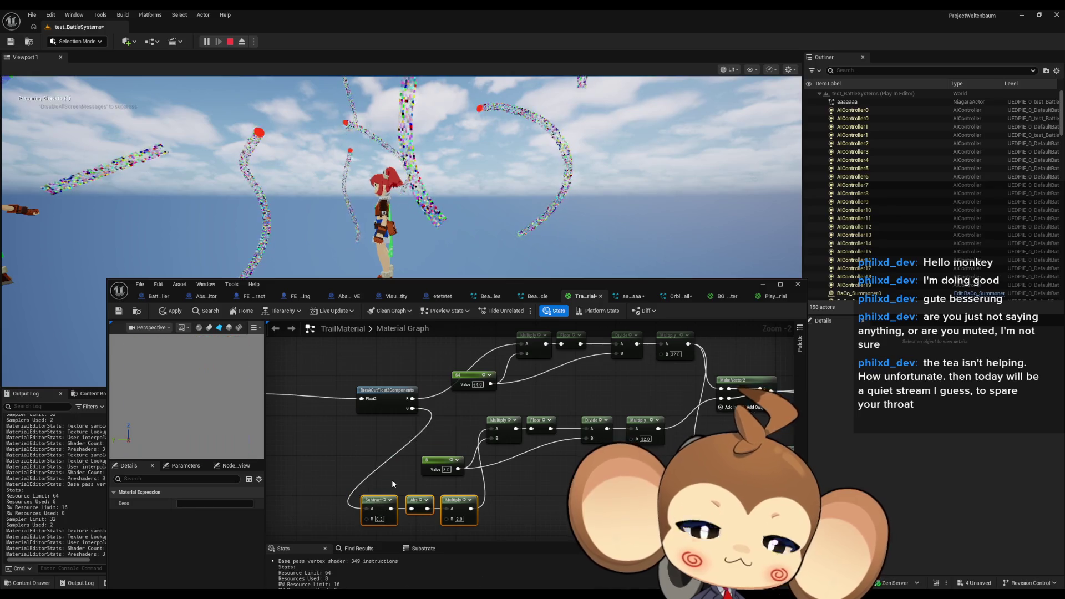
left_click(175, 314)
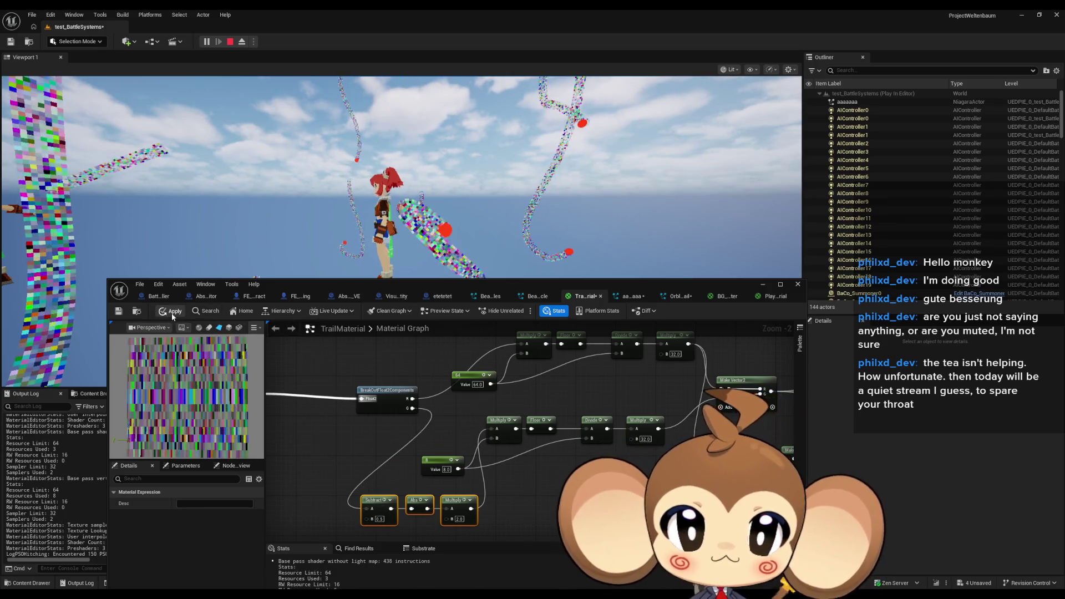
left_click(173, 316)
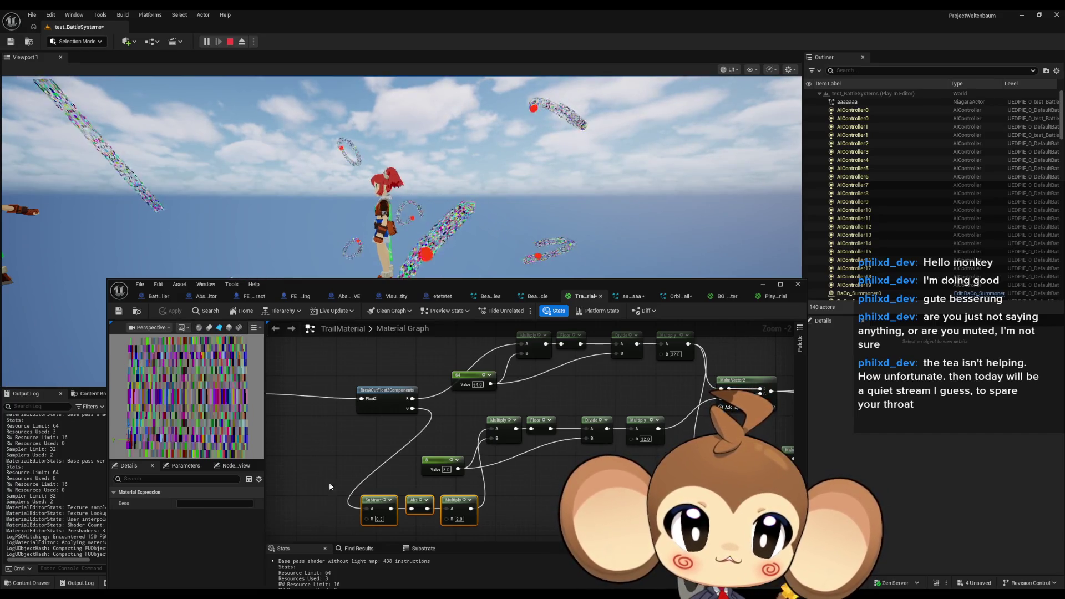
left_click_drag(492, 428, 412, 408)
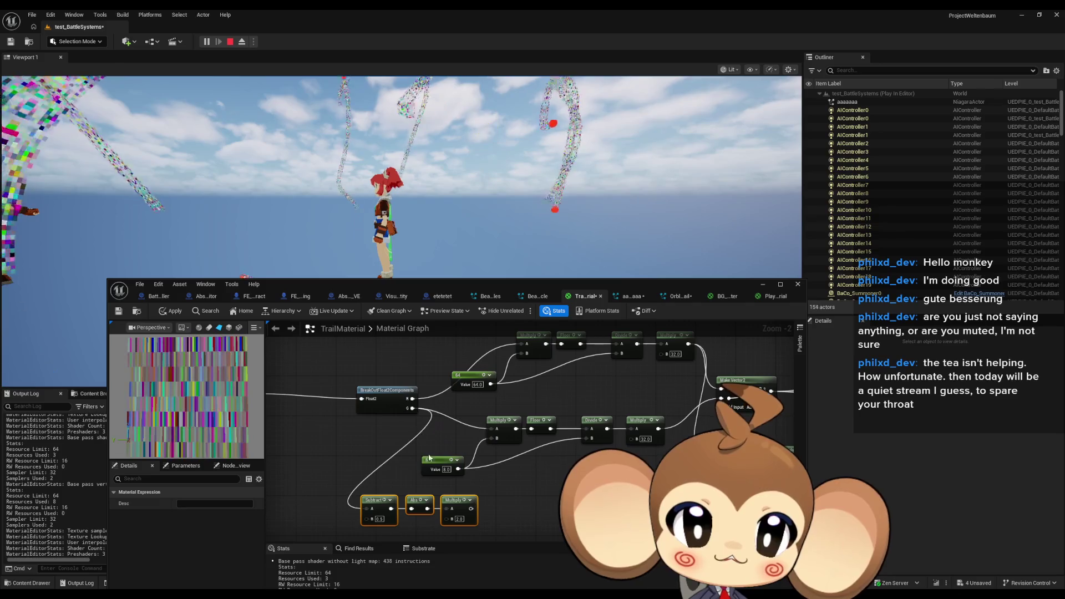
mouse_move(467, 509)
left_mouse_down()
mouse_move(460, 301)
mouse_move(477, 376)
left_mouse_up()
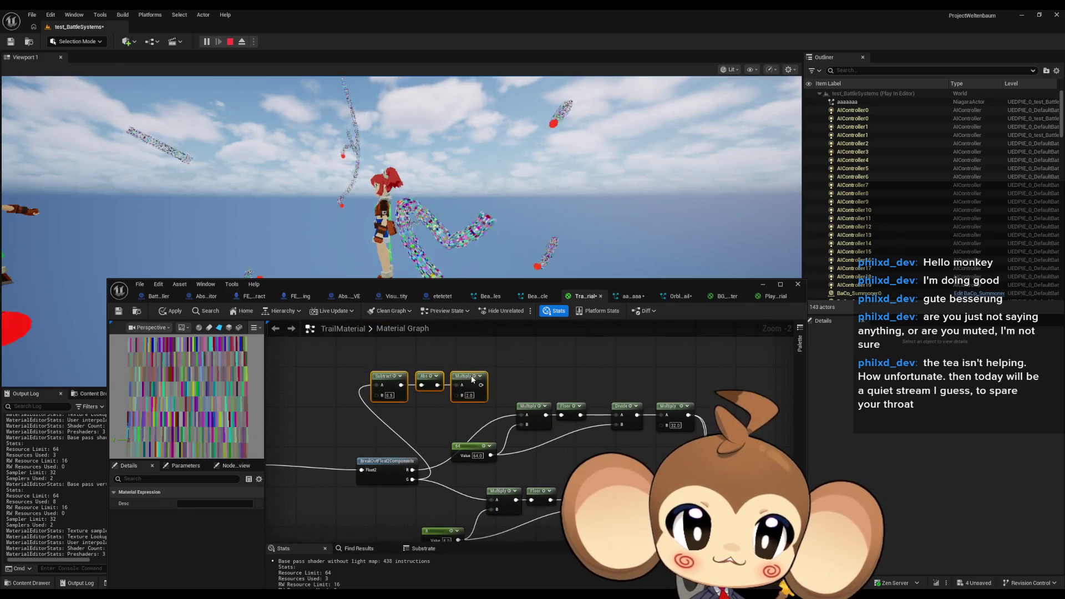
left_click_drag(377, 376, 417, 466)
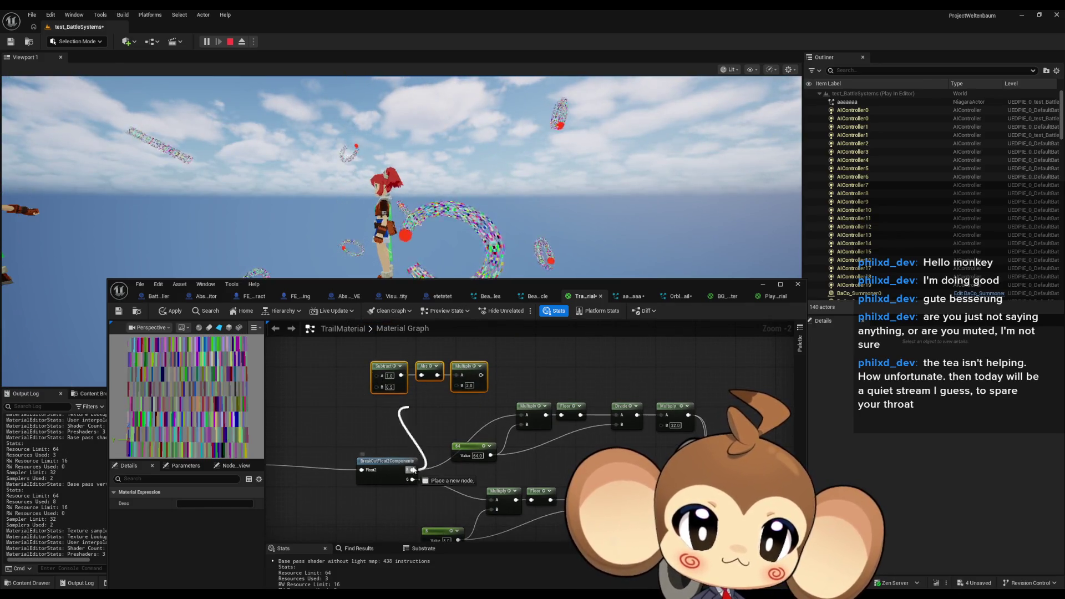
left_click_drag(377, 381, 379, 380)
mouse_move(483, 379)
left_mouse_down()
mouse_move(474, 364)
mouse_move(528, 417)
left_mouse_up()
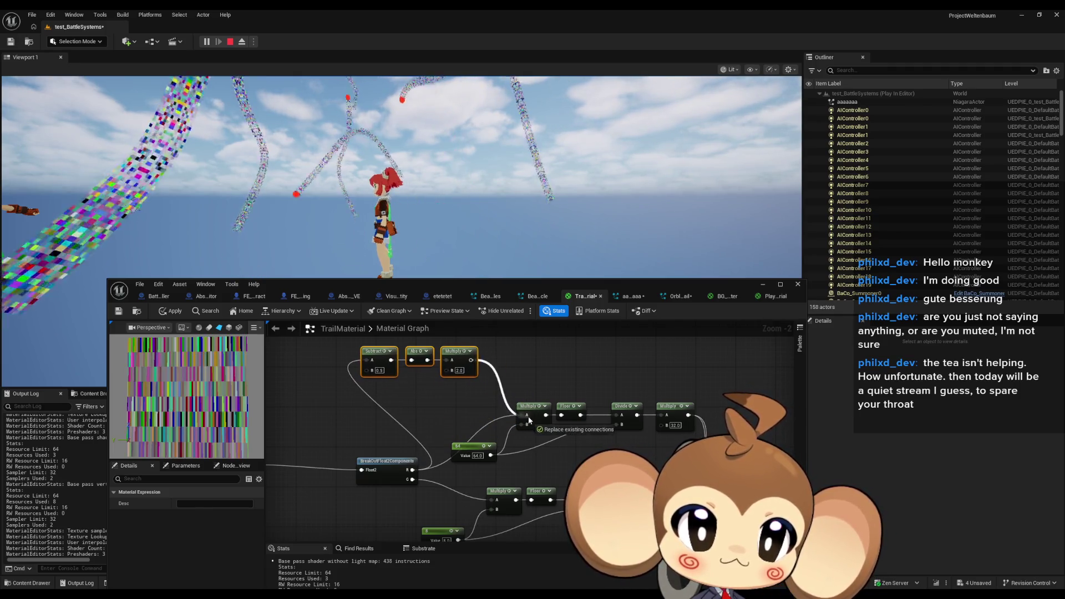
left_click(202, 311)
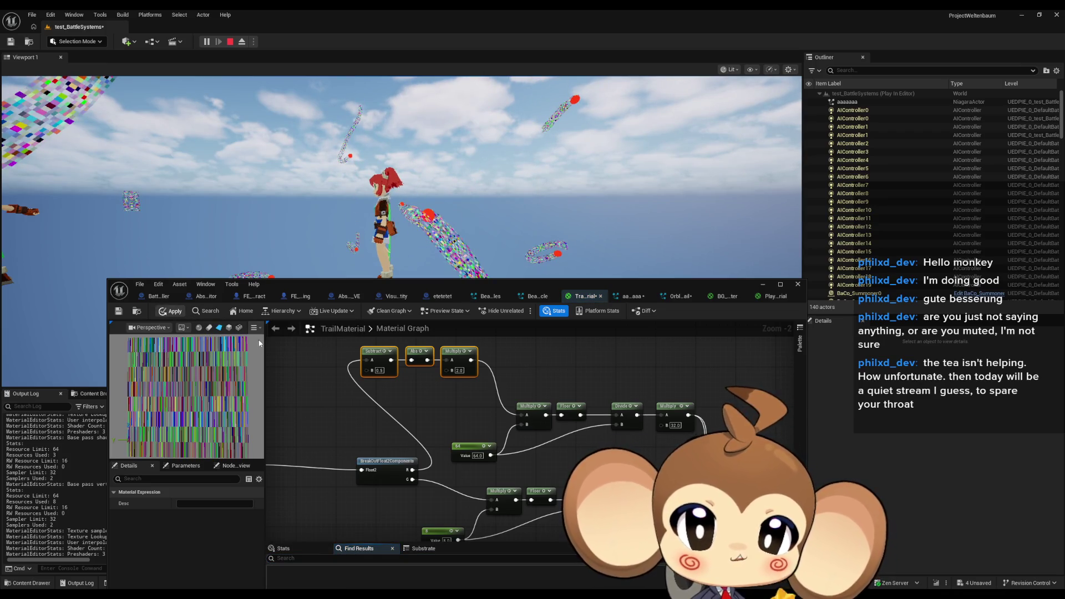
key("ctrl+s")
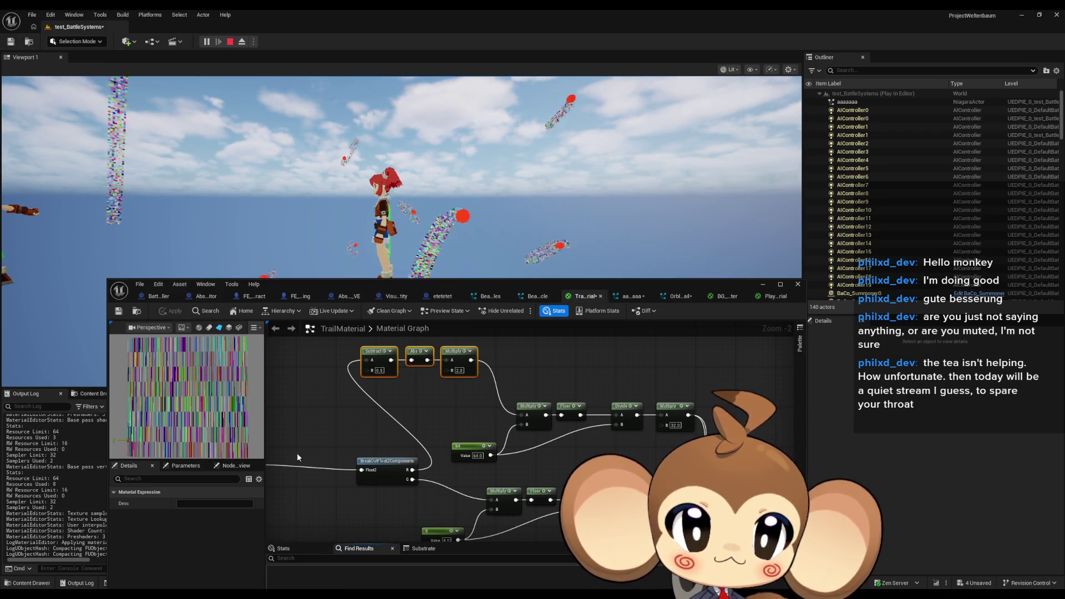
left_click_drag(526, 415, 526, 416)
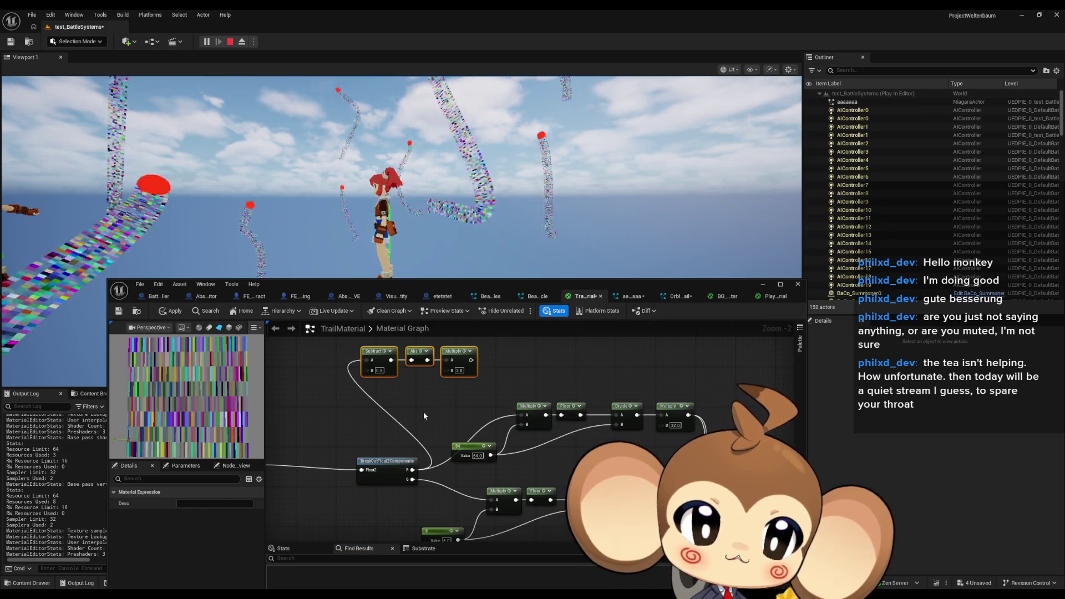
left_click(420, 411)
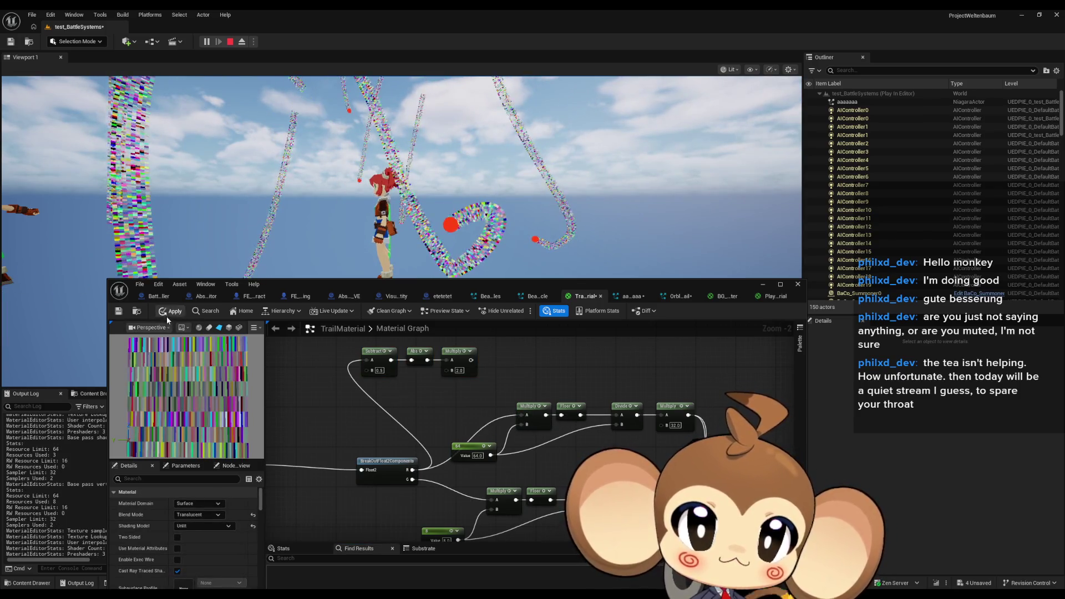
key("ctrl+s")
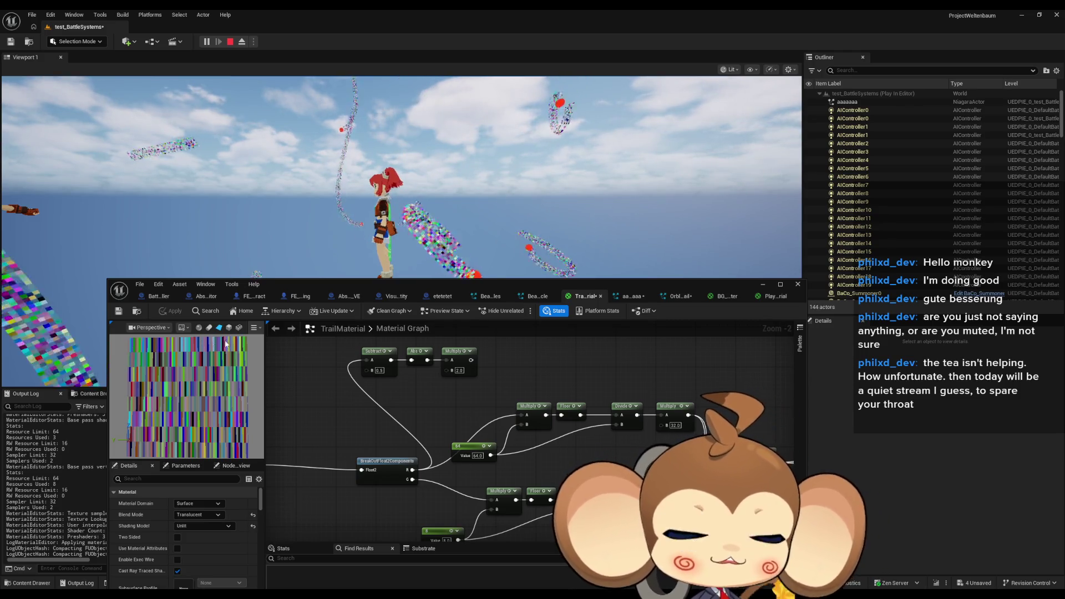
scroll(487, 403, "down", 3)
scroll(487, 401, "down", 2)
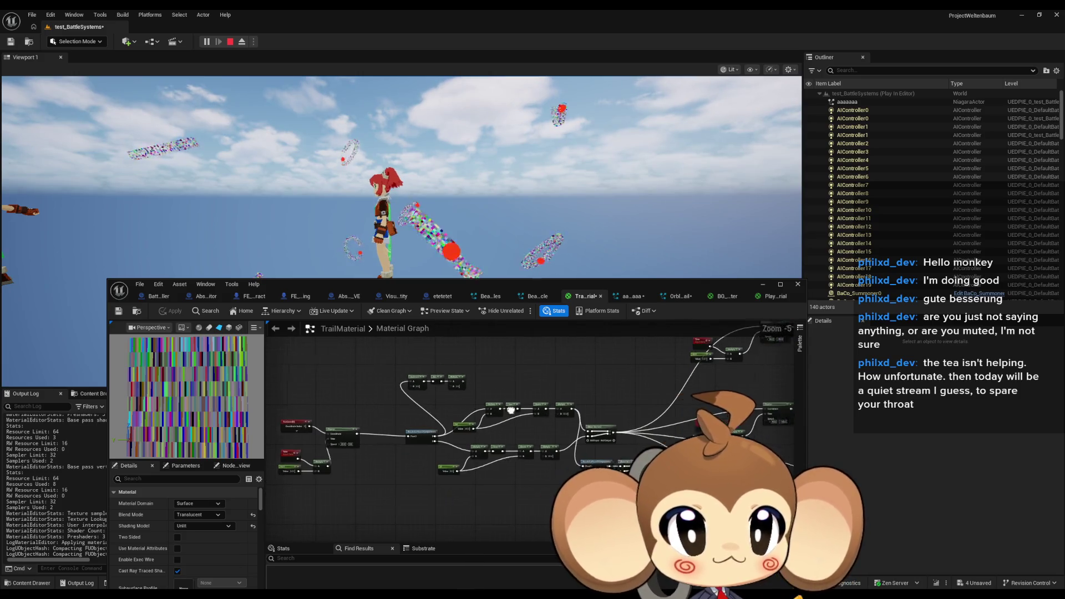
scroll(417, 392, "up", 4)
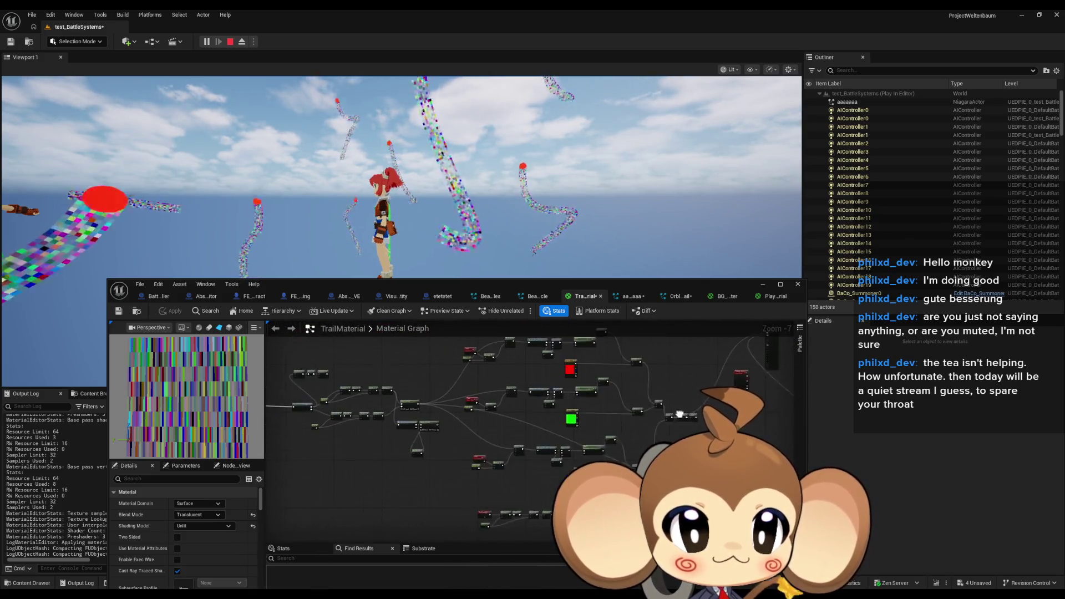
left_click(429, 402)
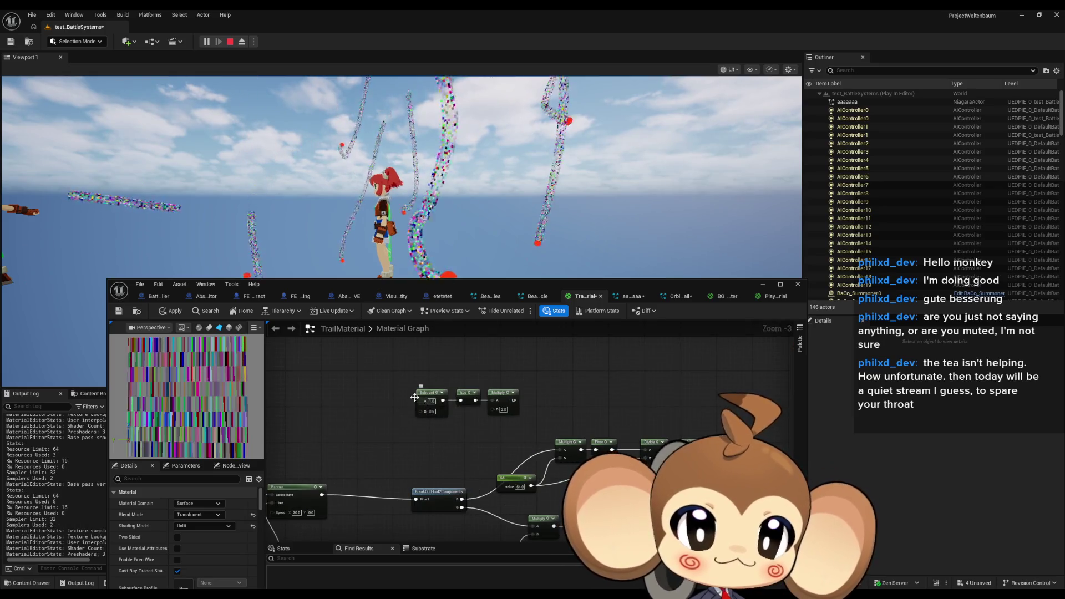
scroll(429, 401, "down", 3)
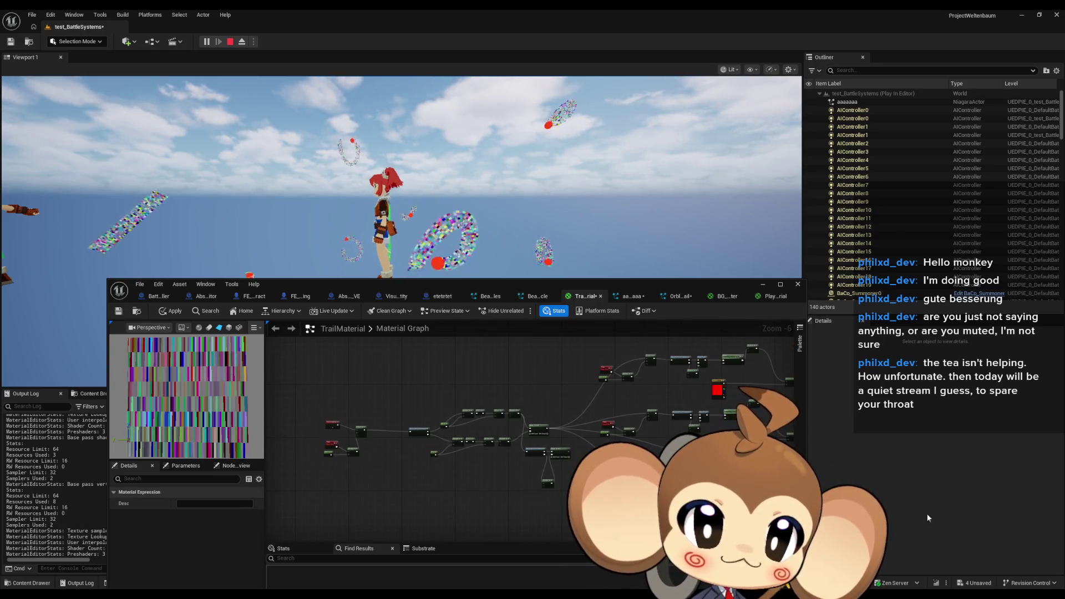
left_click_drag(721, 488, 555, 455)
left_click_drag(505, 501, 483, 497)
mouse_move(505, 459)
left_mouse_down()
mouse_move(517, 384)
mouse_move(538, 485)
mouse_move(534, 471)
left_mouse_up()
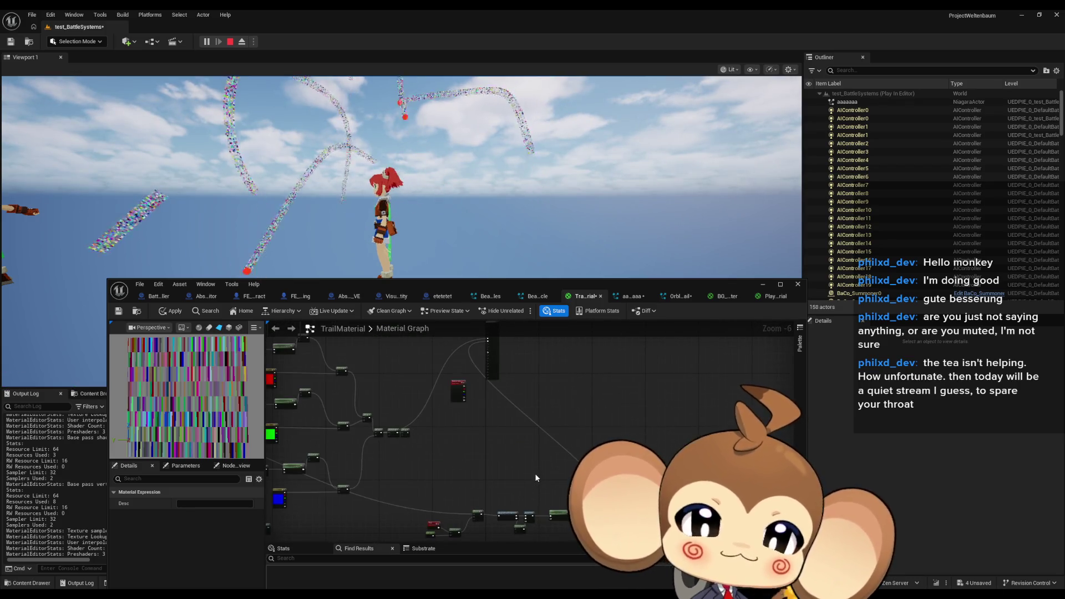
scroll(538, 474, "up", 2)
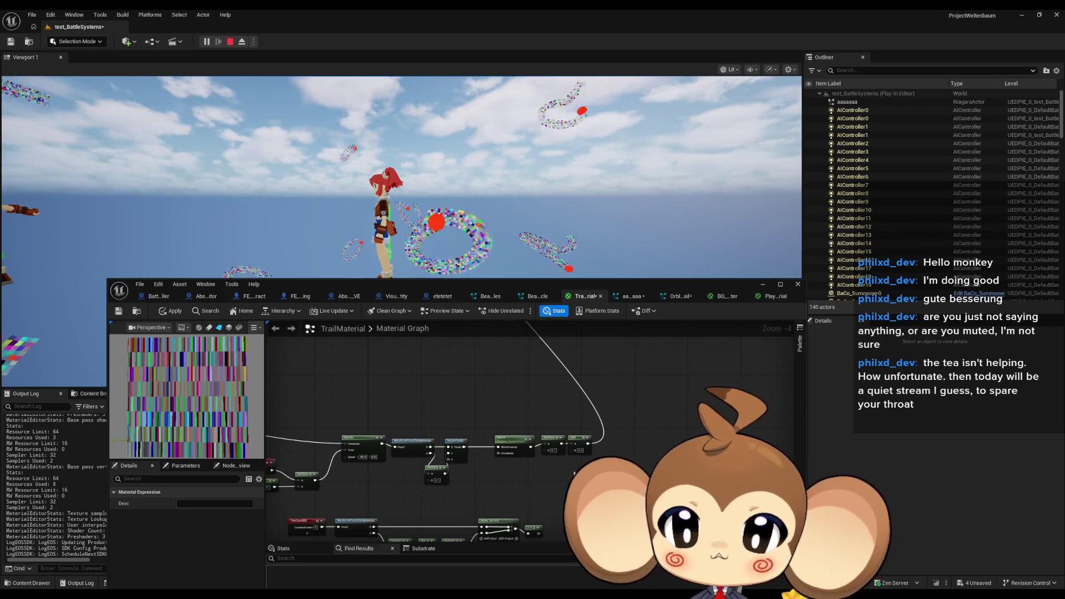
scroll(559, 479, "down", 3)
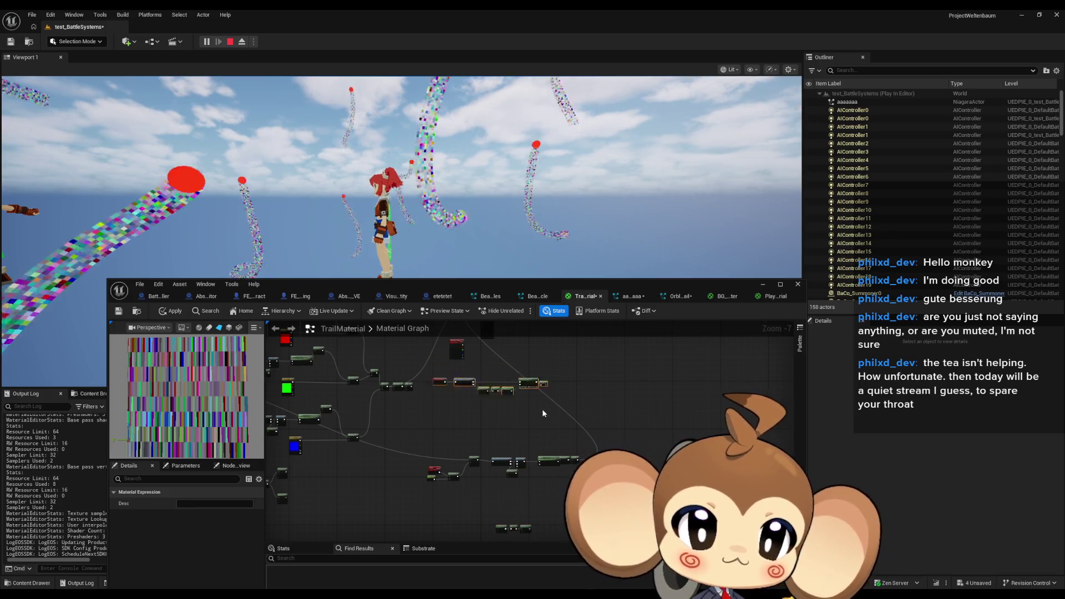
scroll(541, 409, "up", 3)
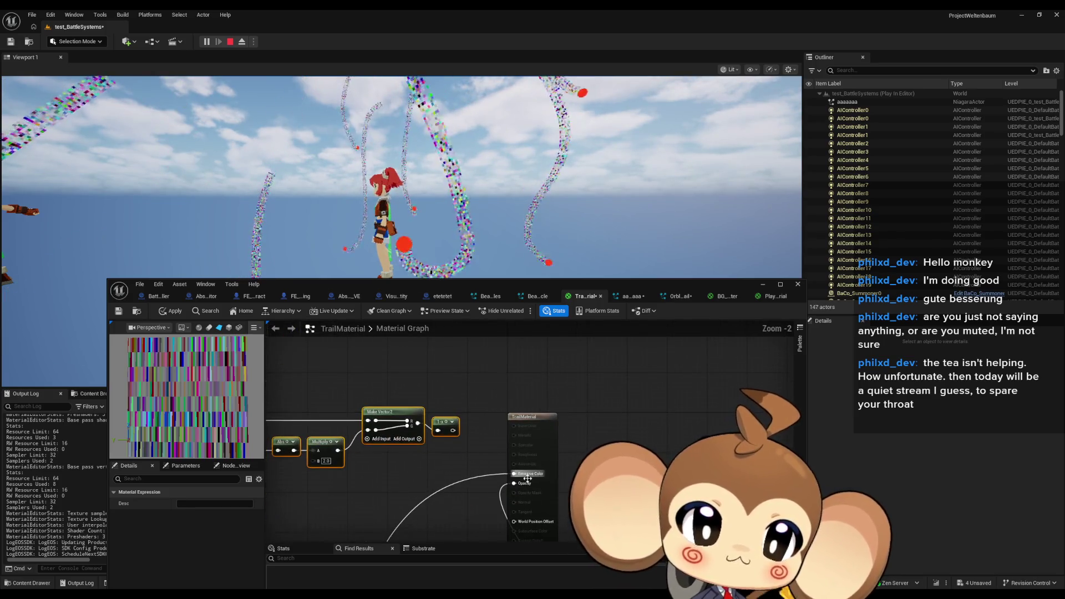
Step: Add reroute points on the Emissive Color and Opacity wires
scroll(553, 424, "down", 5)
scroll(553, 423, "up", 1)
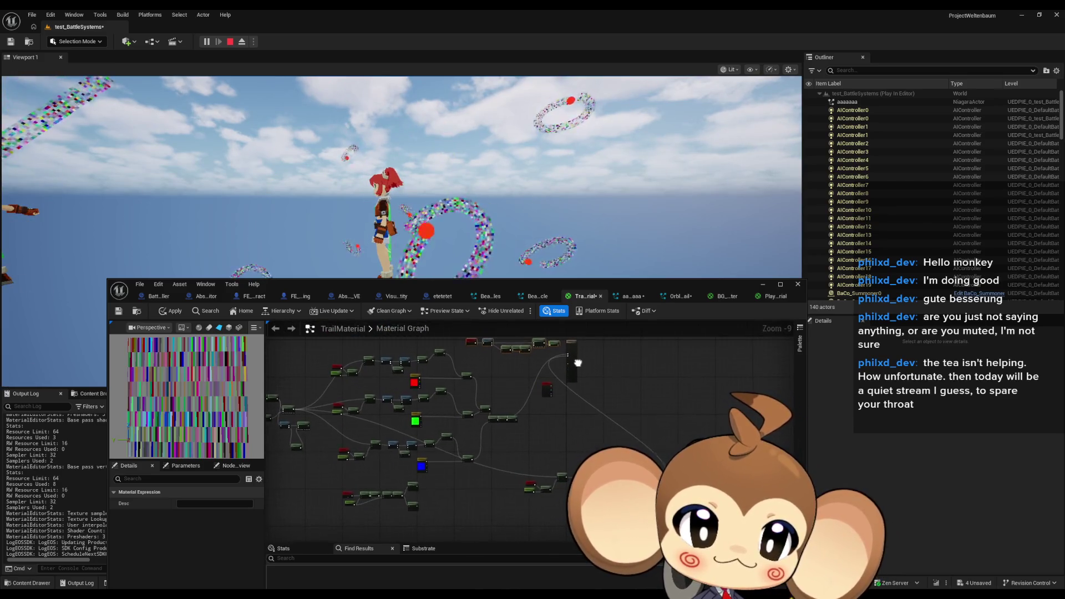
scroll(534, 396, "up", 1)
scroll(528, 398, "up", 5)
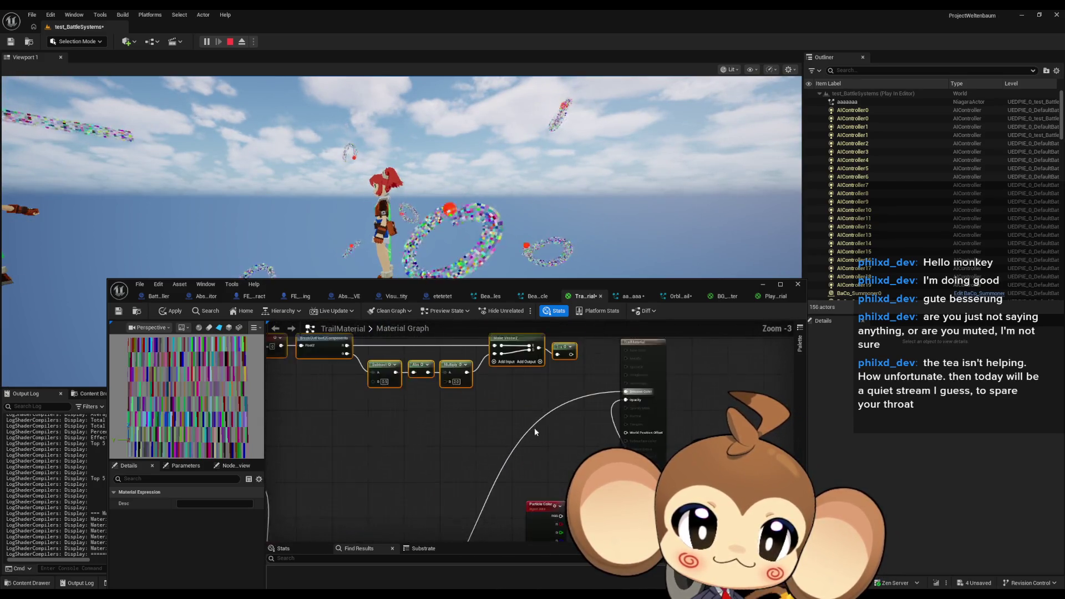
left_click(563, 409)
double_click(563, 406)
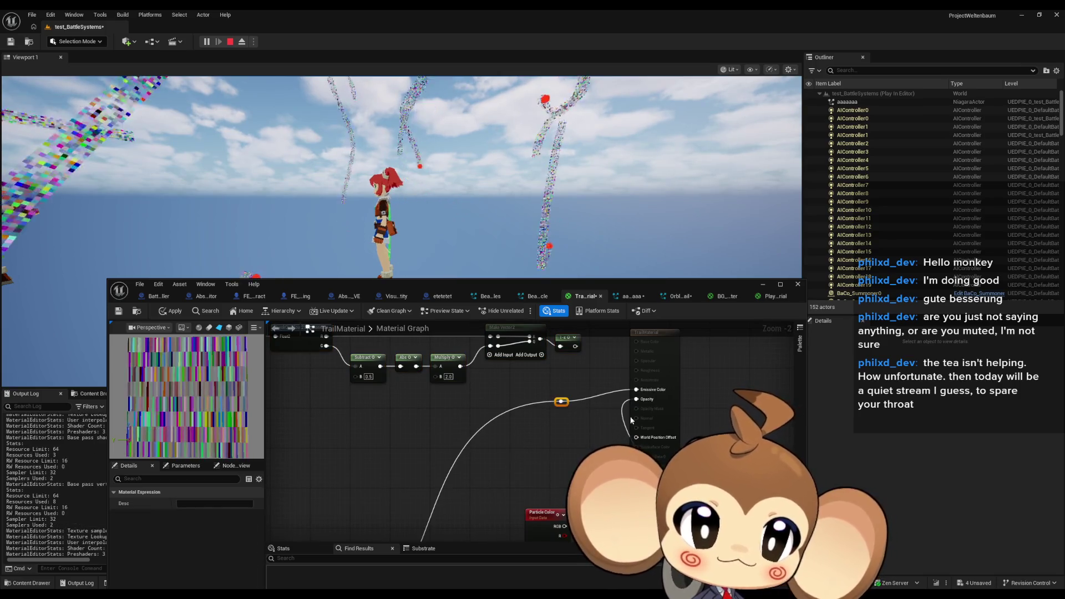
double_click(623, 416)
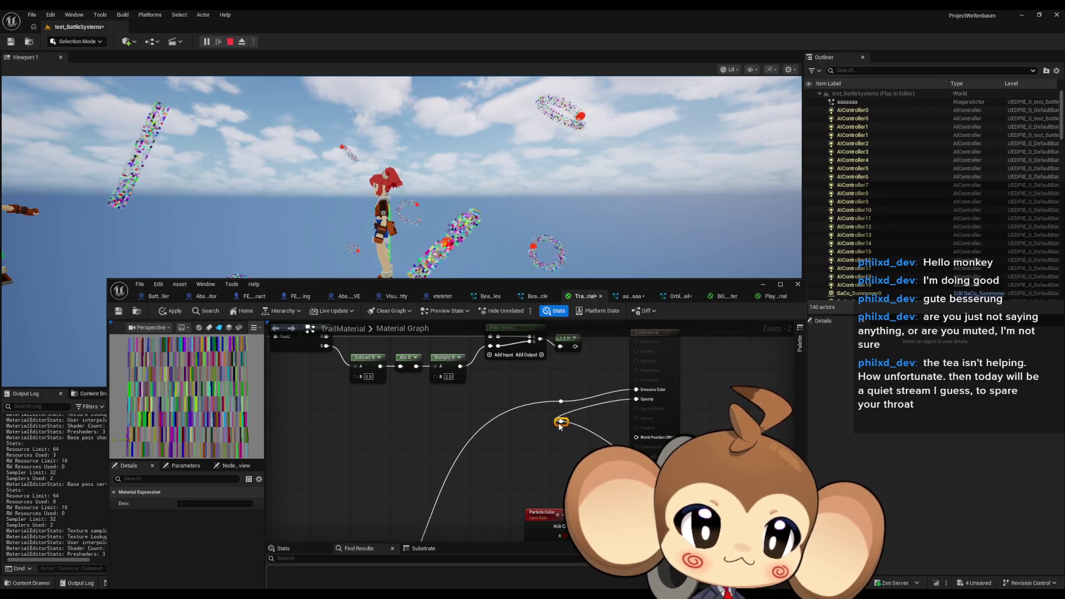
Step: Connect the 1-x result to the TrailMaterial Emissive Color input
left_click_drag(578, 355, 555, 419)
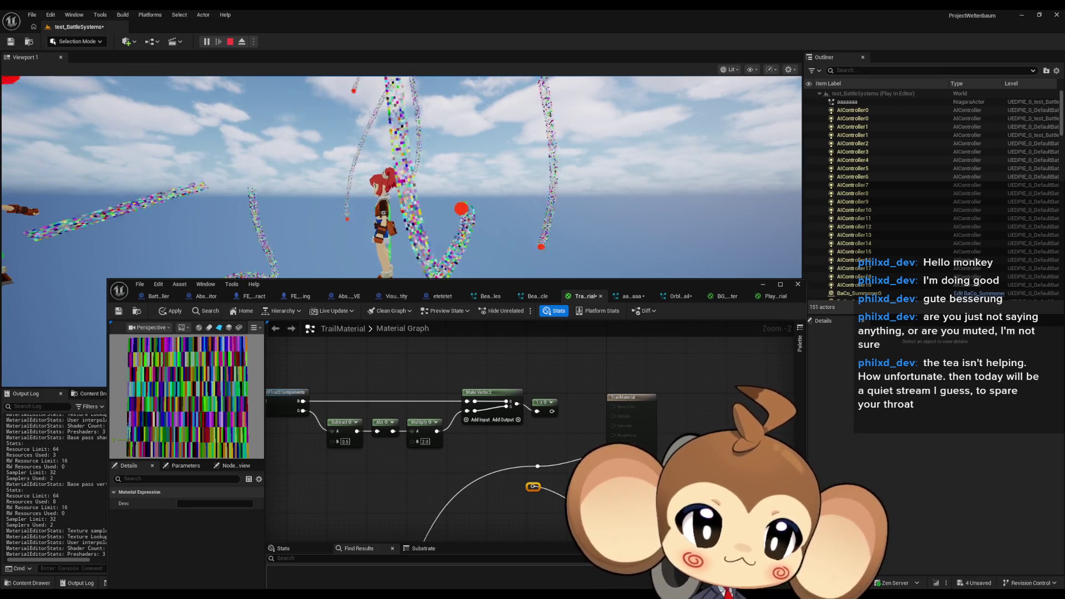
scroll(511, 471, "down", 9)
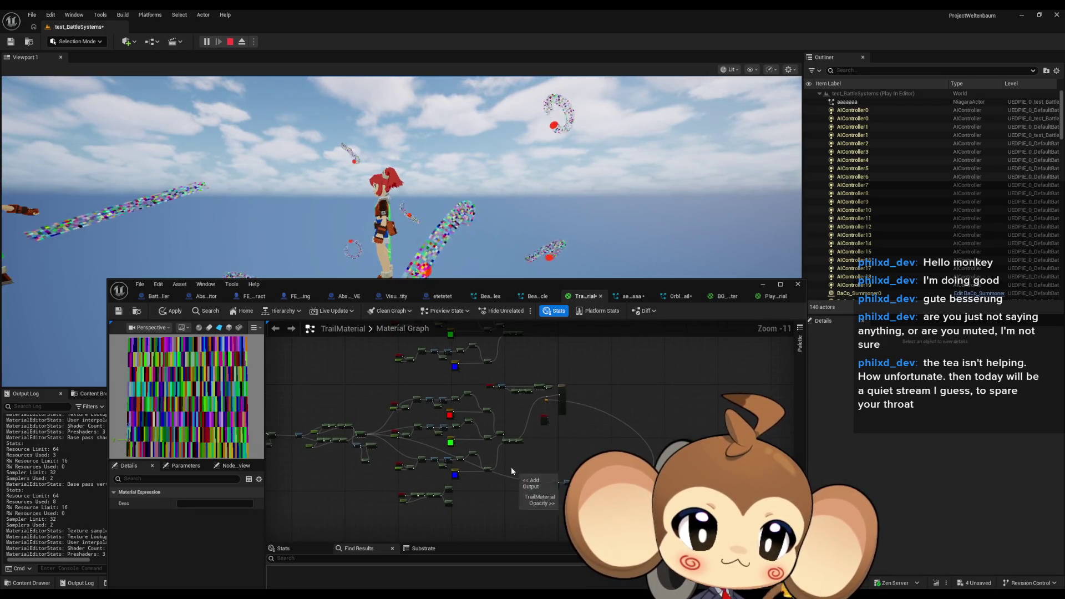
left_click_drag(513, 532, 521, 505)
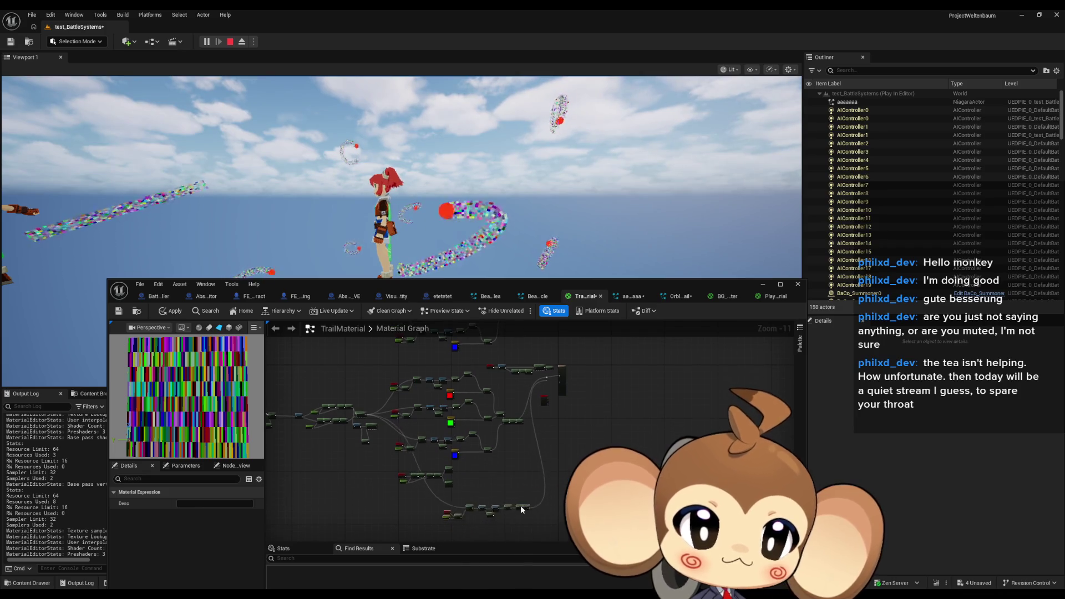
scroll(531, 477, "up", 10)
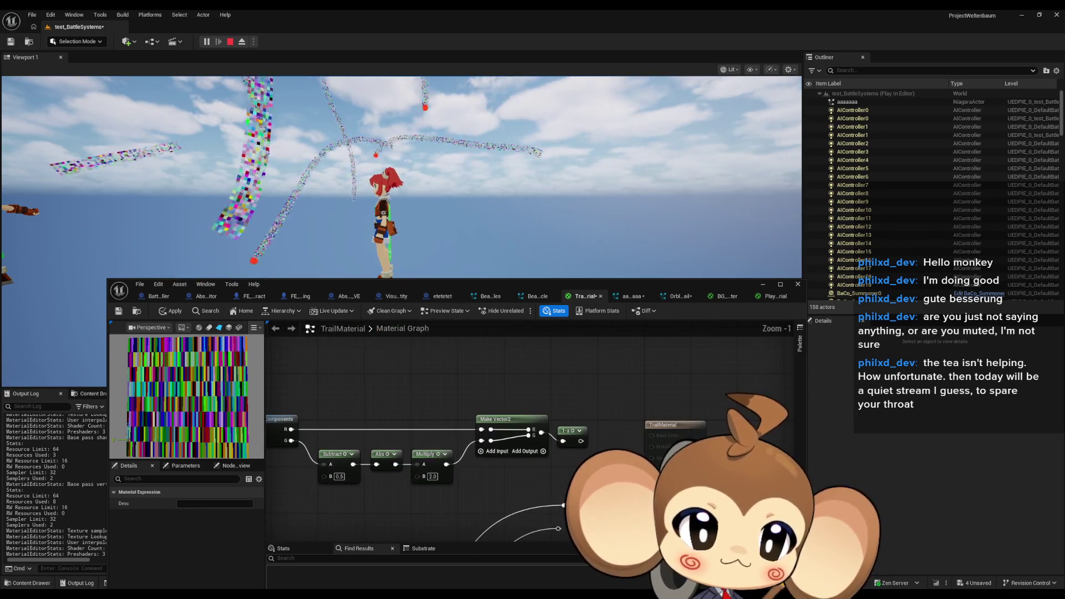
left_click_drag(581, 442, 652, 480)
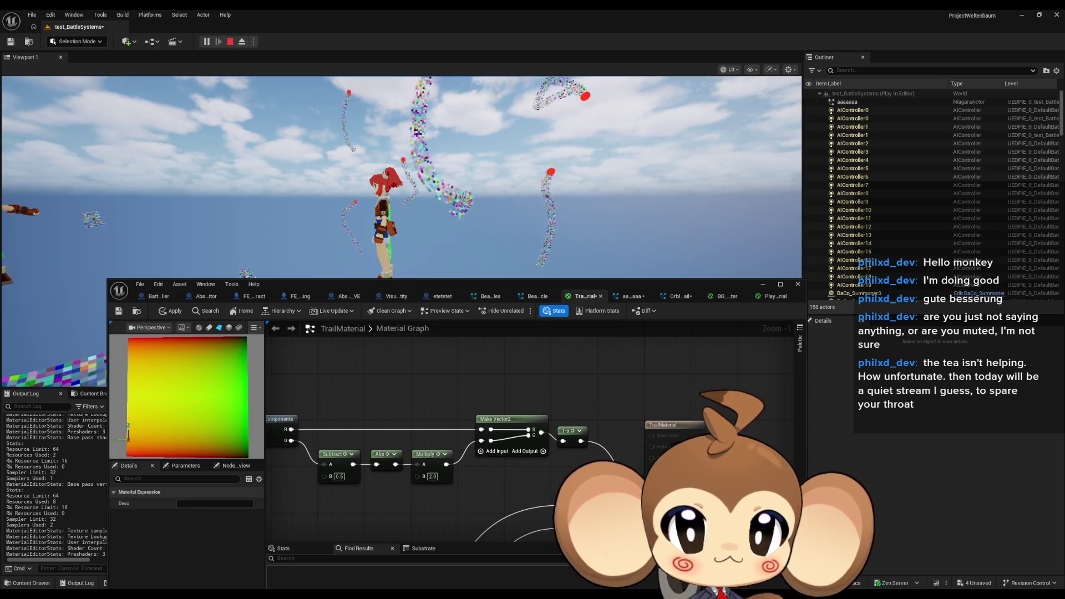
mouse_move(573, 482)
left_mouse_down()
mouse_move(647, 464)
mouse_move(657, 438)
mouse_move(648, 435)
left_mouse_up()
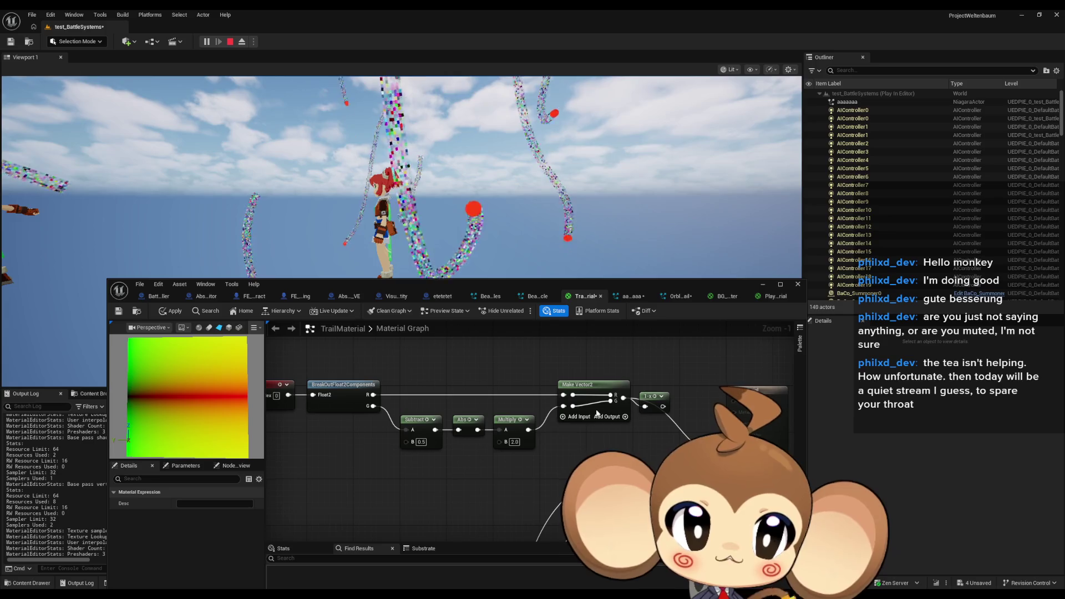
left_click_drag(636, 409, 594, 406)
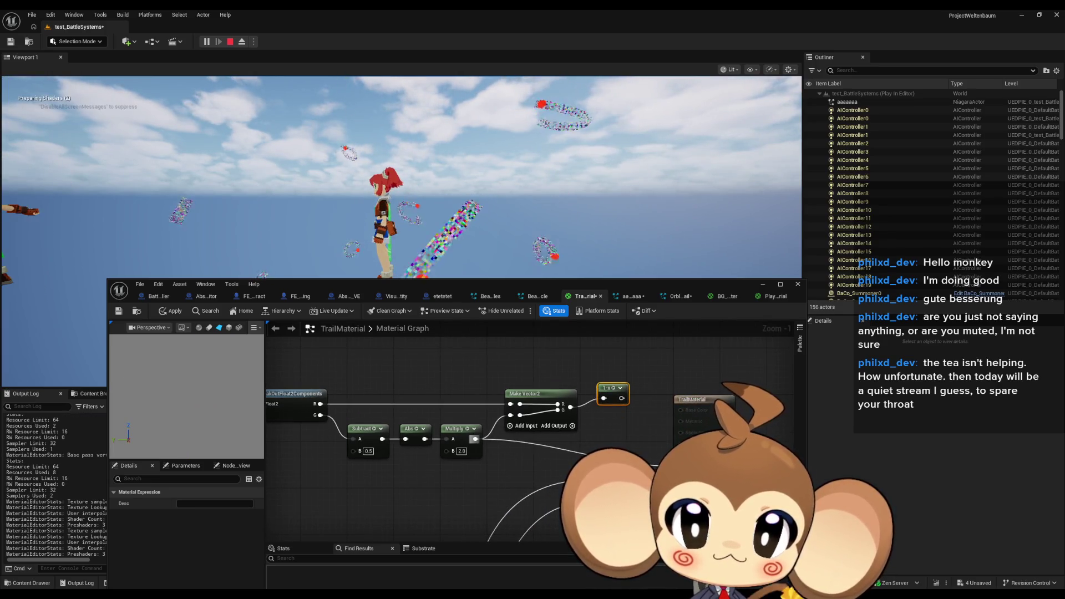
Step: Delete the Make Vector2 and 1-x nodes from the gradient chain
left_click(568, 407)
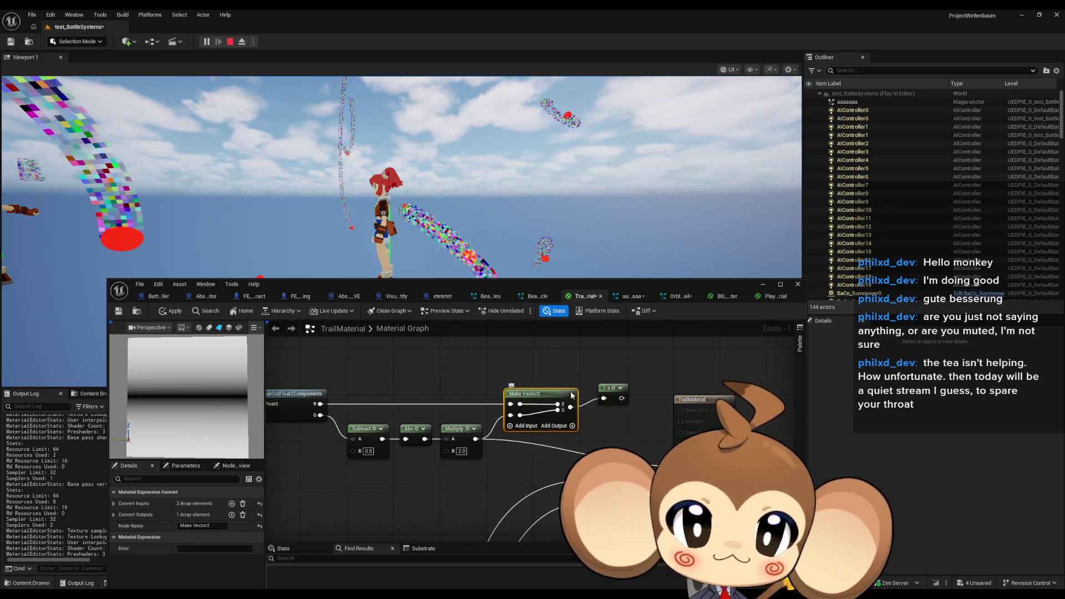
key("Delete")
left_click(616, 395)
key("Delete")
Step: Add a OneMinus node after Multiply and align it level with Multiply
mouse_move(486, 412)
left_mouse_down()
mouse_move(527, 404)
mouse_move(526, 419)
mouse_move(566, 424)
left_mouse_up()
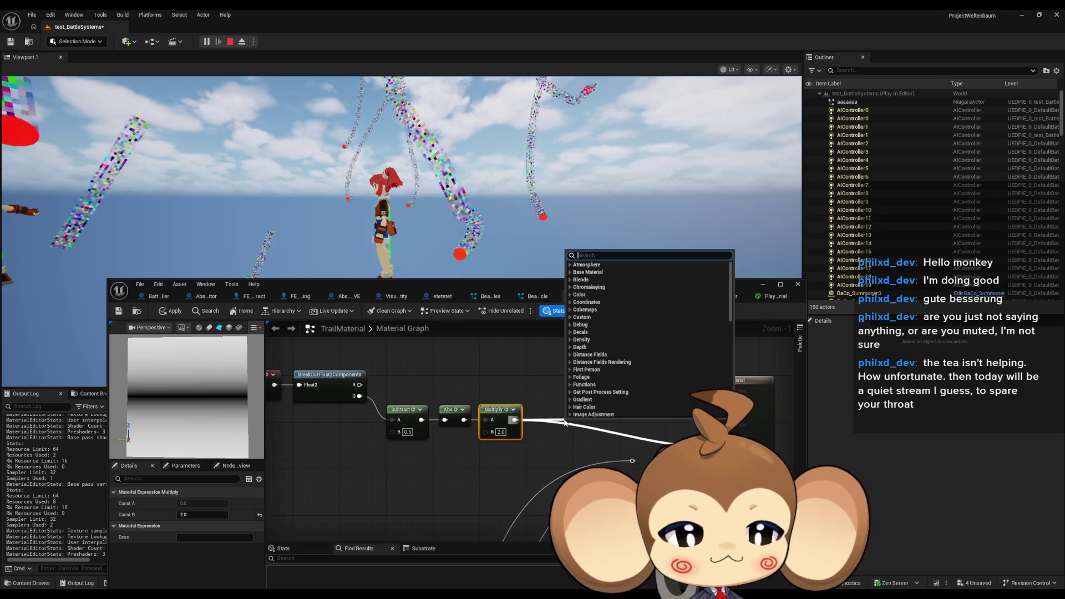
type("1-")
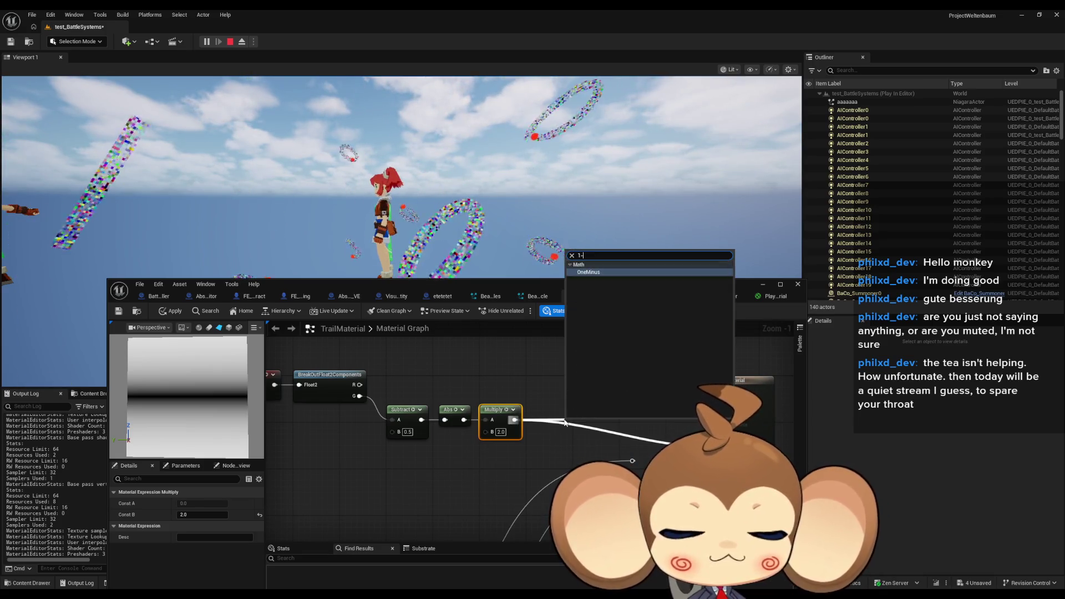
key("Return")
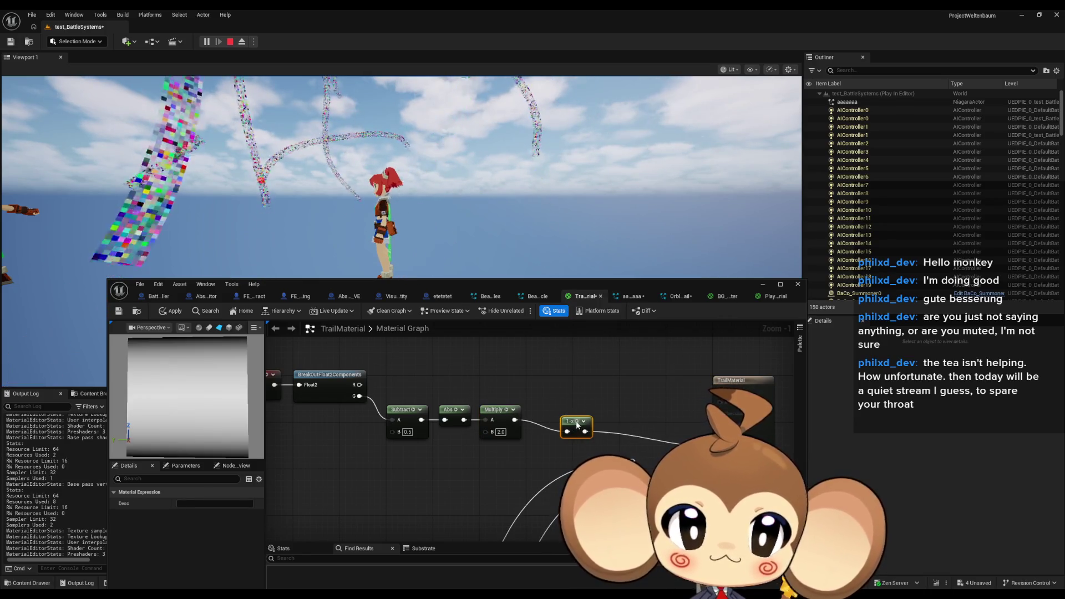
key("q")
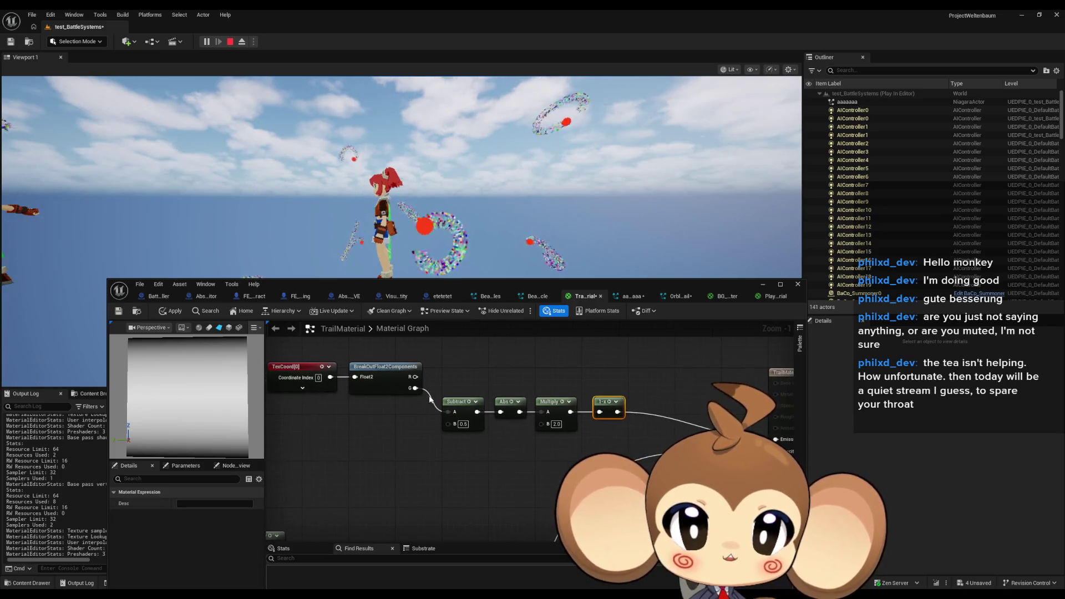
Step: Replace BreakOutFloat2Components with a G-only ComponentMask from TexCoord into Subtract A
left_click_drag(331, 378, 356, 417)
type("mask")
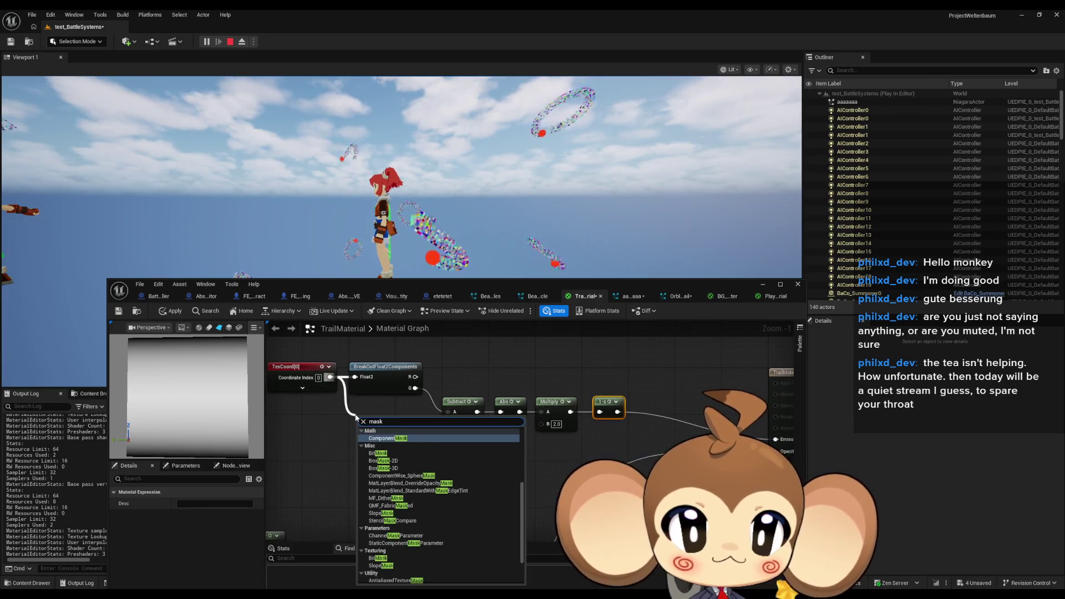
key("Return")
left_click(180, 504)
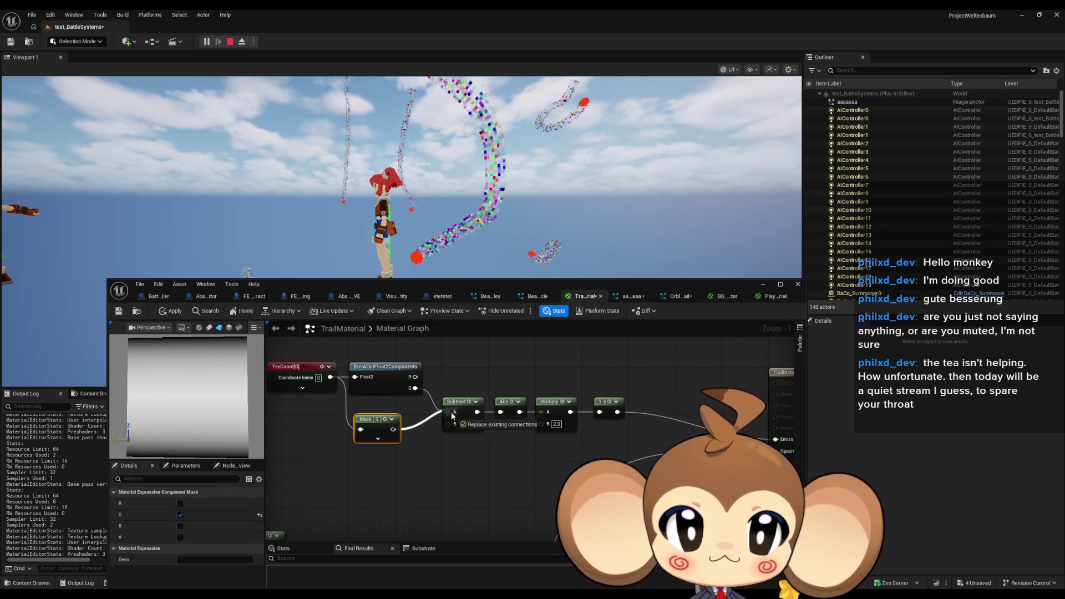
left_click_drag(452, 415, 454, 412)
left_click(385, 367)
key("Delete")
Step: Place TexCoord and the Mask node side by side and select the whole gradient chain
left_click_drag(372, 421, 392, 398)
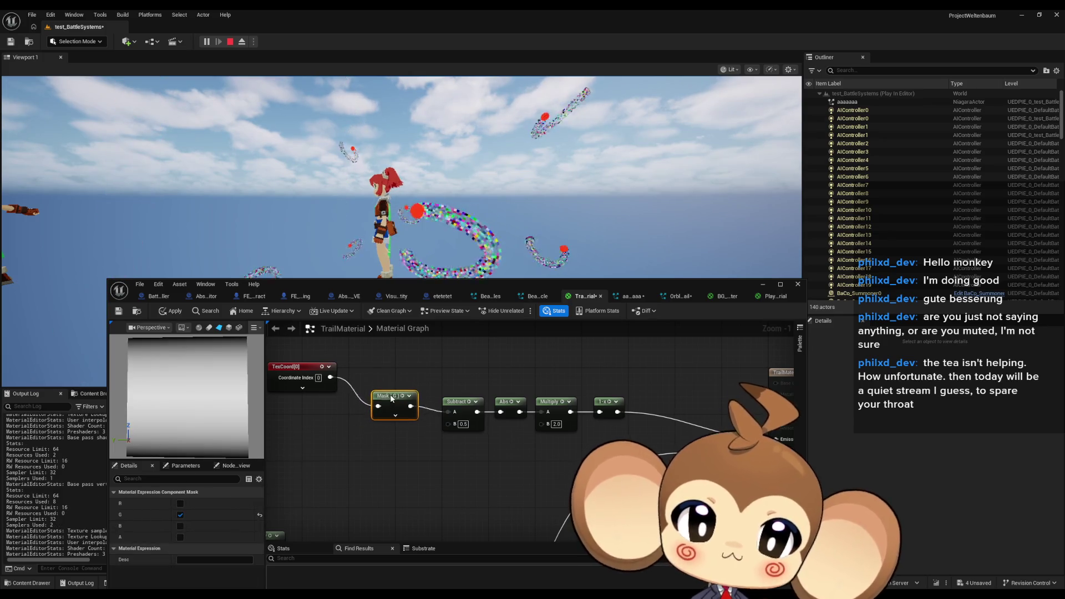
left_click_drag(293, 370, 303, 398)
scroll(561, 380, "down", 3)
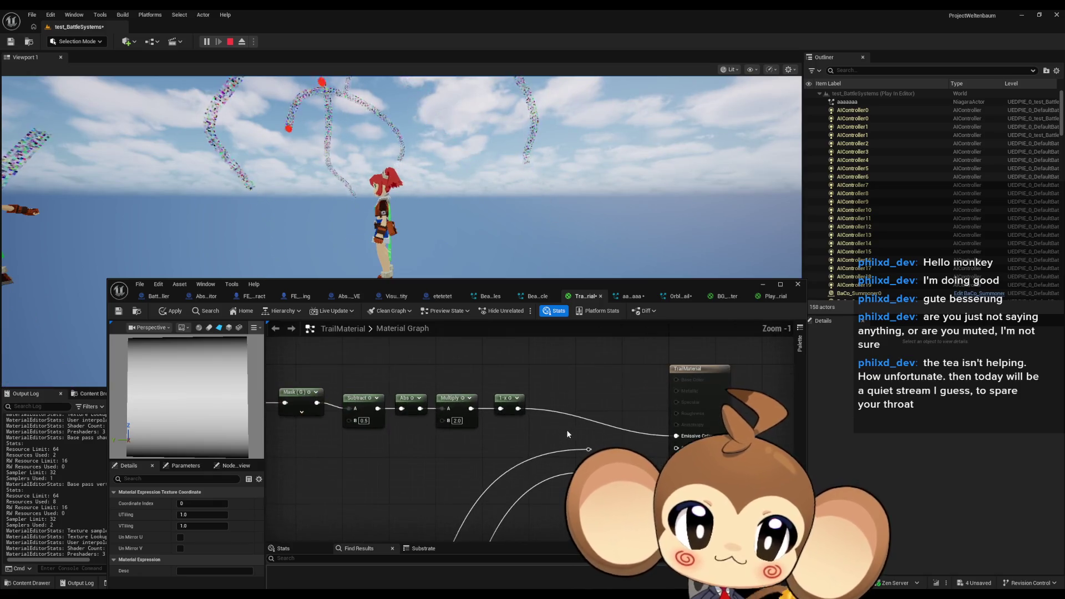
mouse_move(334, 384)
left_mouse_down()
mouse_move(539, 426)
mouse_move(537, 414)
mouse_move(565, 454)
mouse_move(499, 389)
mouse_move(472, 433)
mouse_move(531, 390)
left_mouse_up()
scroll(531, 390, "up", 3)
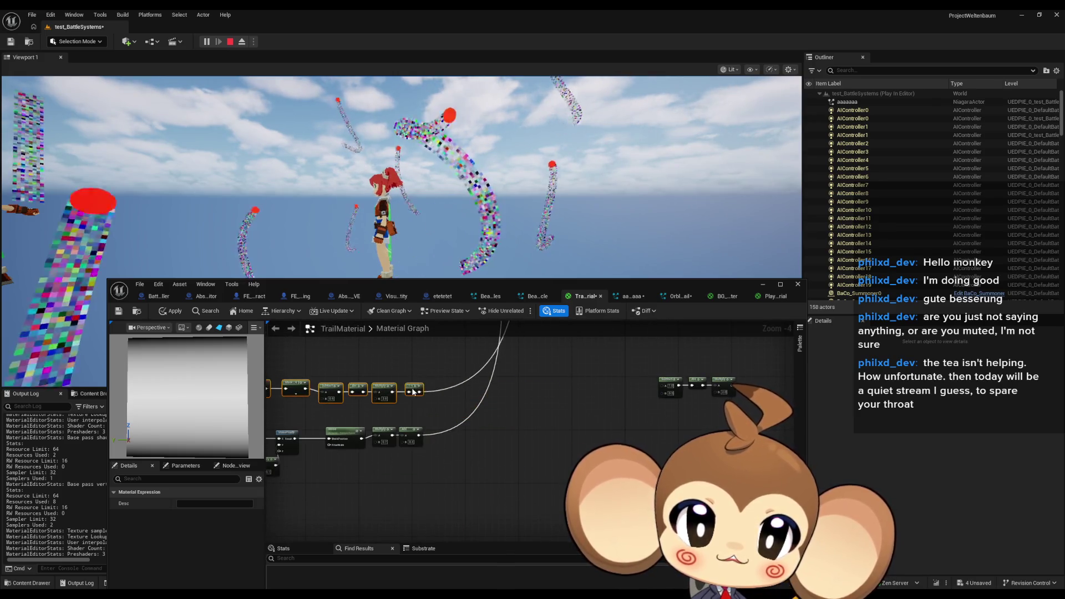
Step: Add an Add node after the 1-x node
right_click(448, 394)
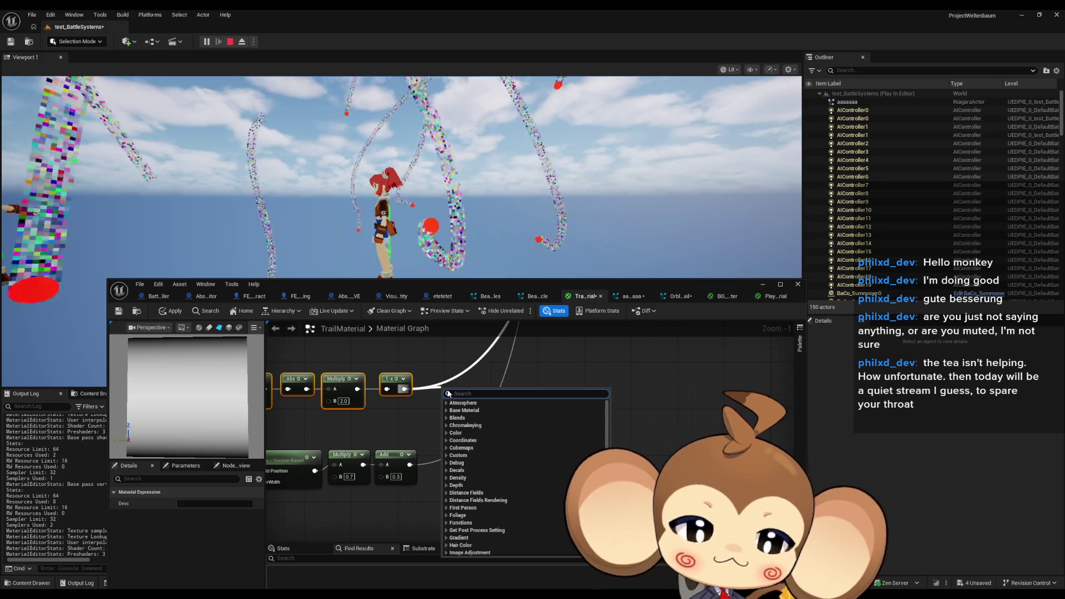
type("add")
left_click(446, 413)
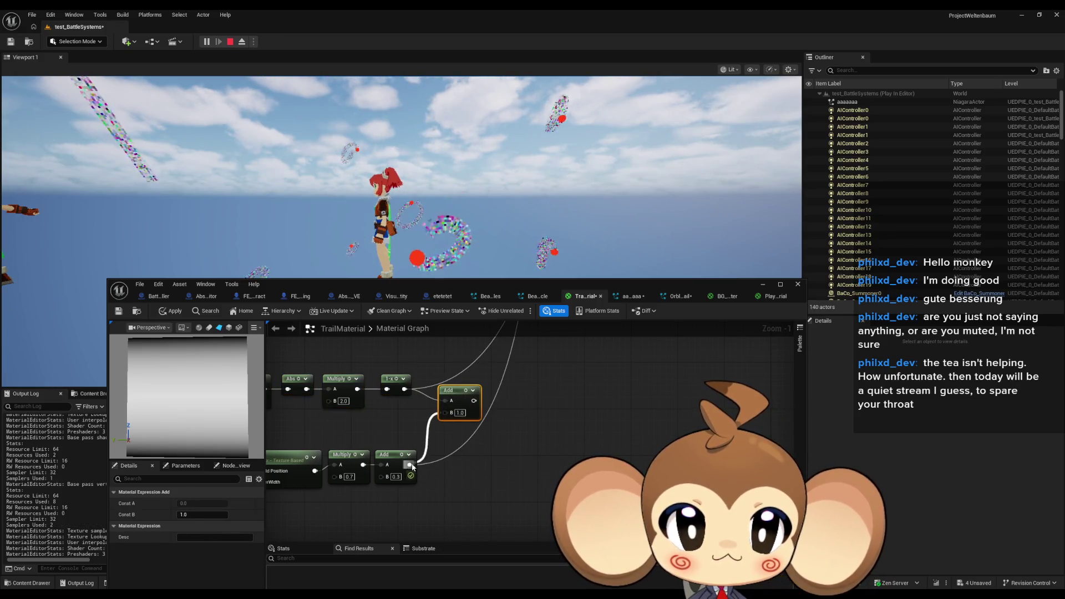
Step: Link the gradient chain into the TrailMaterial output and apply the material
scroll(466, 420, "down", 3)
mouse_move(465, 407)
left_mouse_down()
mouse_move(344, 355)
mouse_move(452, 483)
mouse_move(444, 527)
left_mouse_up()
left_click_drag(655, 415, 654, 414)
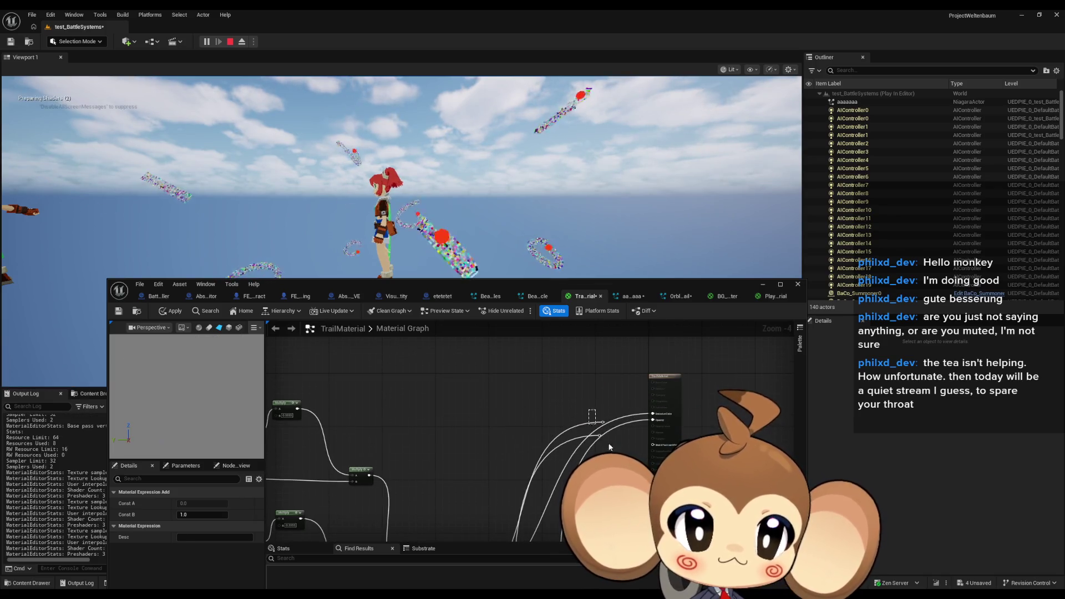
left_click(603, 444)
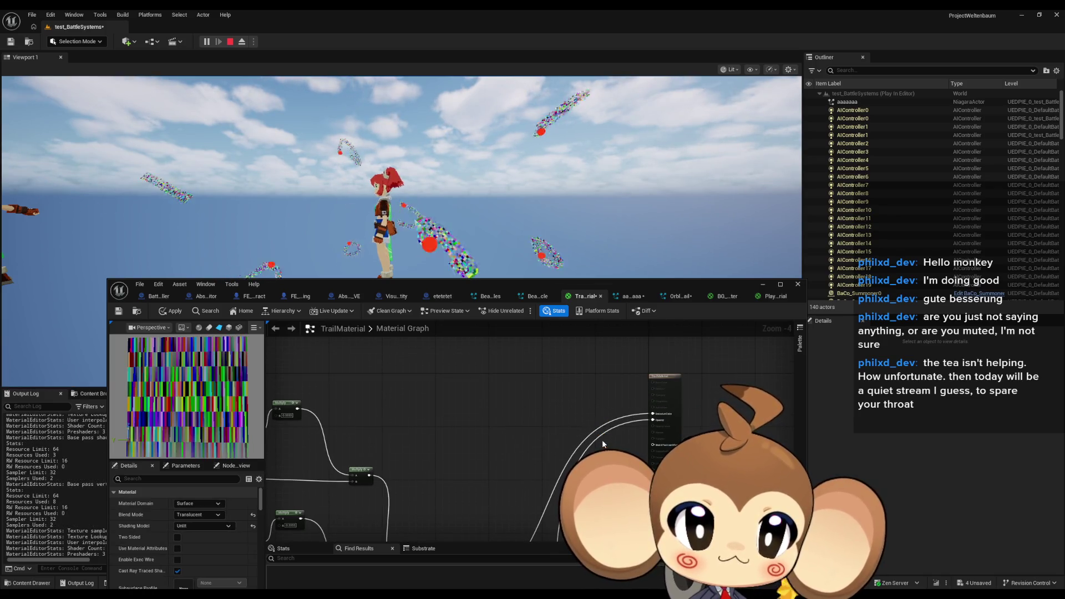
left_click(165, 313)
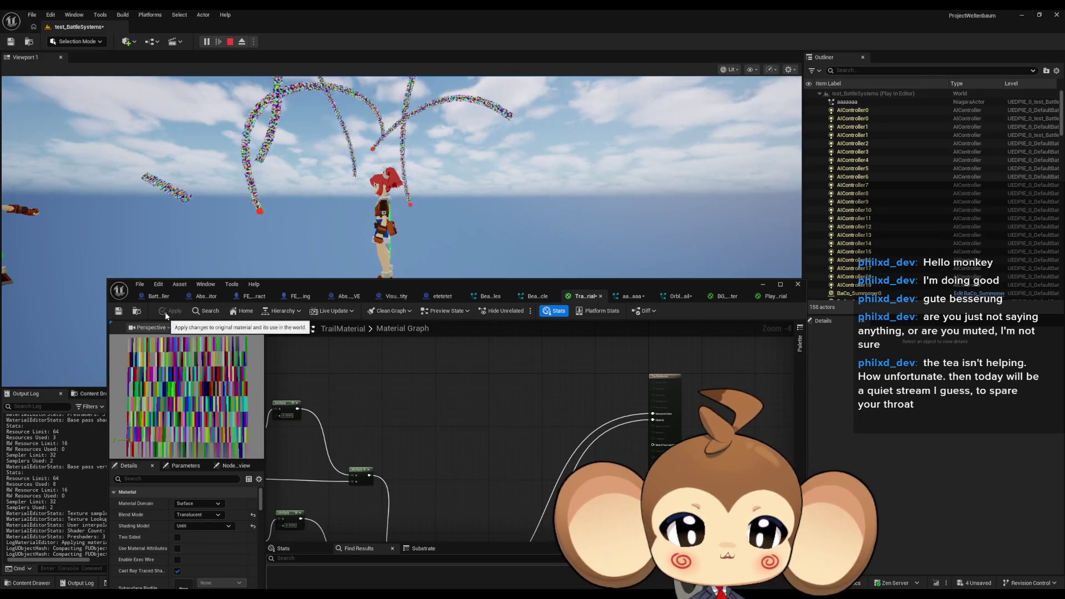
scroll(541, 385, "down", 4)
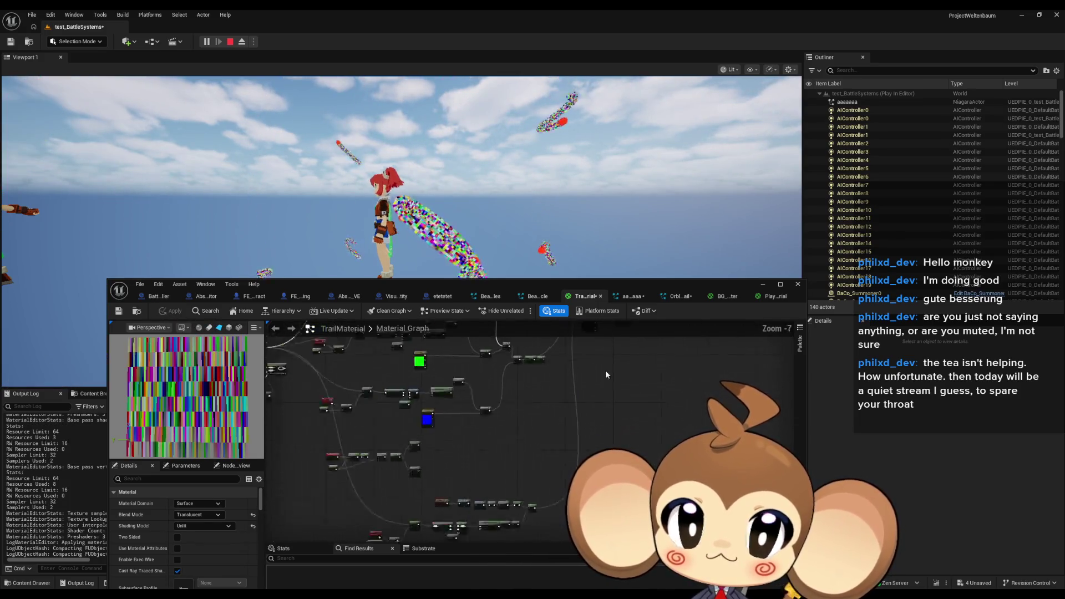
scroll(528, 394, "up", 8)
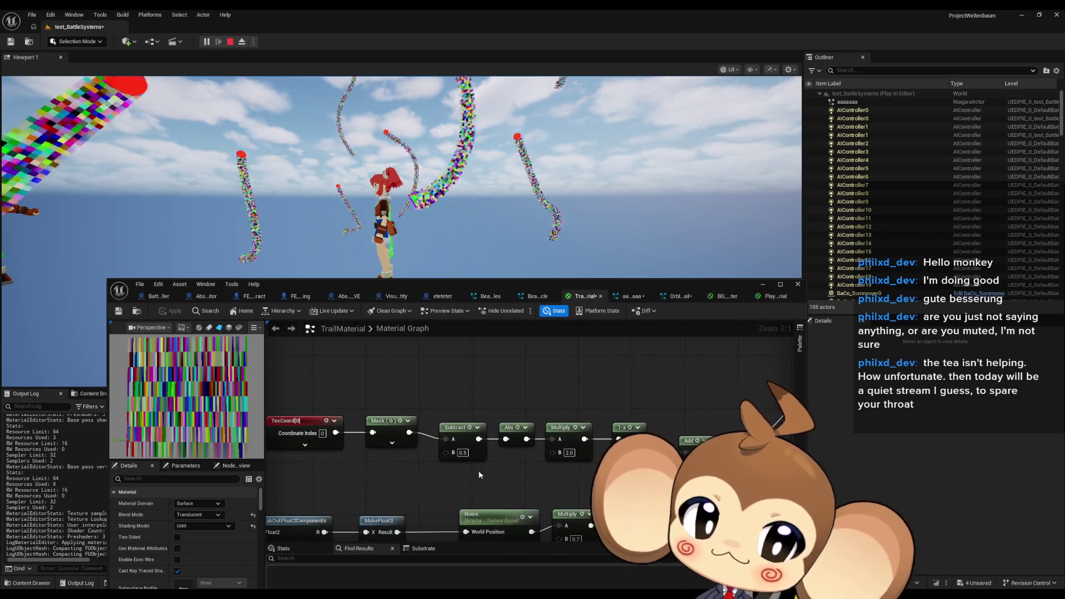
Step: Set Subtract B to 1/8 and Multiply B to 8, then apply the material
left_click(462, 453)
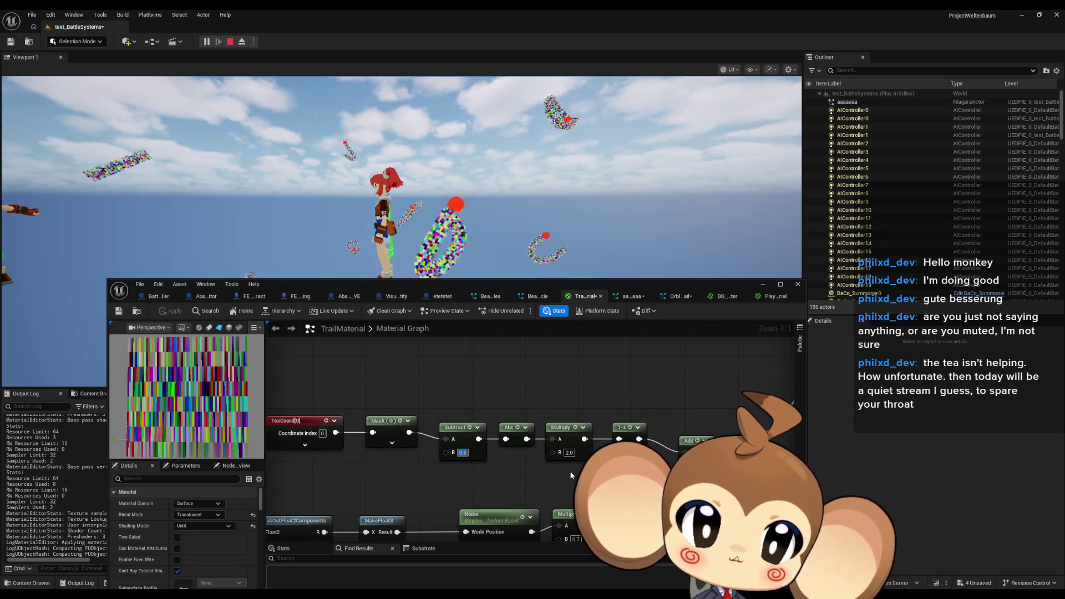
type("1")
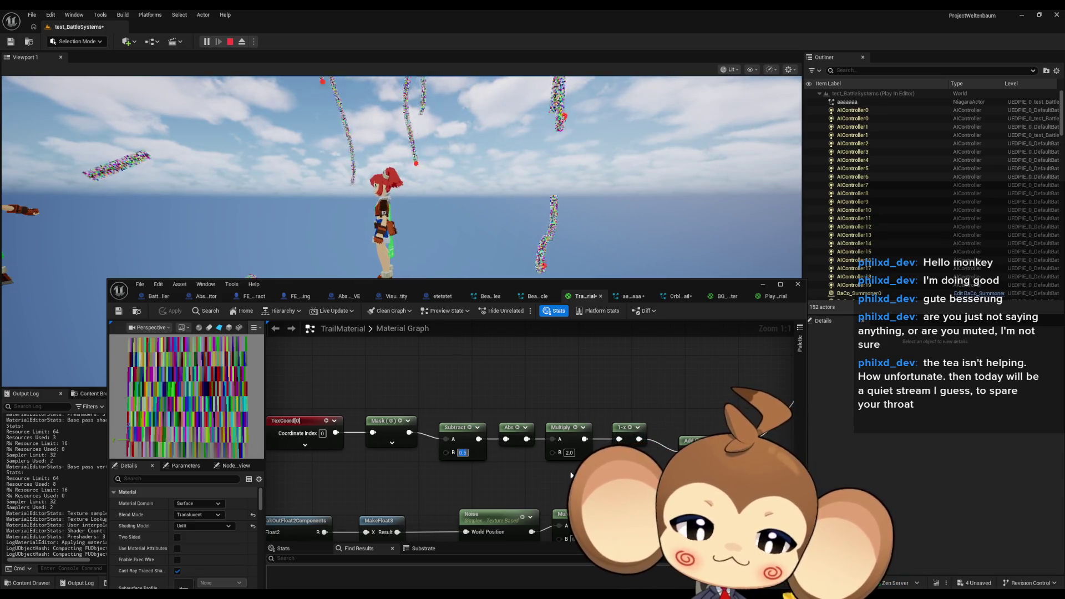
type("/8")
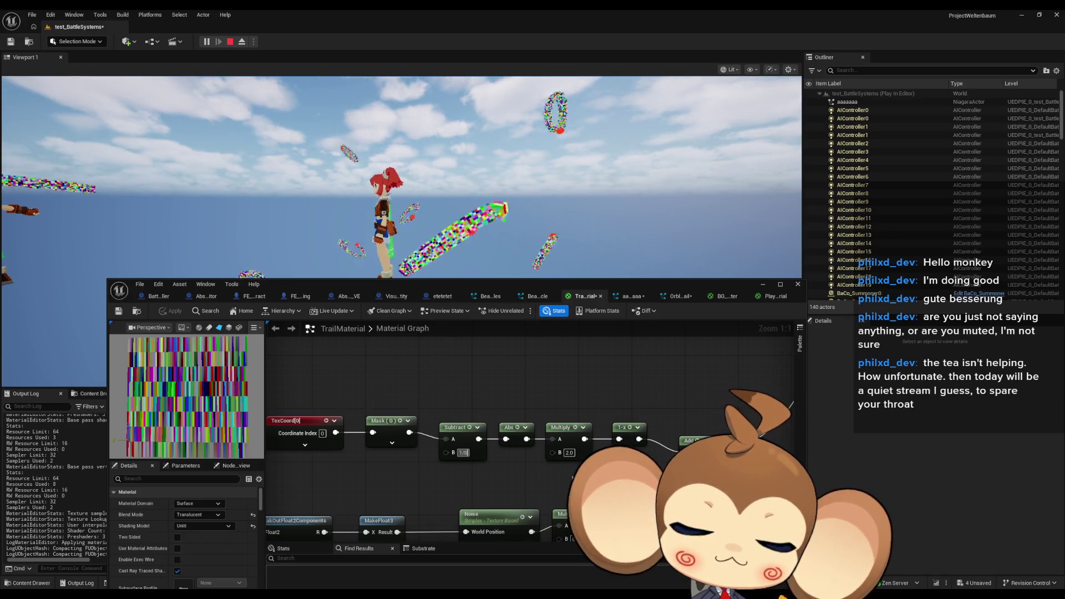
key("Return")
double_click(569, 453)
type("8")
key("Return")
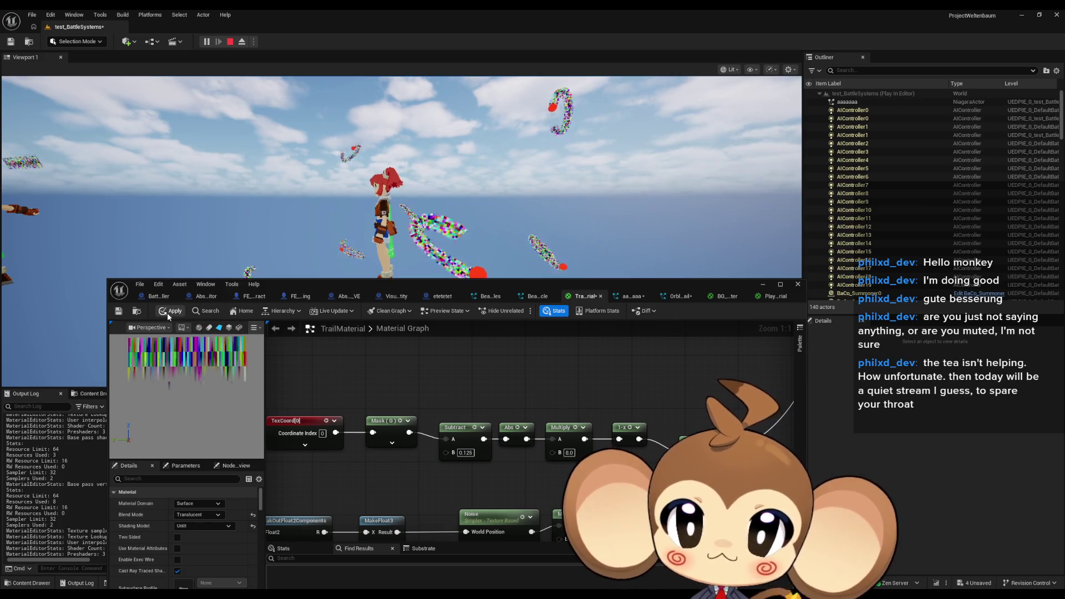
left_click(167, 313)
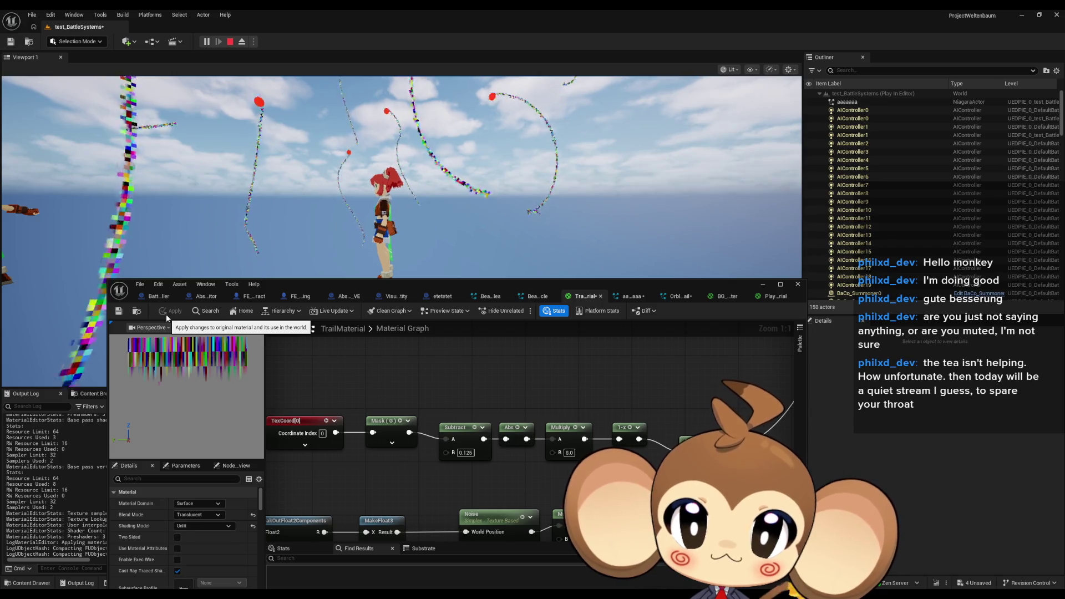
Step: Change Subtract B to 0.25 and Multiply B to 4.0, then apply
left_click(471, 453)
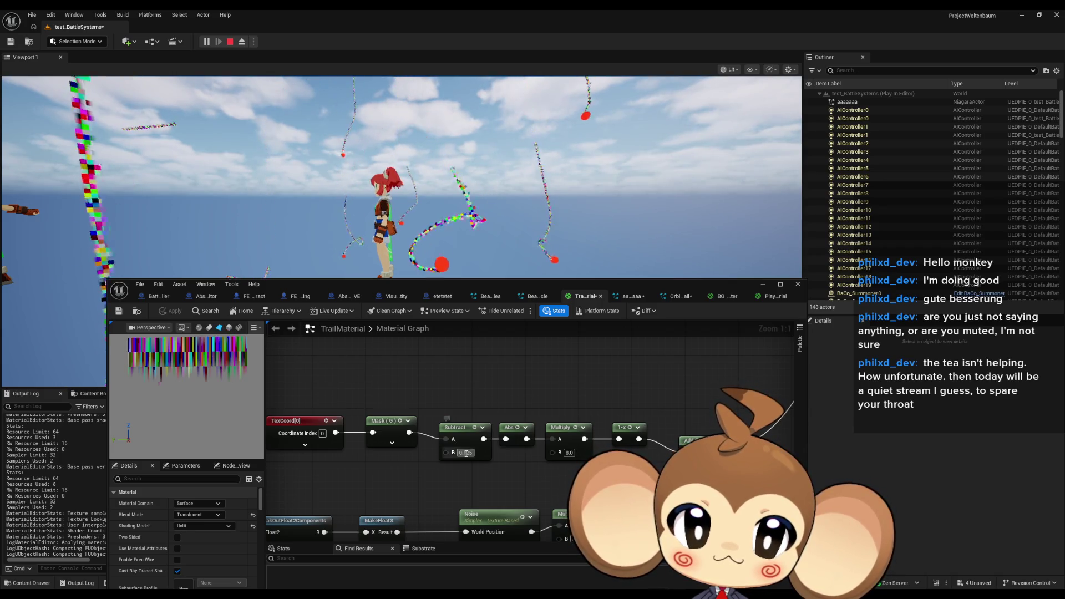
type("1")
key("Return")
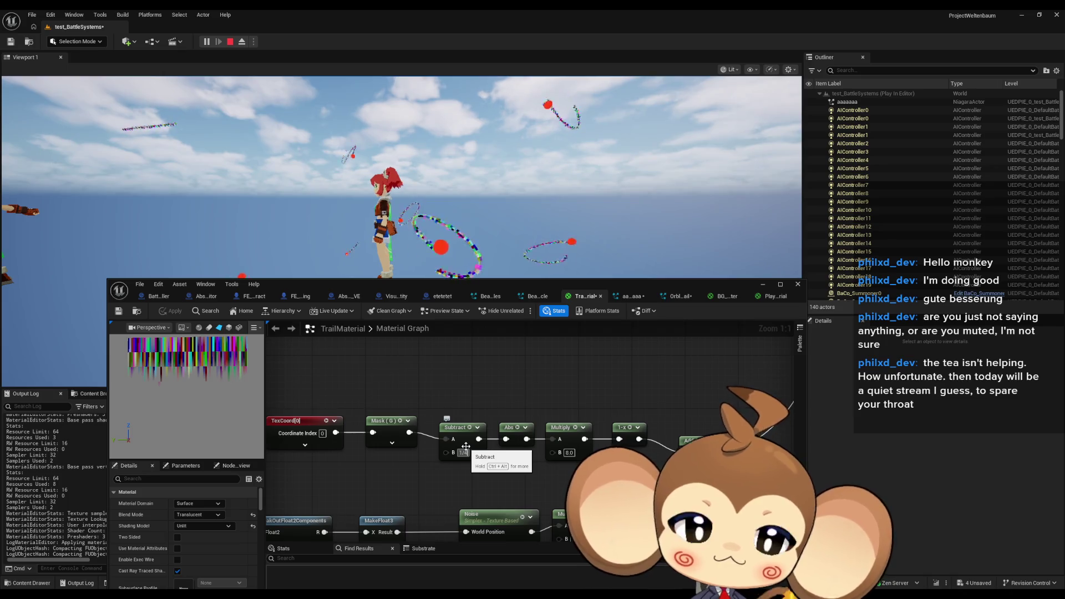
key("Return")
left_click(569, 453)
type("4")
key("Return")
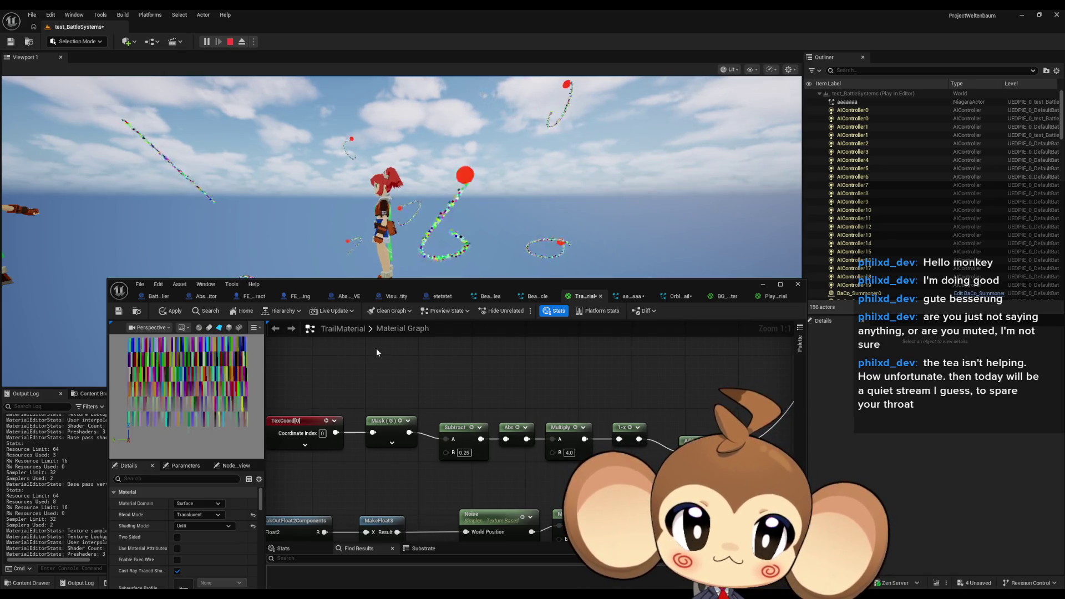
left_click(170, 311)
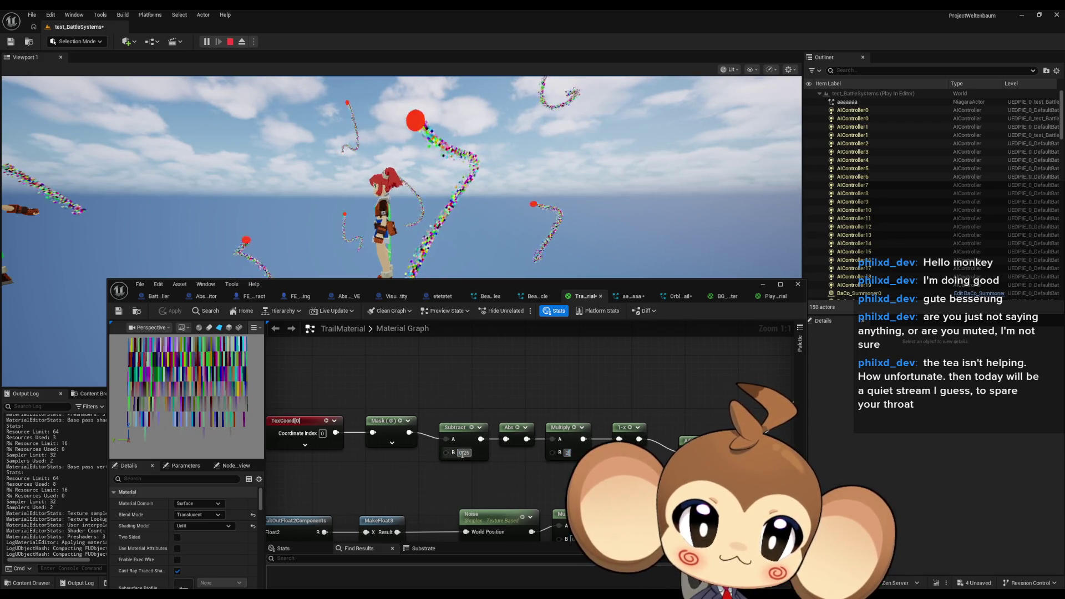
Step: Set Subtract B back to 0.5 and deselect the nodes
type("1/2")
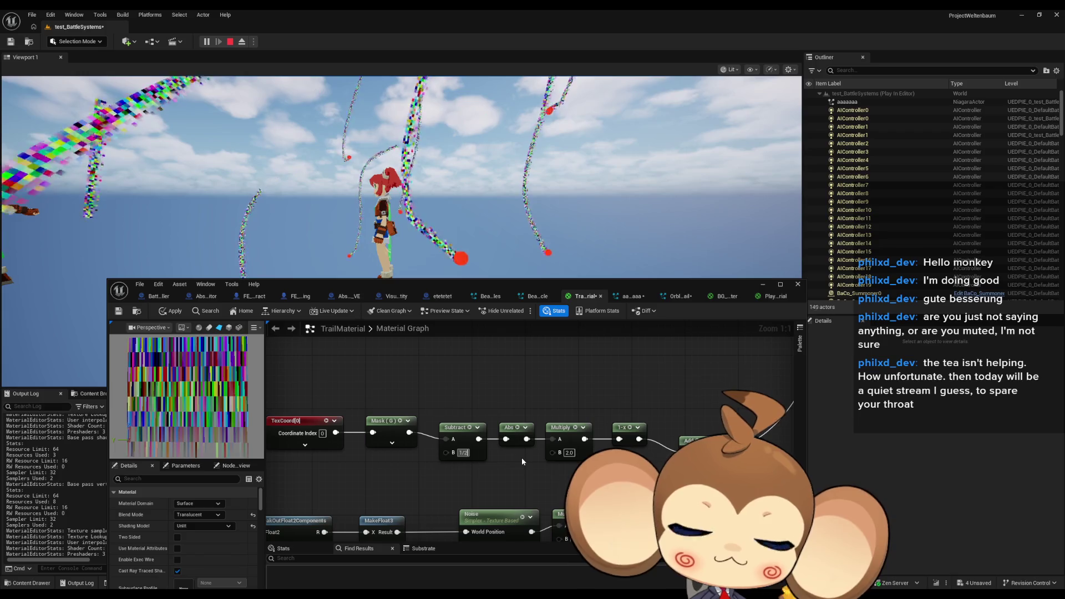
key("Return")
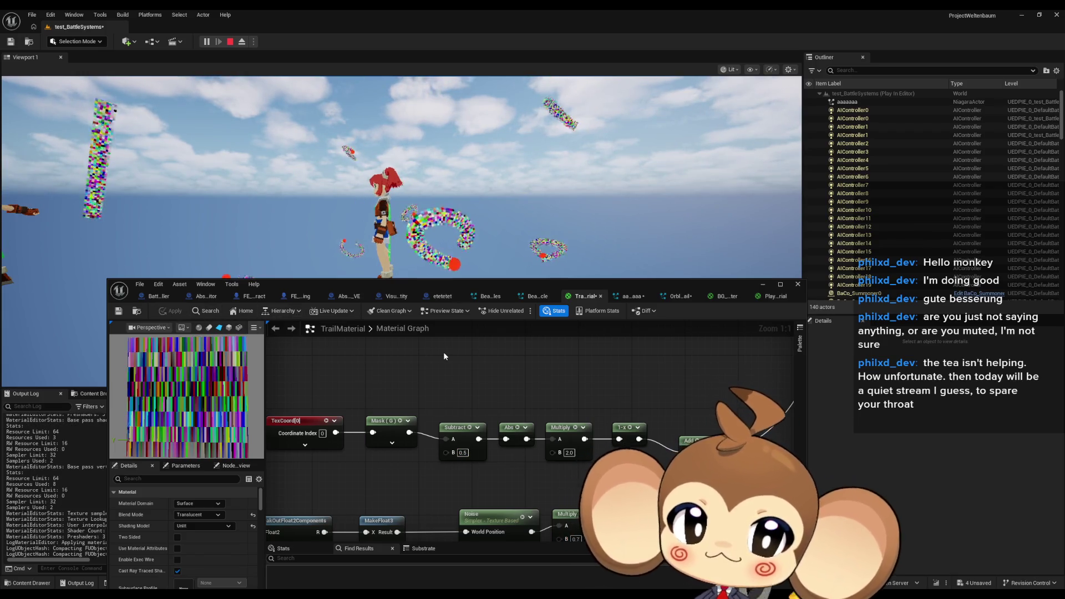
scroll(444, 352, "down", 2)
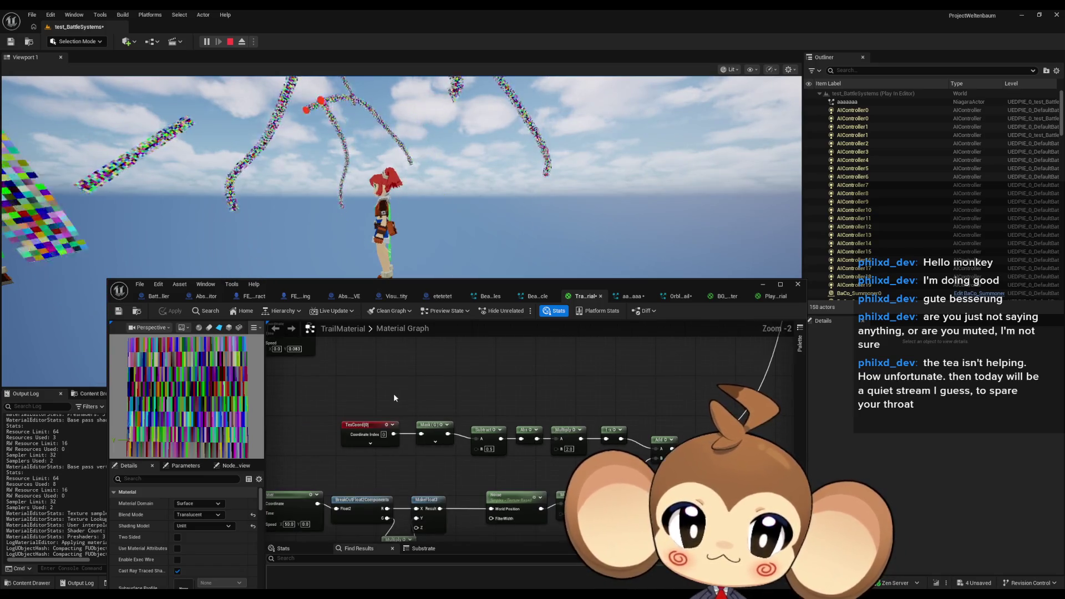
scroll(454, 377, "down", 5)
scroll(657, 364, "up", 4)
left_click(510, 400)
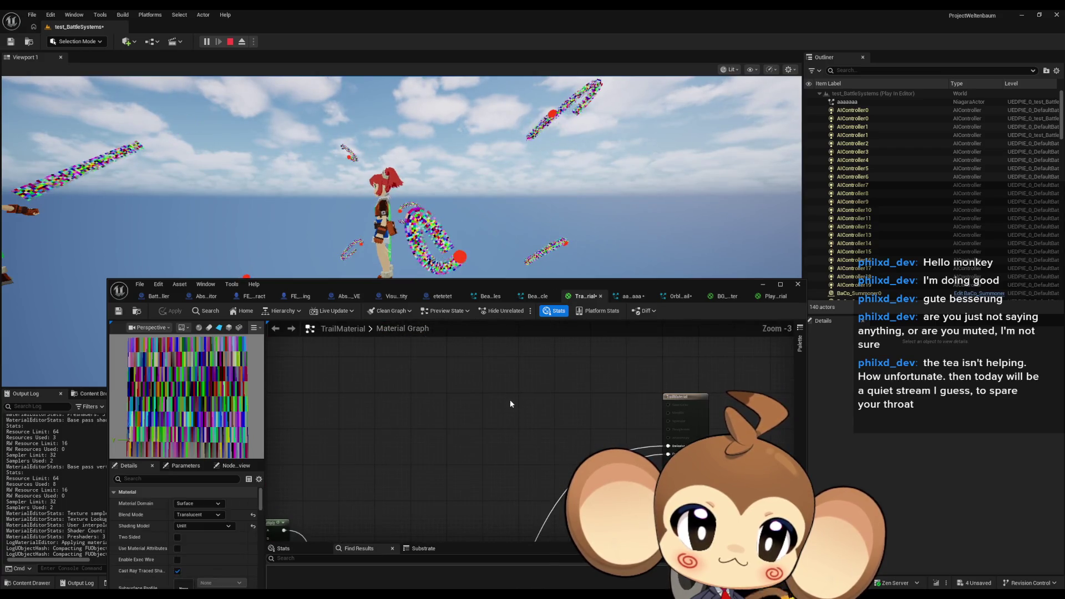
Step: Paste a copy of the gradient node chain and bring the TrailMaterial output into view
key("ctrl+v")
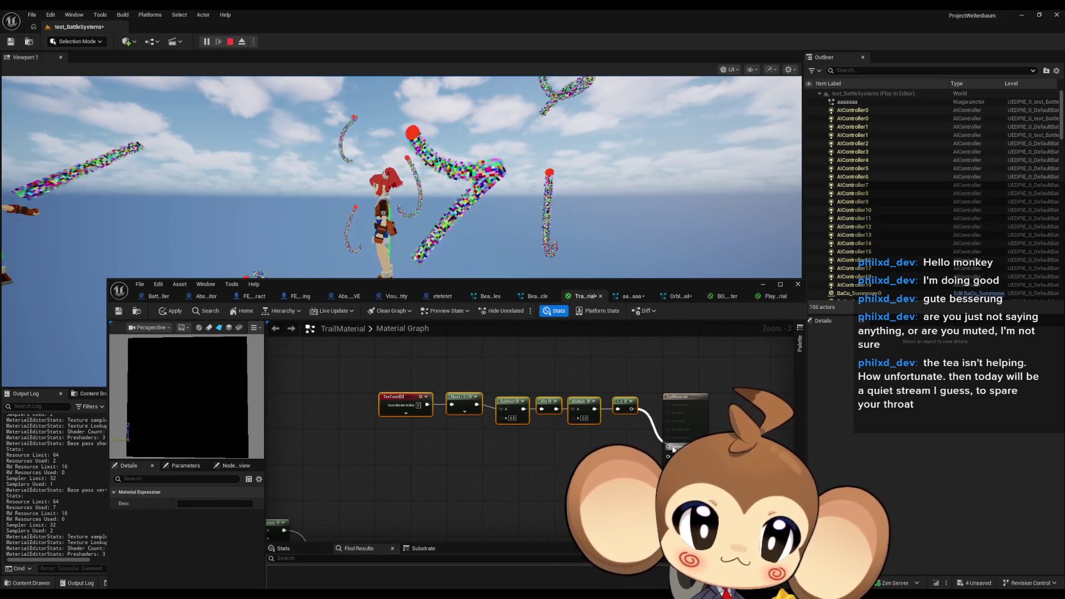
mouse_move(510, 478)
left_mouse_down()
mouse_move(512, 455)
mouse_move(577, 464)
left_mouse_up()
left_click(571, 443)
scroll(572, 443, "down", 3)
scroll(588, 429, "up", 5)
left_click_drag(536, 421, 438, 418)
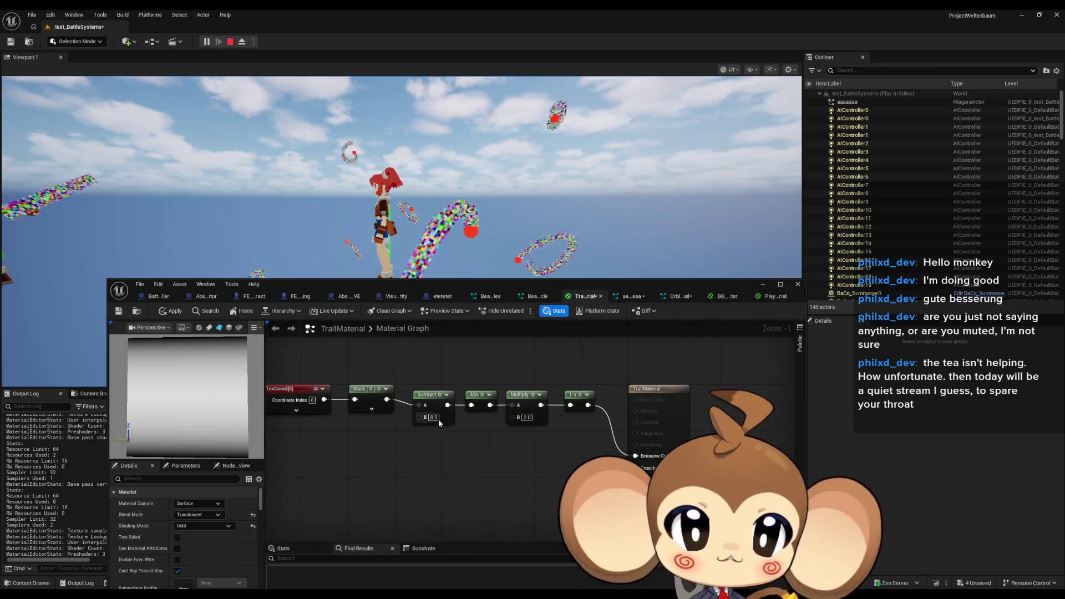
Step: Set Subtract B to 0.2 and try Multiply B values 5, 4, 3, 10, then 2
type("0.2")
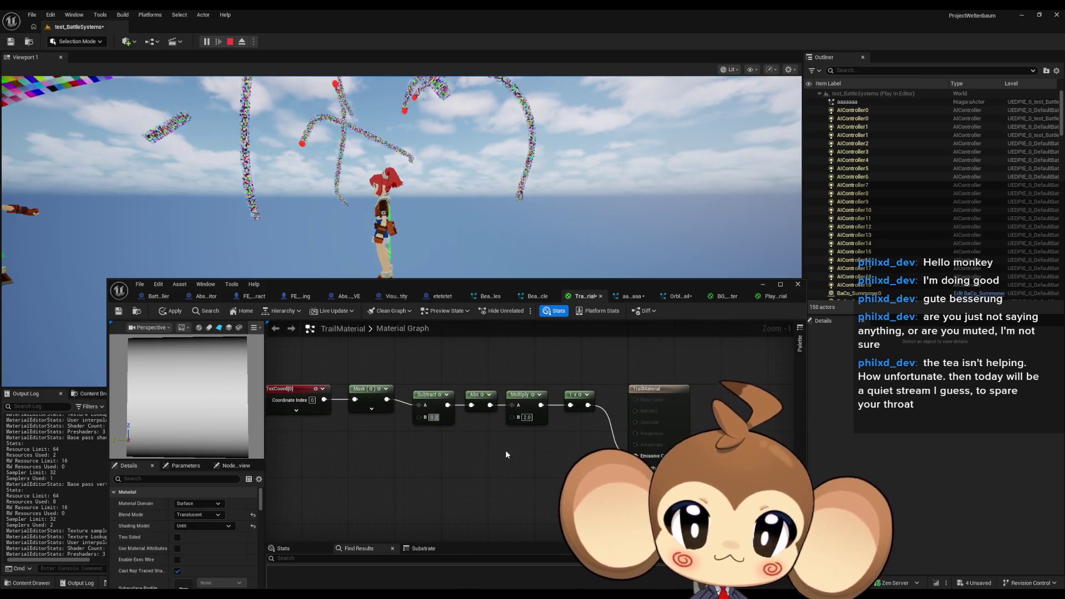
key("Return")
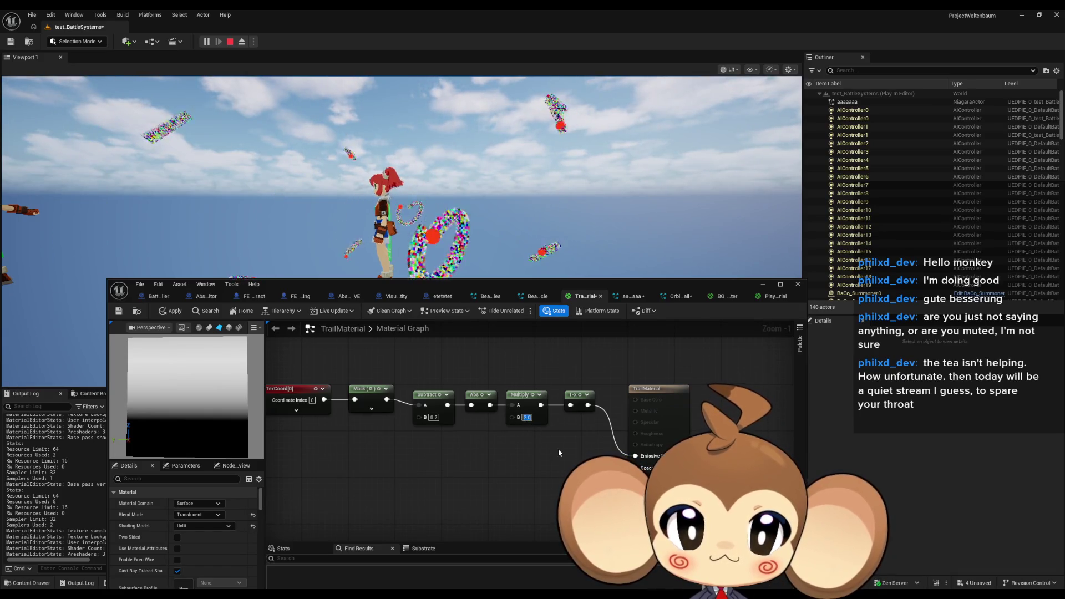
type("5")
key("Return")
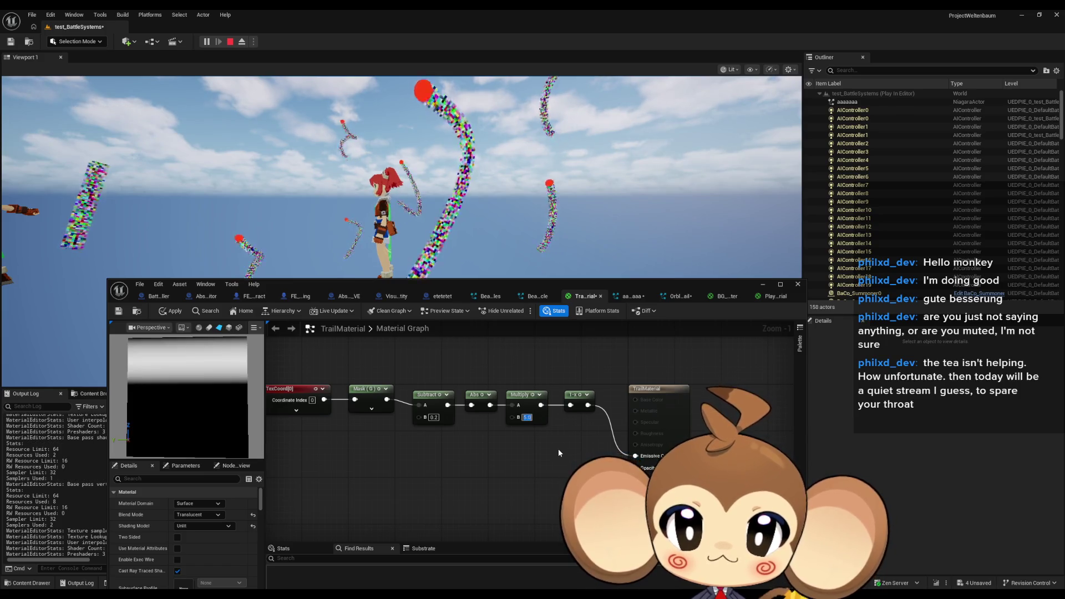
type("4")
key("Return")
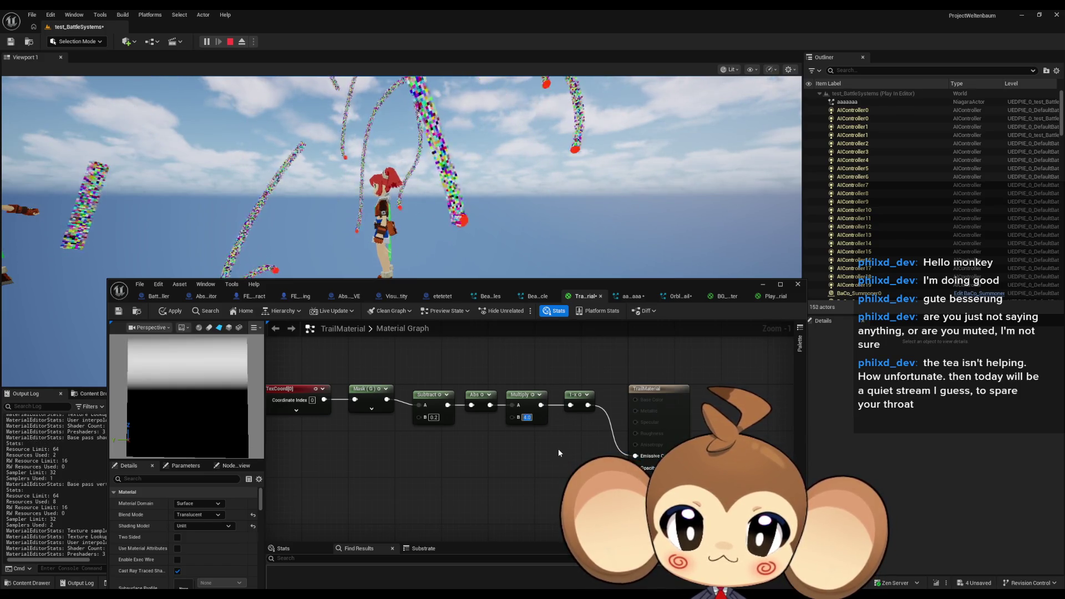
type("3")
key("Return")
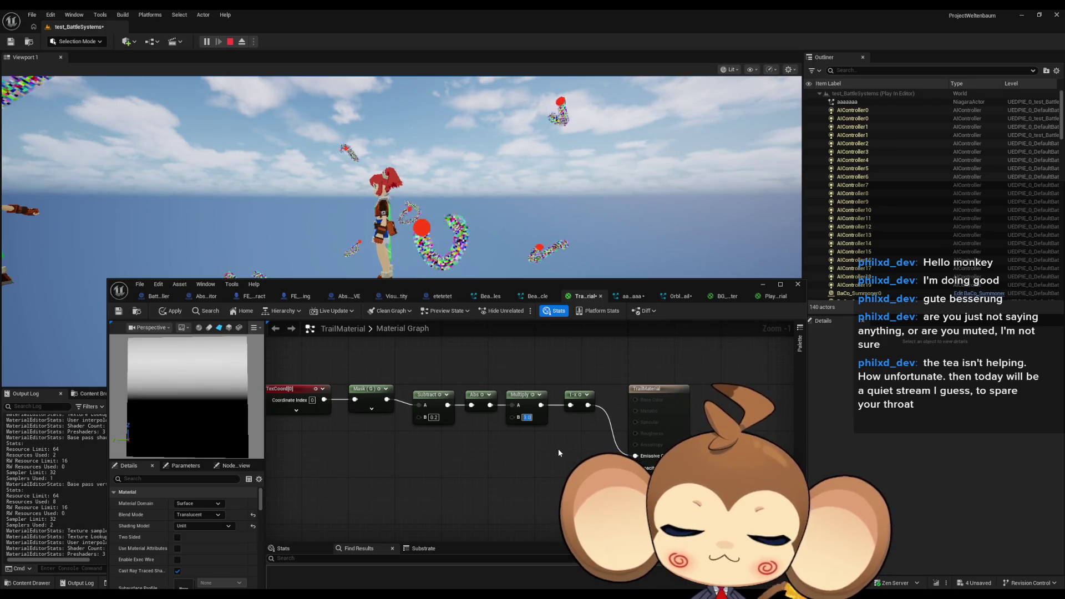
type("10")
key("Return")
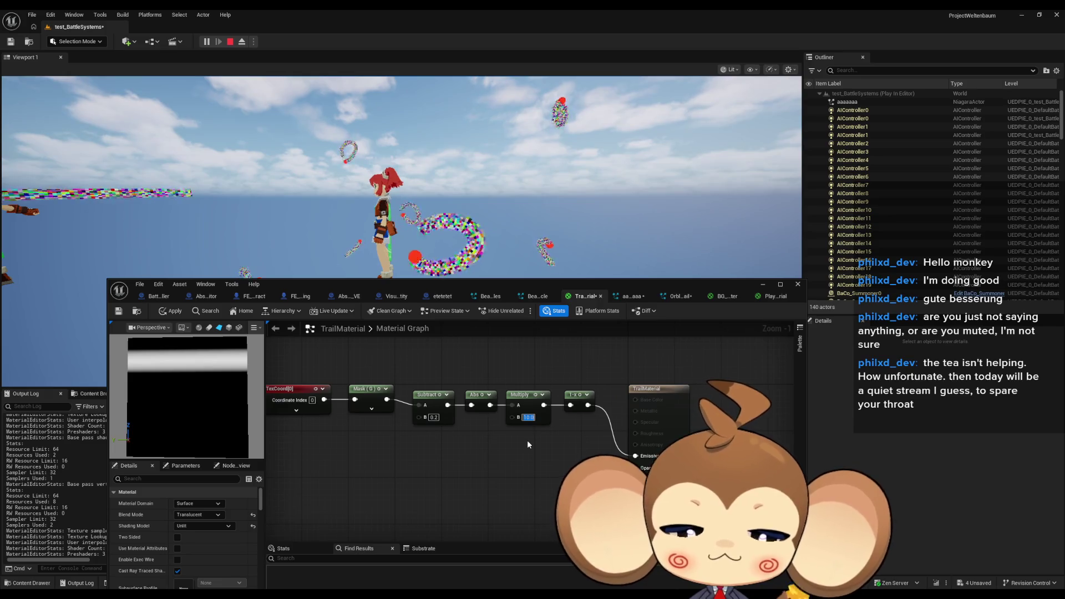
type("2")
key("Return")
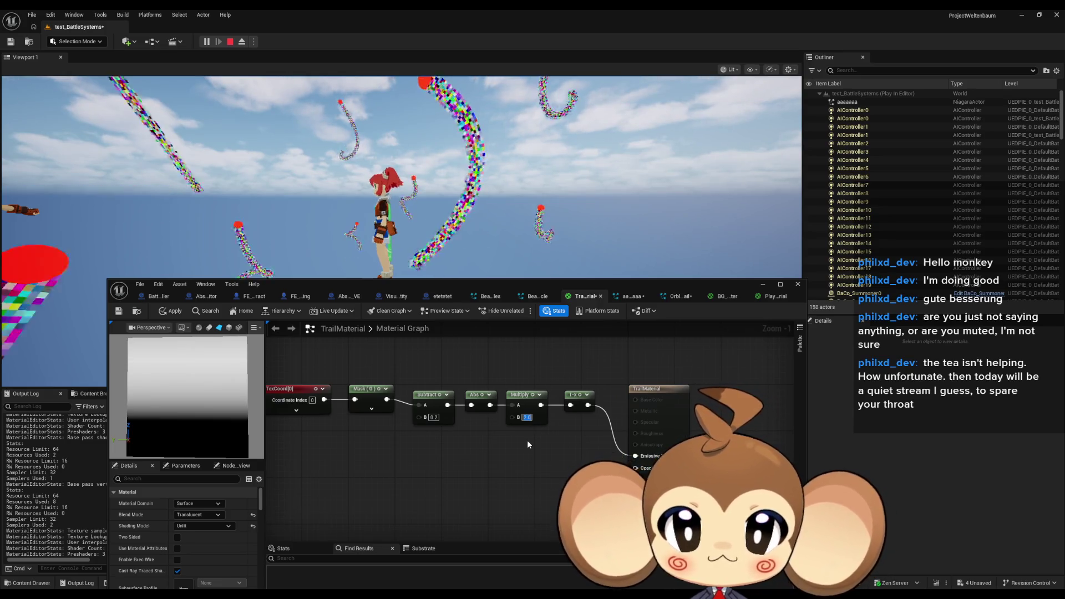
Step: Set Subtract B to 0.5 and Multiply B to 4.0, then to 8.0
key("shift+Tab")
key("Return")
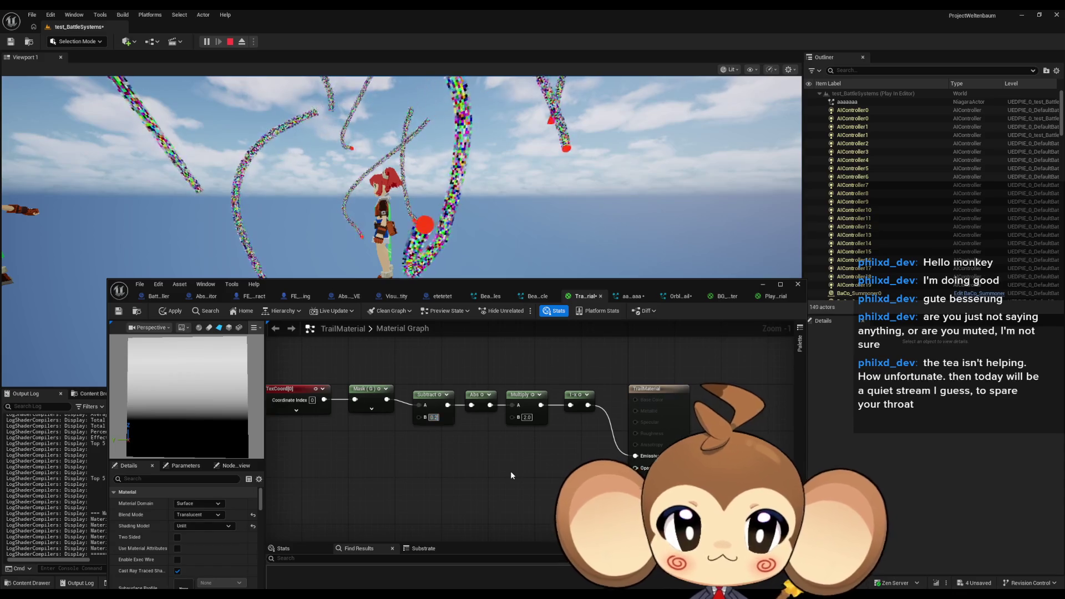
type("0.5")
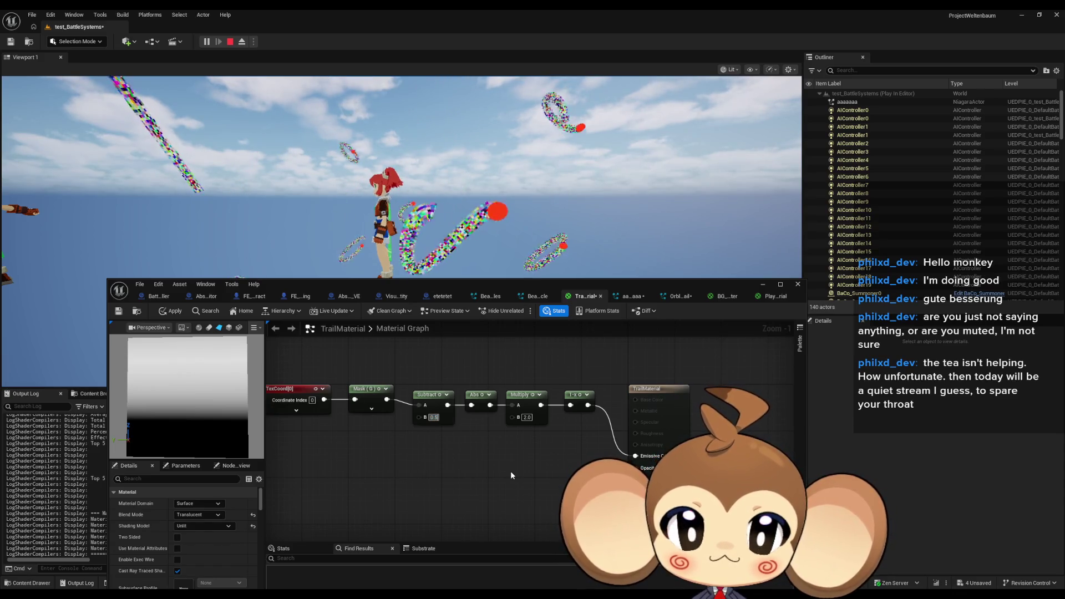
key("Return")
key("Tab")
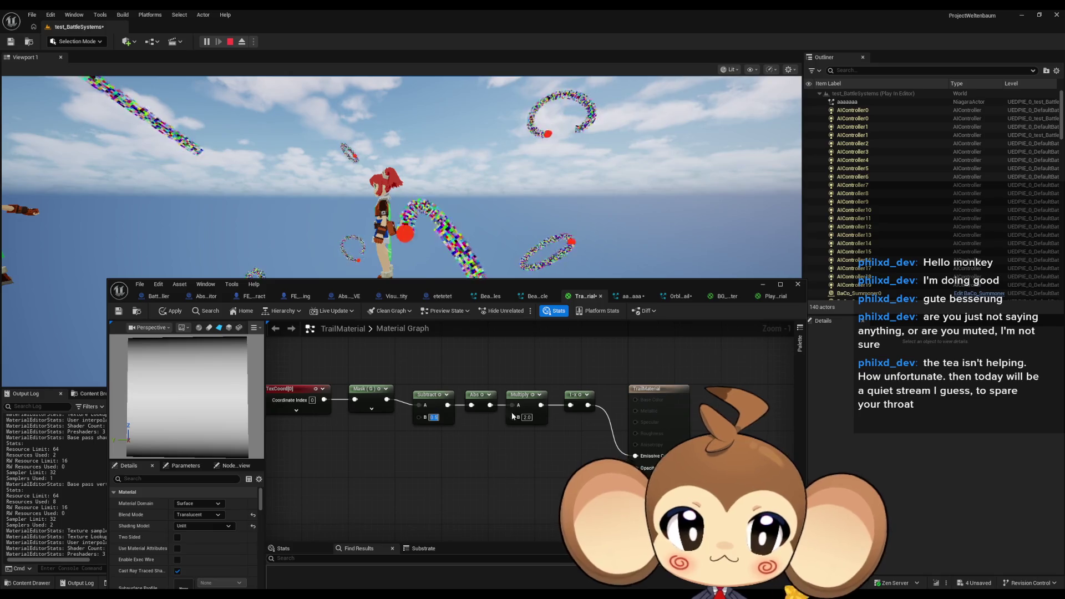
type("4.0")
key("Return")
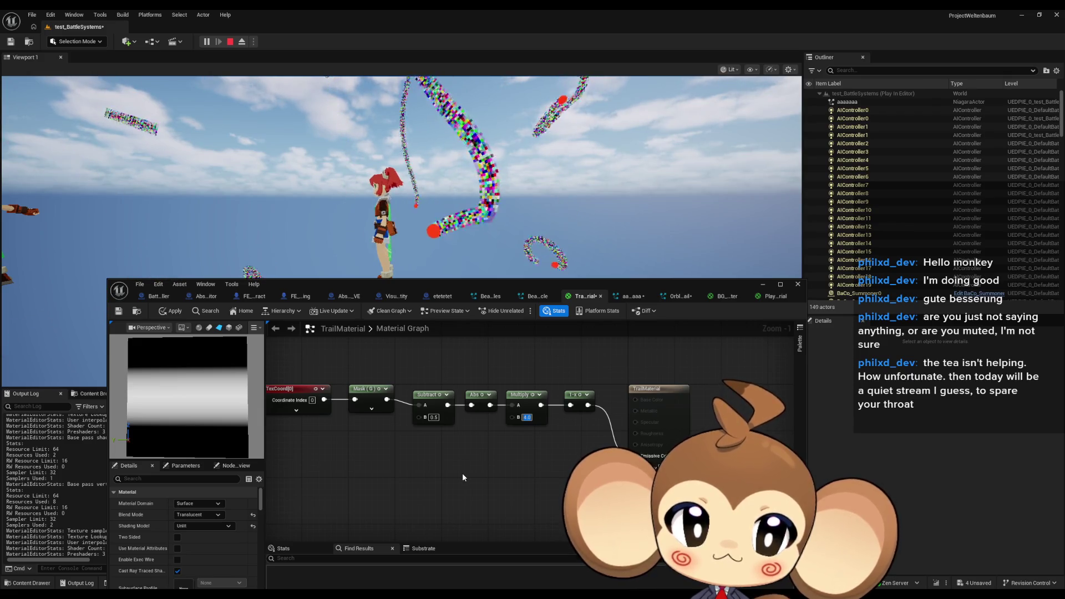
type("8")
key("Return")
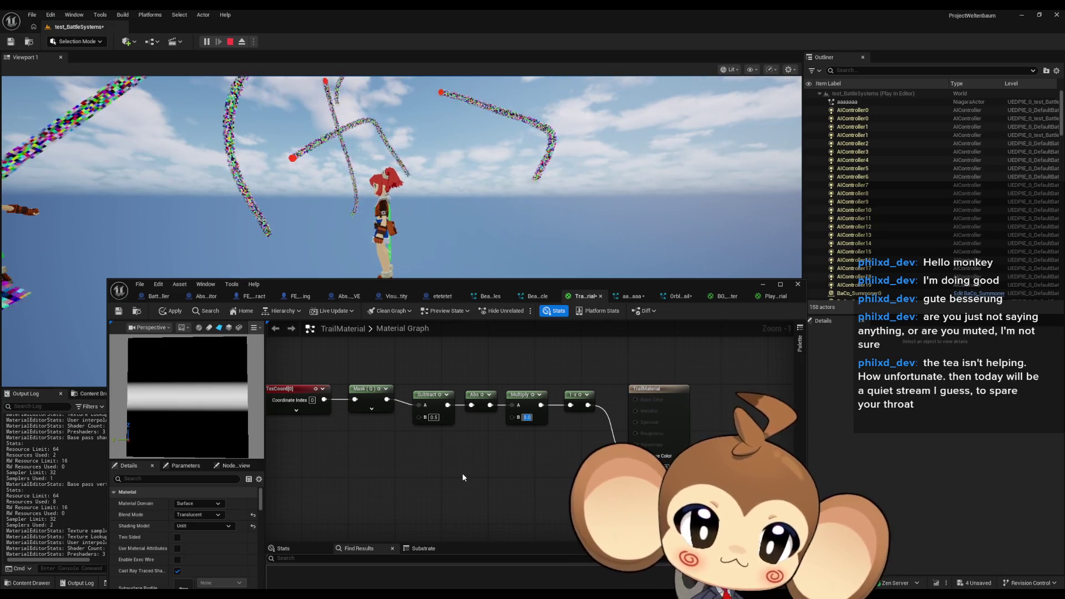
Step: Reconnect Abs into Multiply's A input and wire the chain into the 1-x input
left_click(512, 405, "alt")
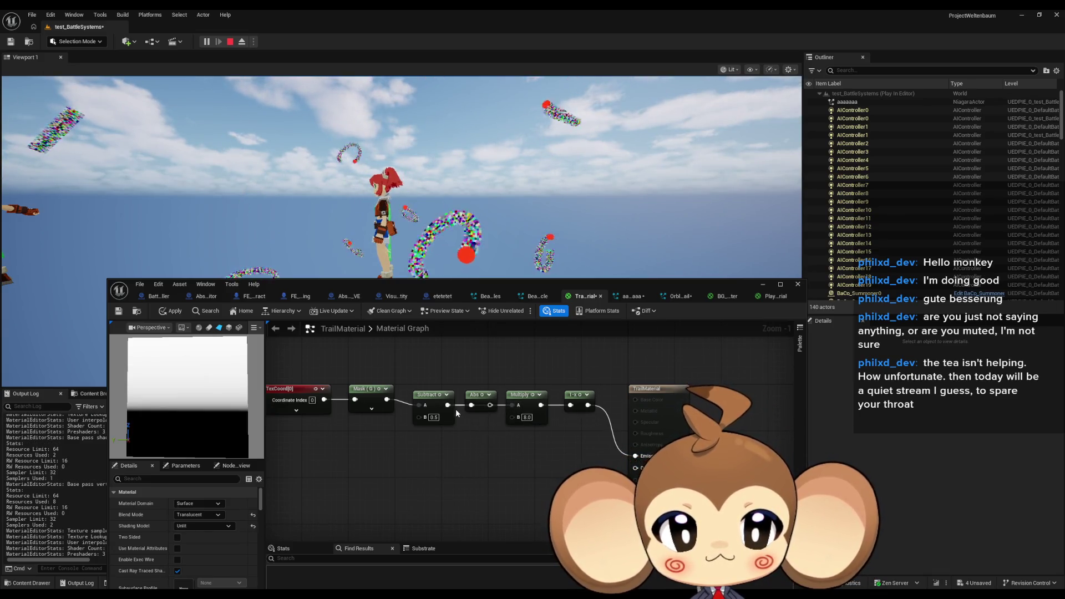
left_click_drag(514, 408, 511, 405)
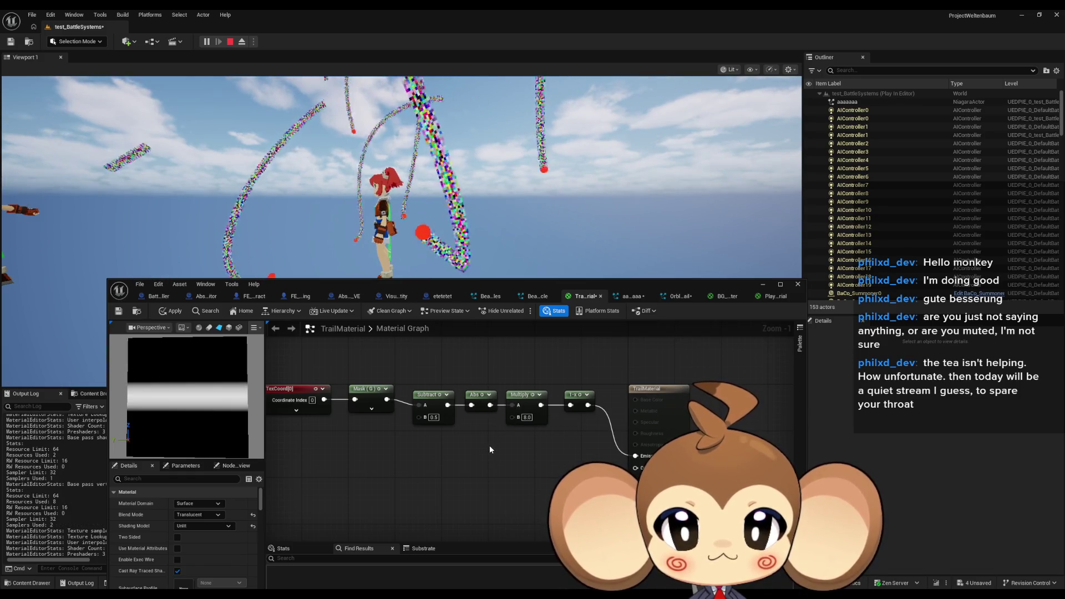
left_click_drag(487, 445, 472, 432)
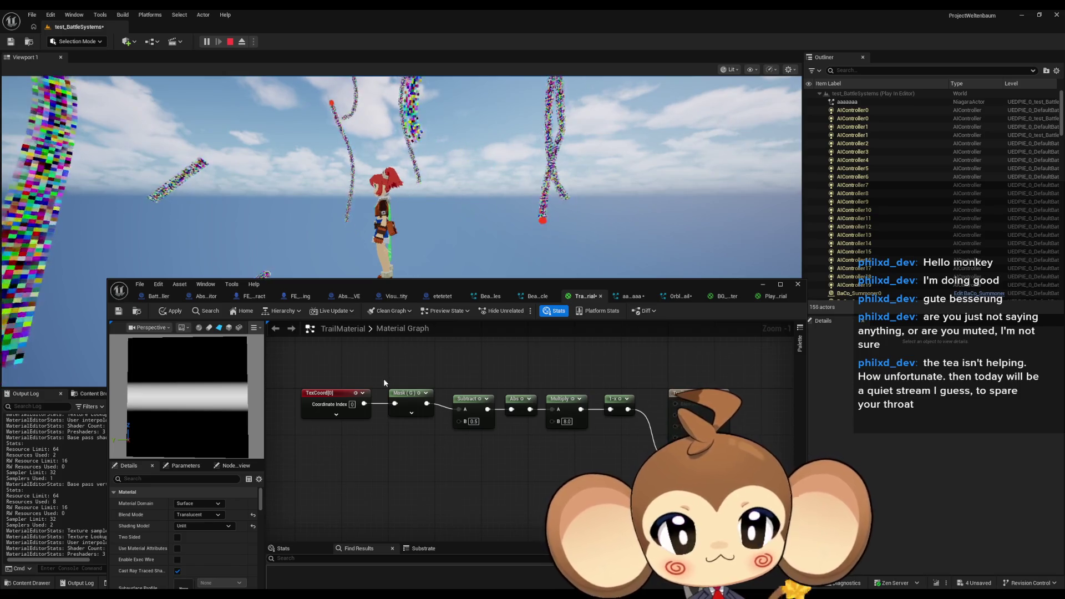
left_click_drag(384, 381, 315, 381)
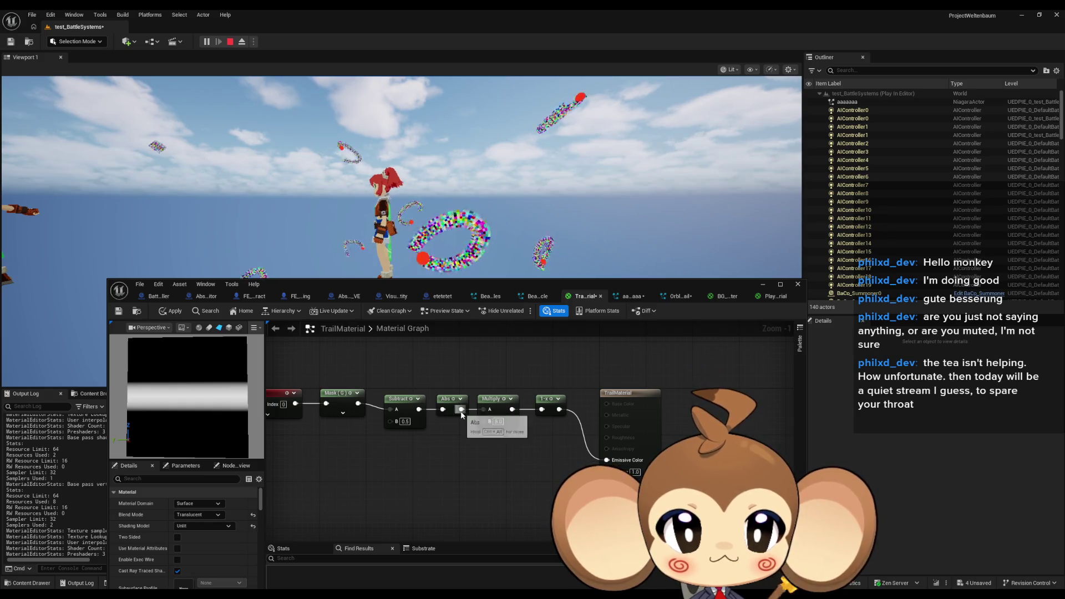
left_click_drag(542, 412, 539, 413)
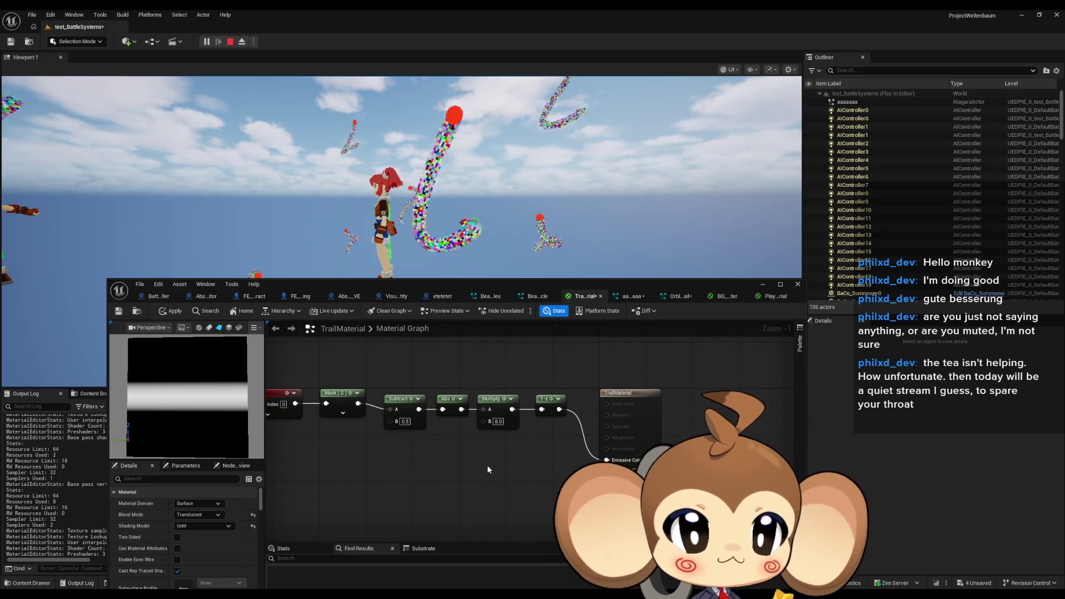
scroll(544, 469, "down", 4)
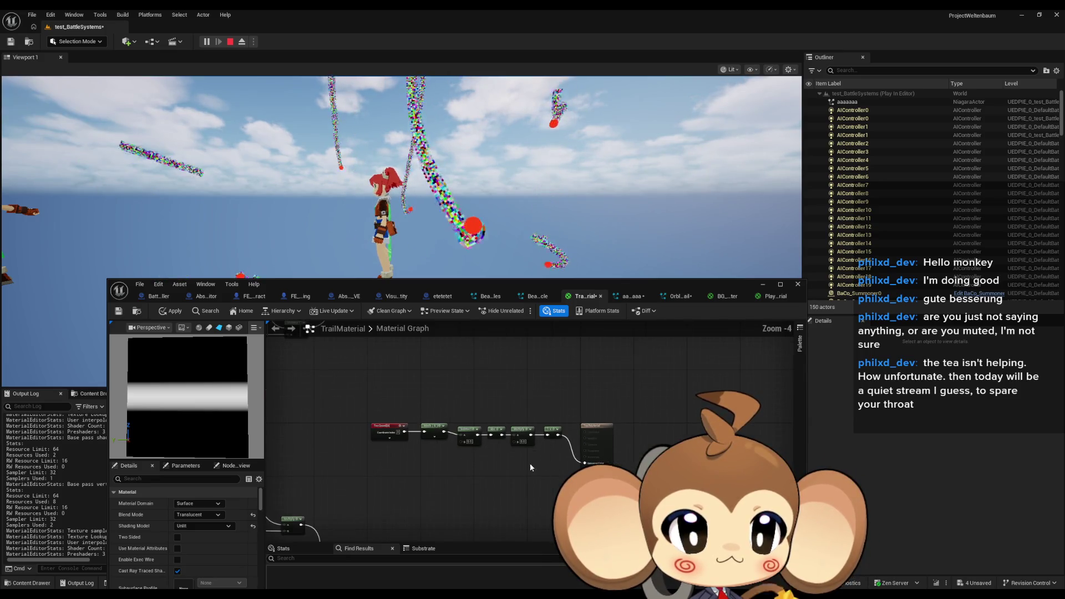
Step: Save the TrailMaterial with Multiply B at 8.0
left_click_drag(395, 414, 475, 399)
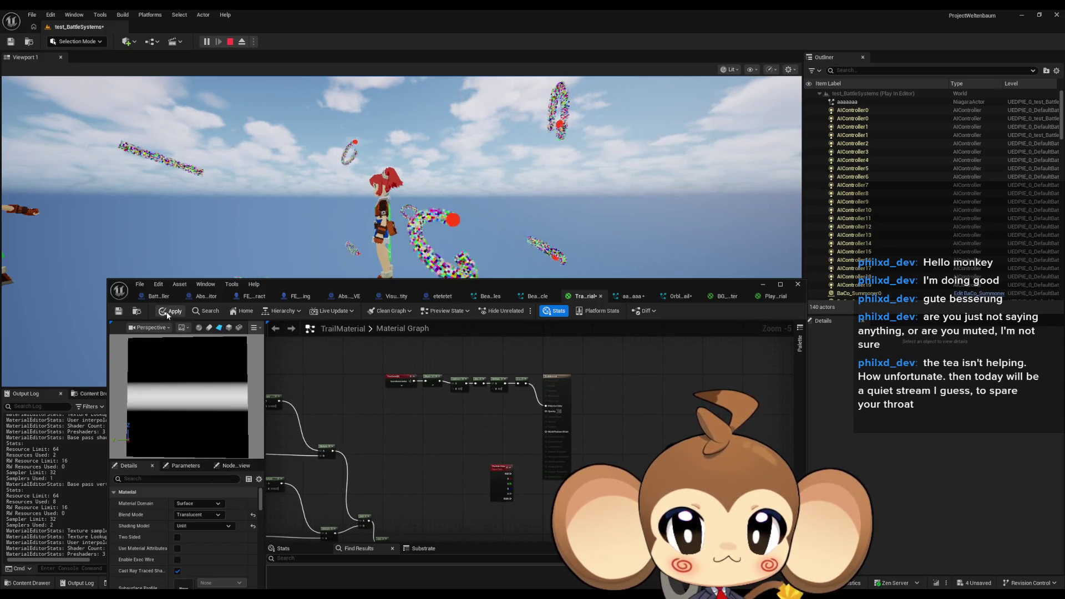
key("ctrl+s")
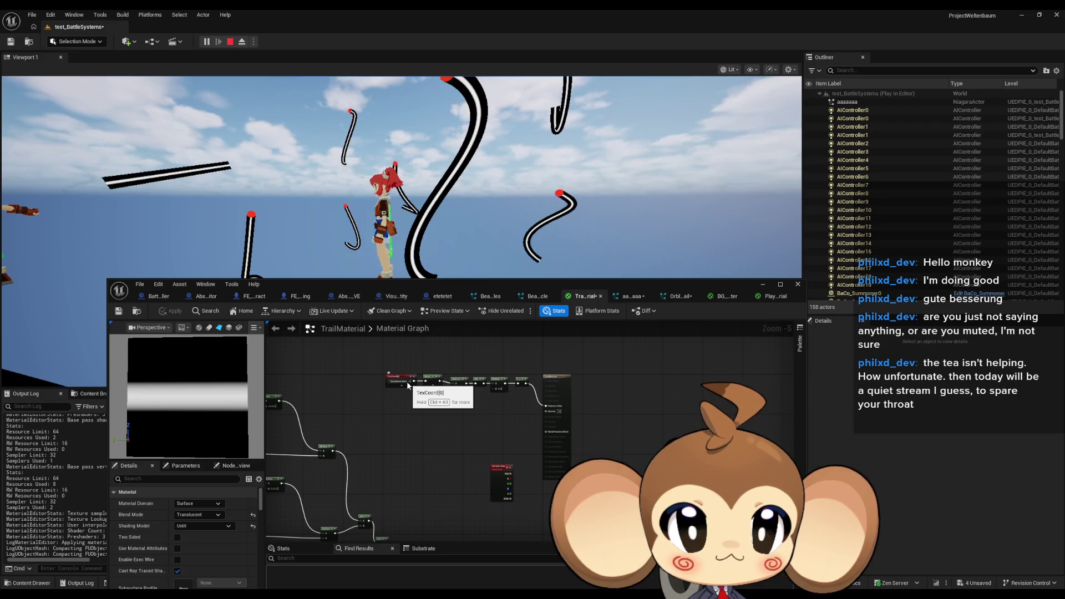
scroll(525, 385, "up", 6)
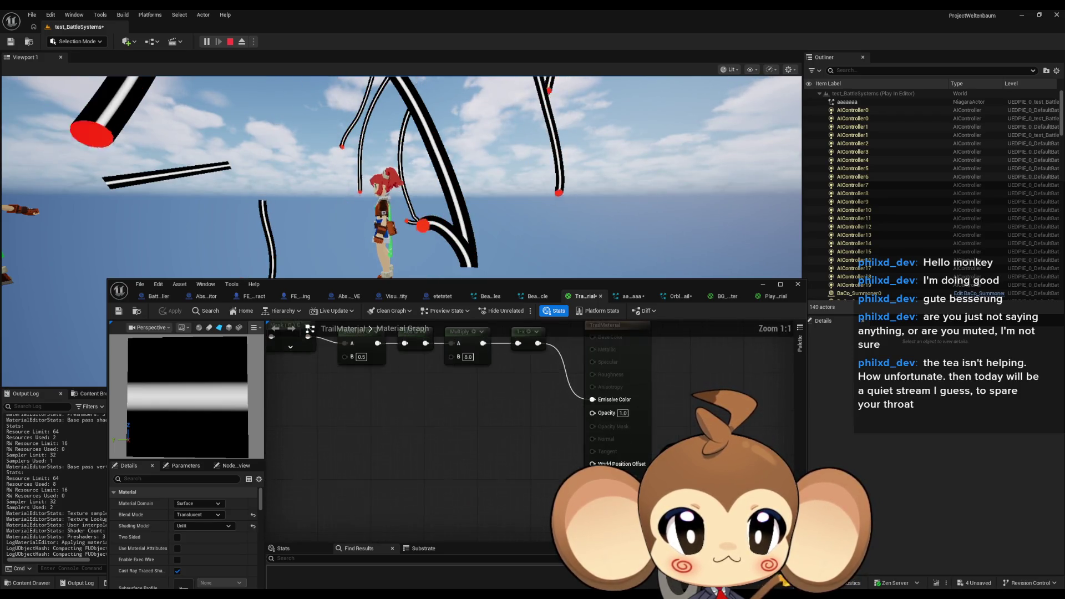
Step: Lower Multiply B to 4.0 and apply the material
left_click(484, 430)
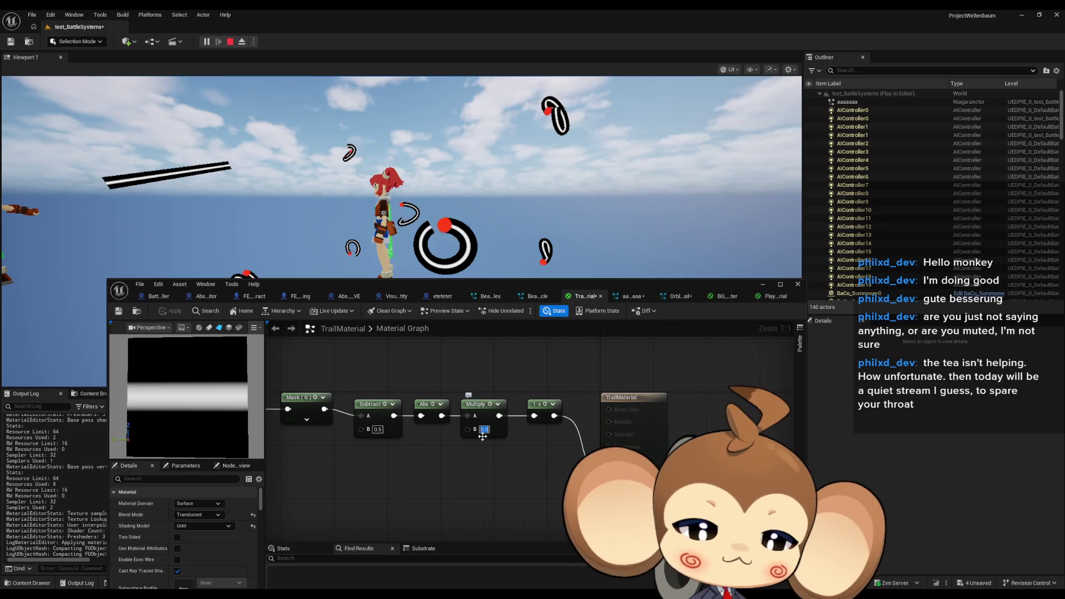
type("4")
key("Return")
left_click(171, 312)
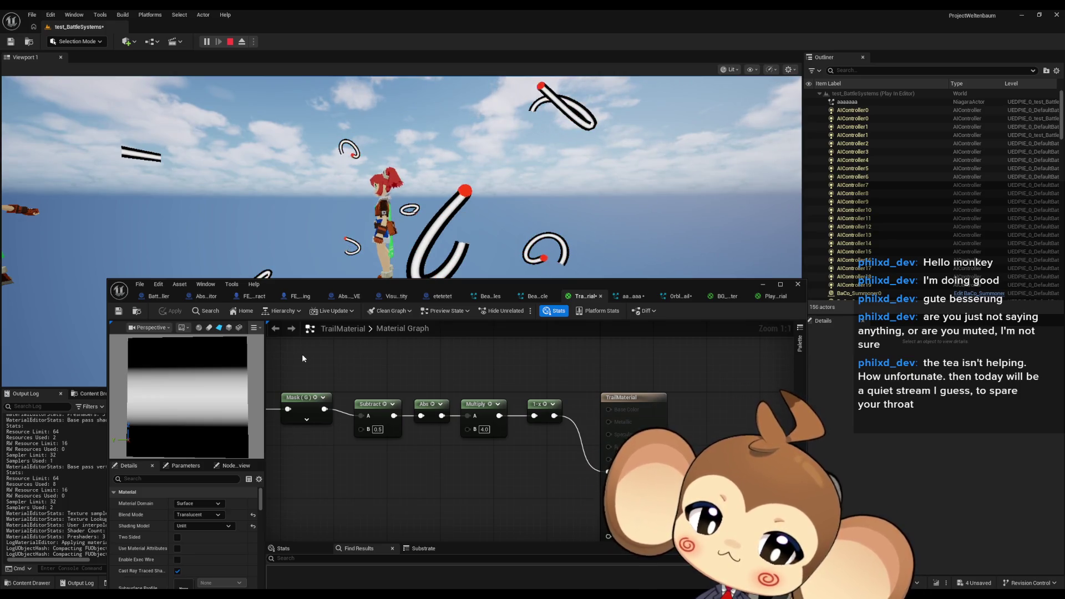
Step: Wire the Mask output straight into Multiply A and move Subtract and Abs up aside
left_click_drag(378, 462, 504, 471)
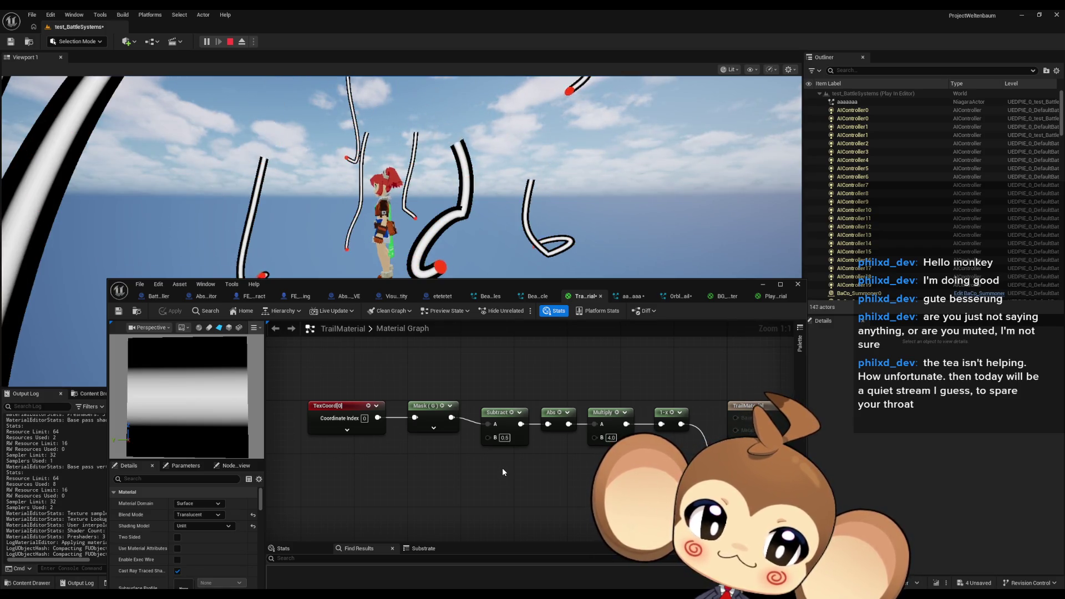
left_click_drag(502, 467, 468, 470)
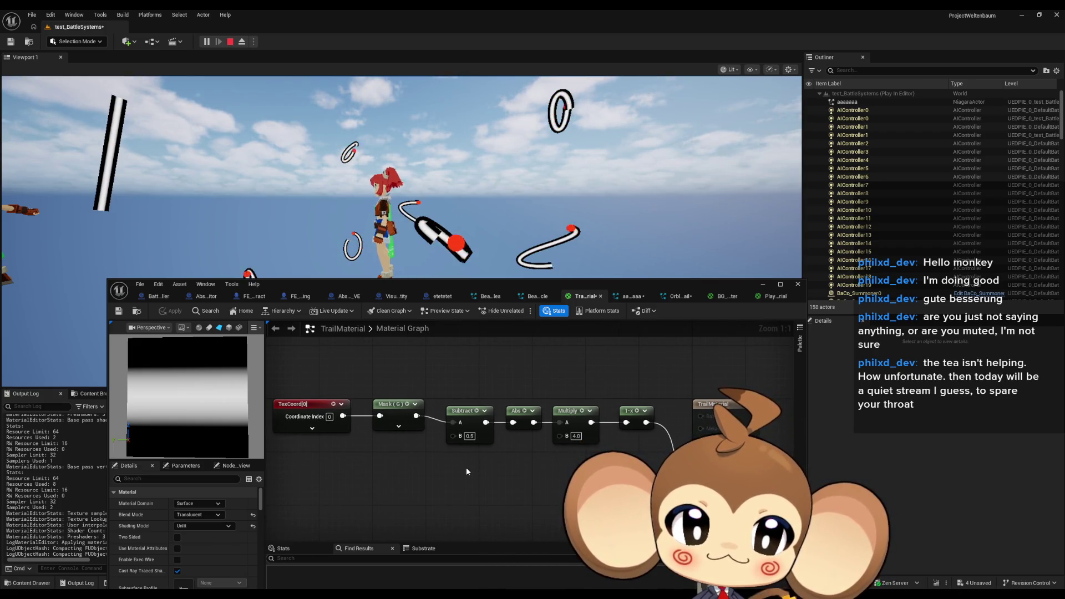
left_click_drag(416, 416, 567, 426)
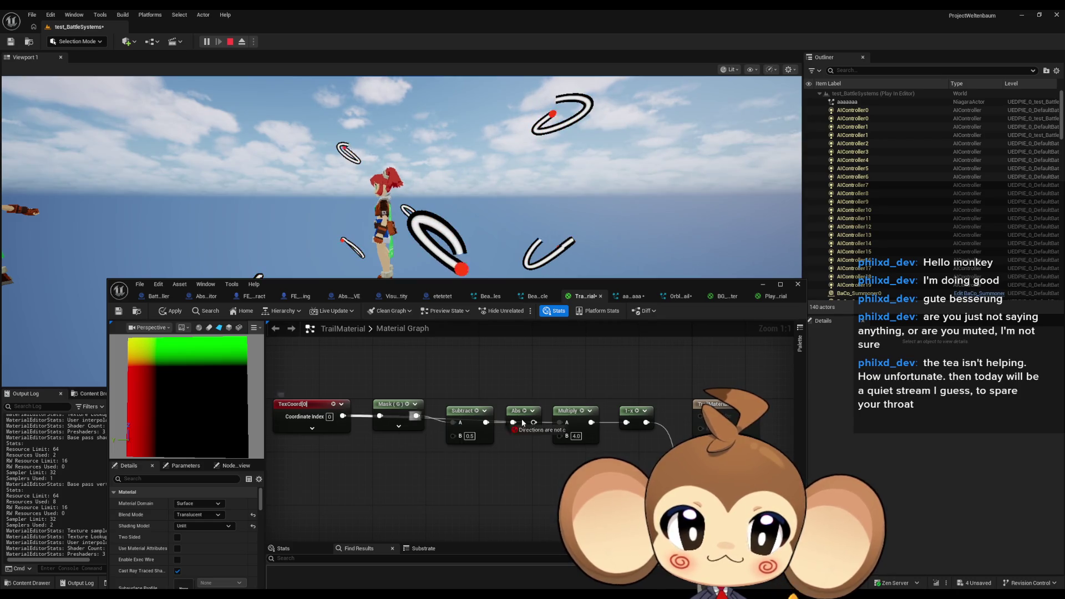
left_click_drag(523, 422, 516, 426)
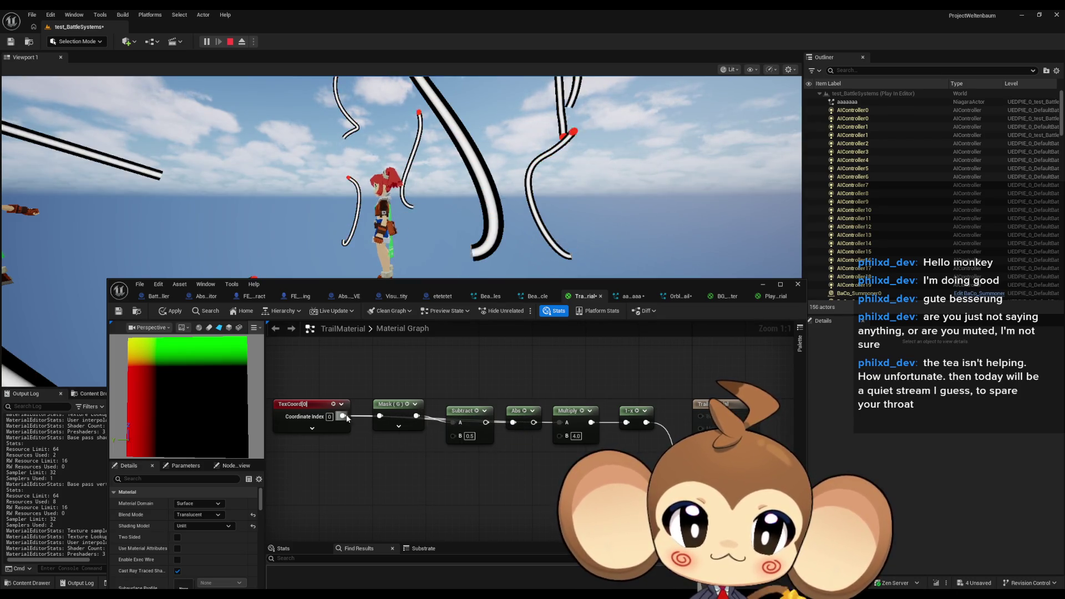
mouse_move(416, 416)
left_mouse_down()
mouse_move(588, 441)
mouse_move(560, 451)
mouse_move(564, 424)
left_mouse_up()
mouse_move(470, 407)
left_mouse_down()
mouse_move(521, 413)
mouse_move(520, 368)
left_mouse_up()
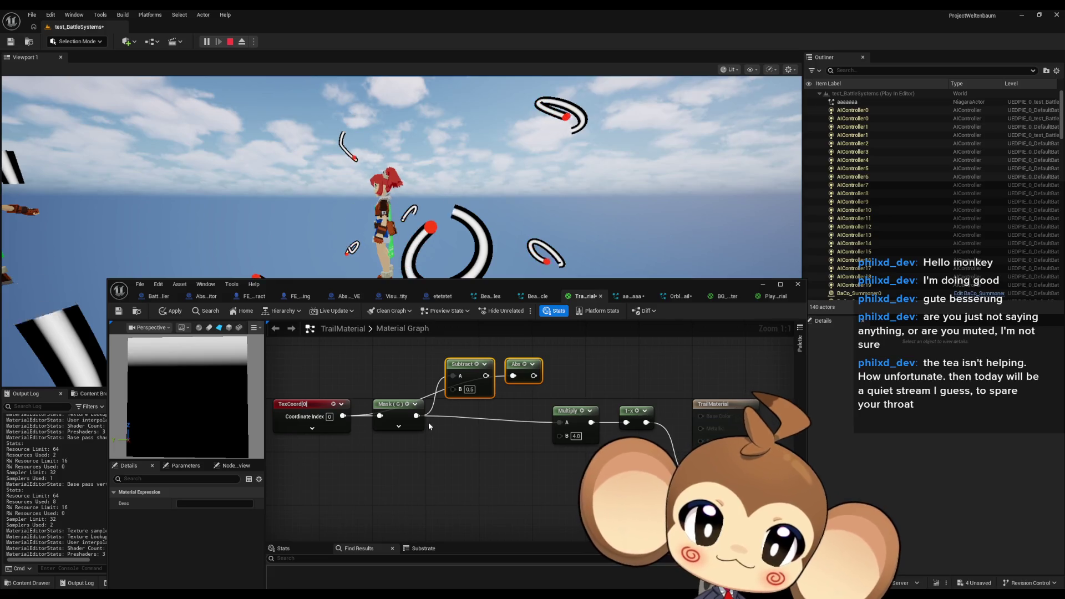
Step: Set Multiply B to 1.0 (testing 2.0) and reconnect Abs output into Multiply A
left_click(577, 436)
type("1")
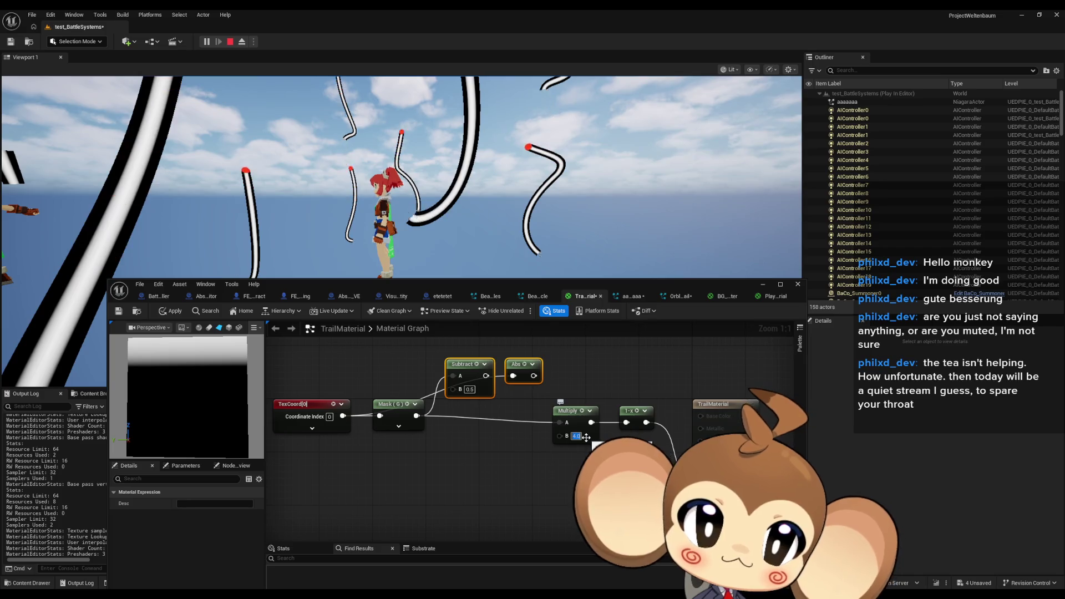
key("Return")
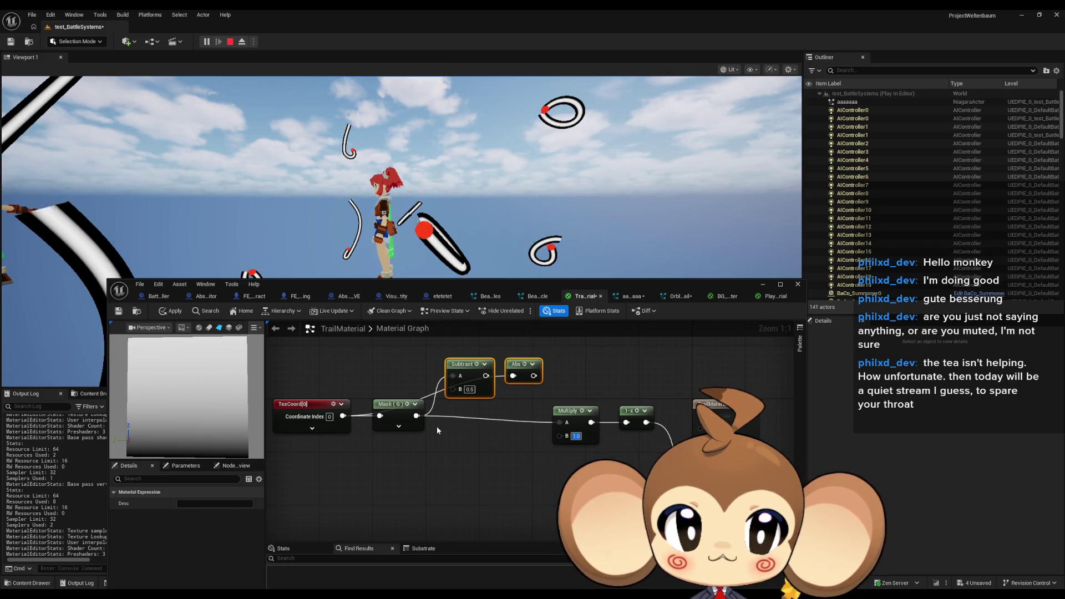
type("2")
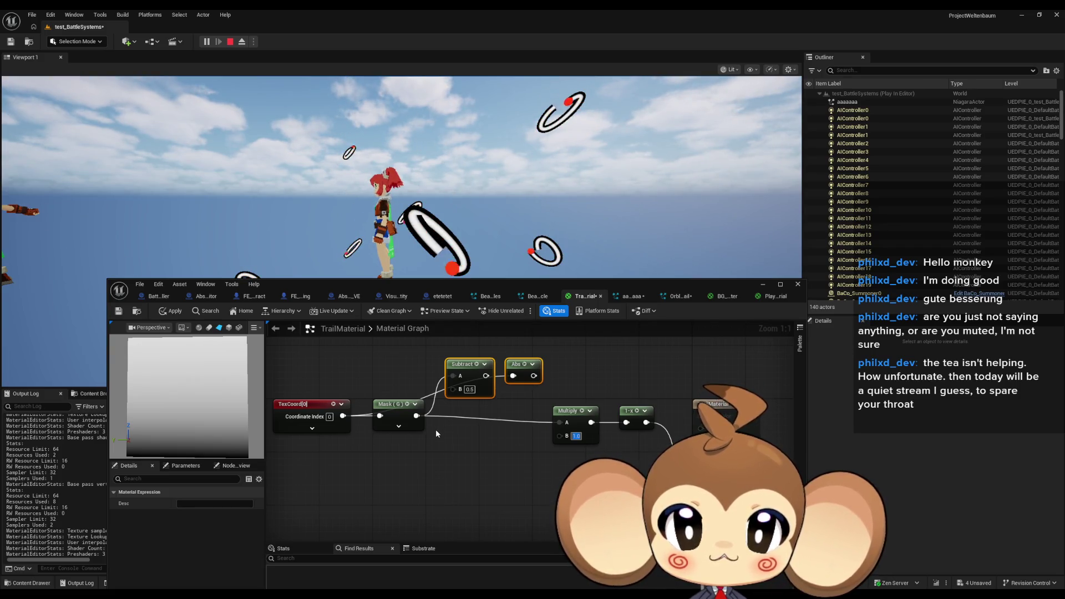
key("Return")
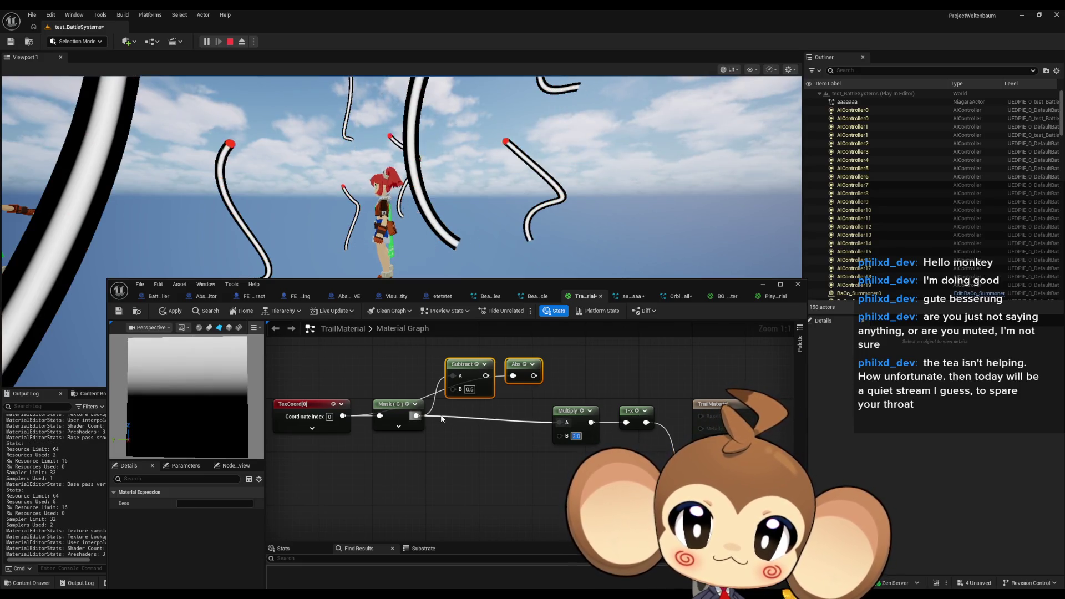
type("1")
key("Return")
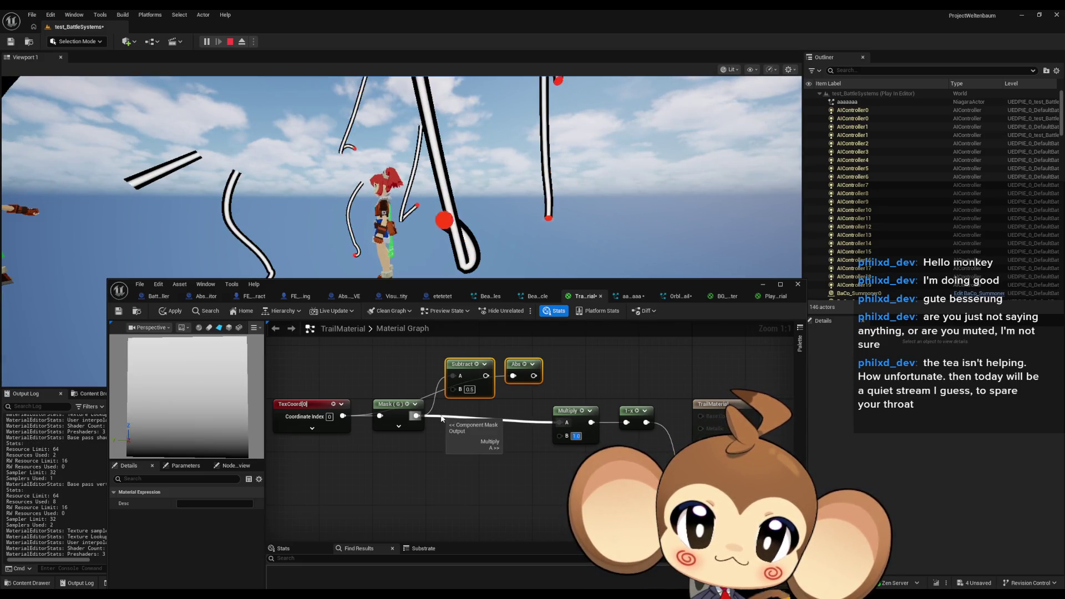
left_click_drag(534, 376, 559, 422)
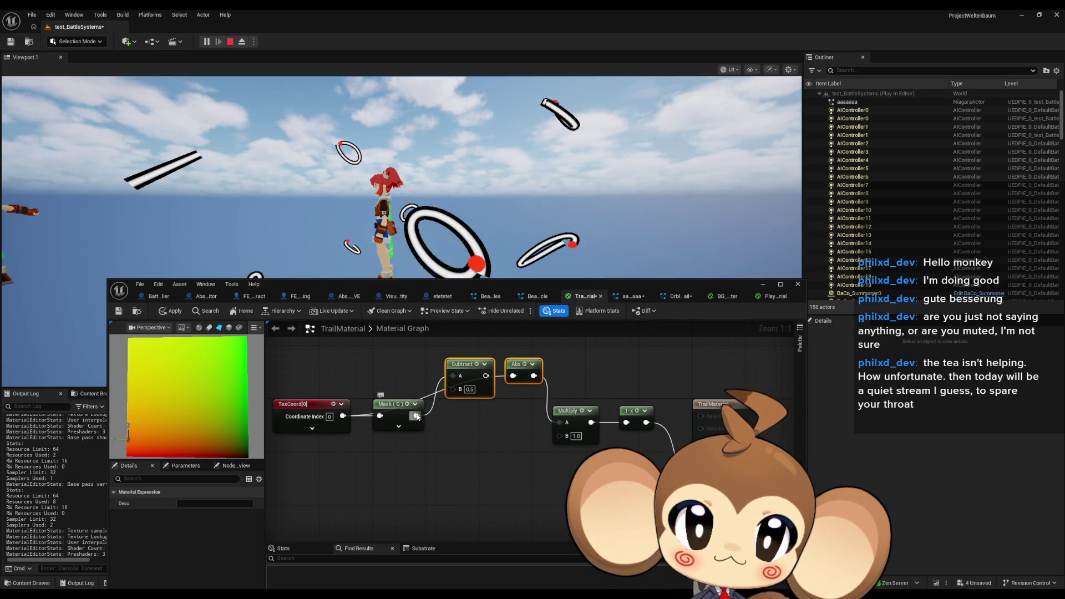
left_click(482, 425)
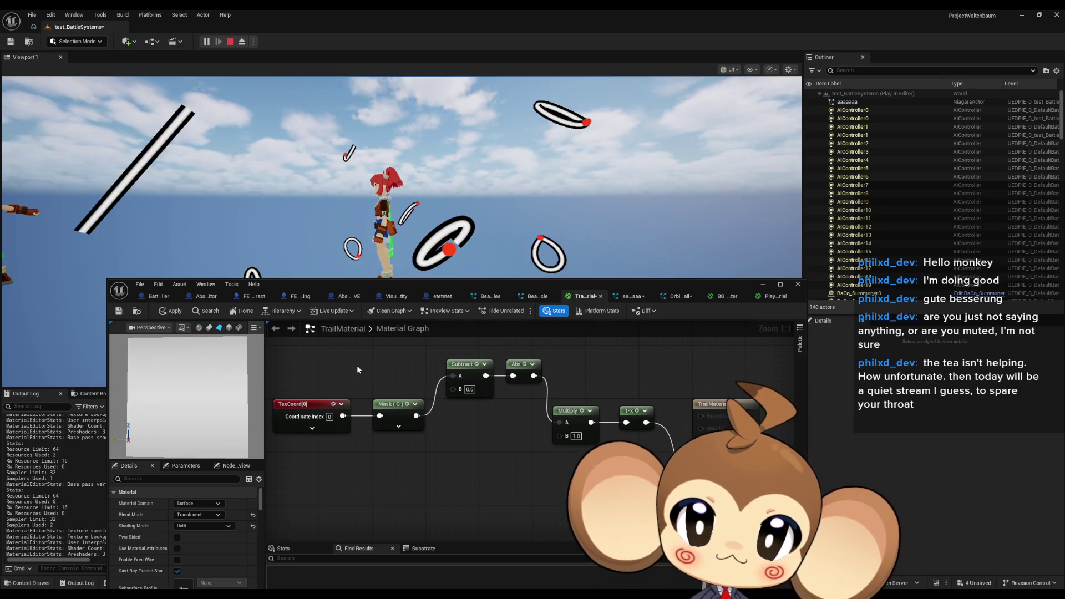
Step: Apply the material for plain white trails and search the node palette for Step
left_click(169, 313)
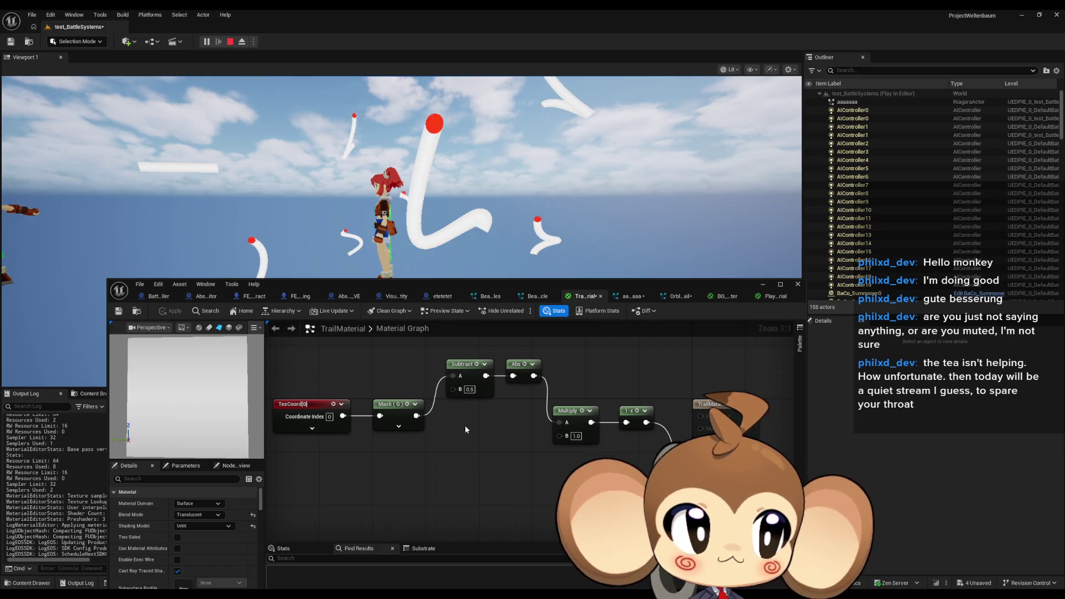
right_click(421, 480)
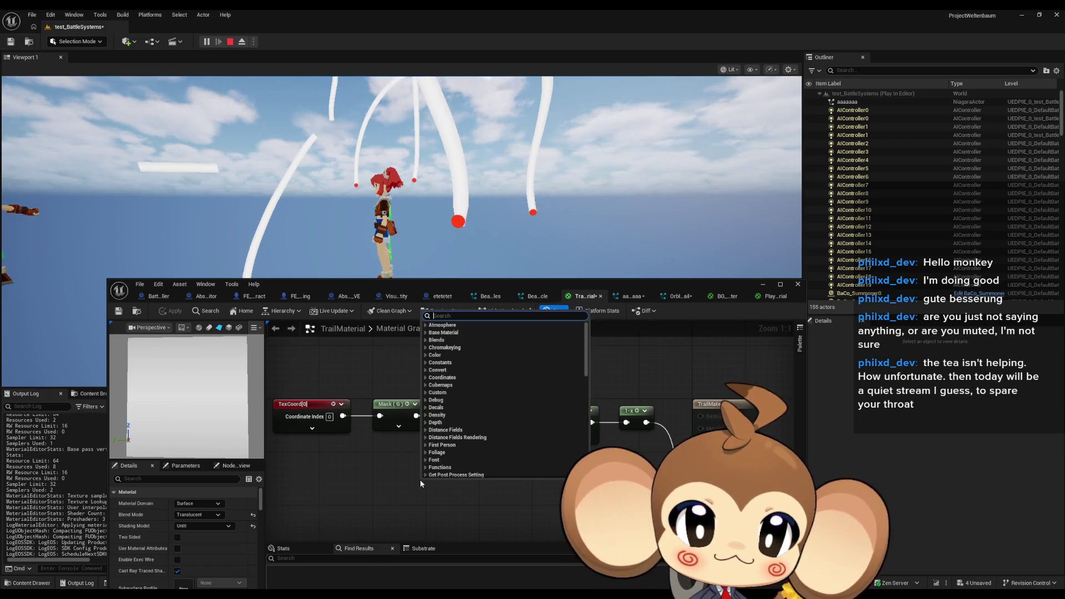
type("step")
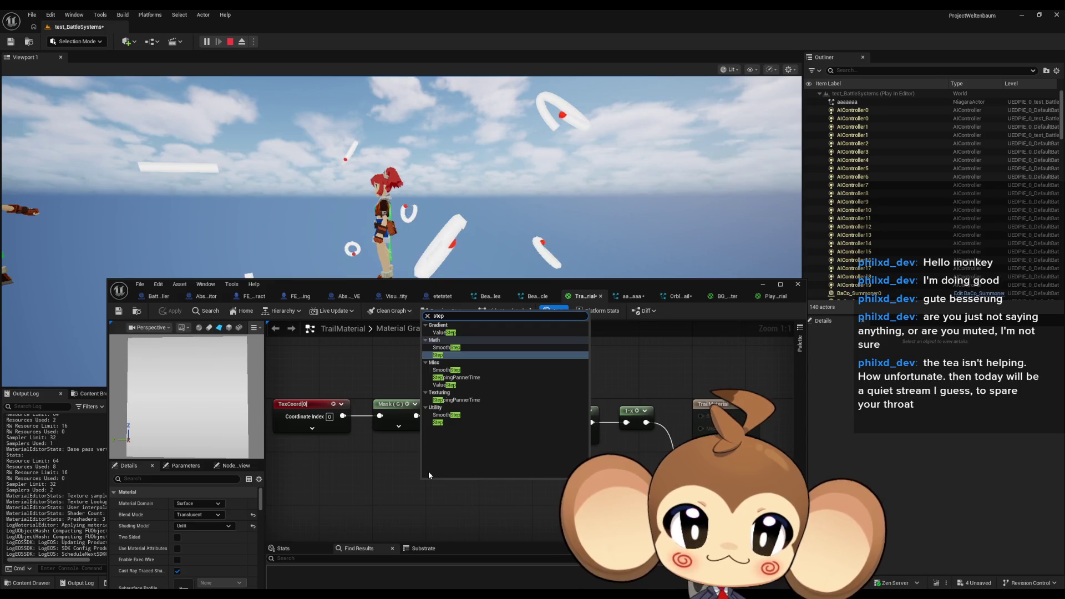